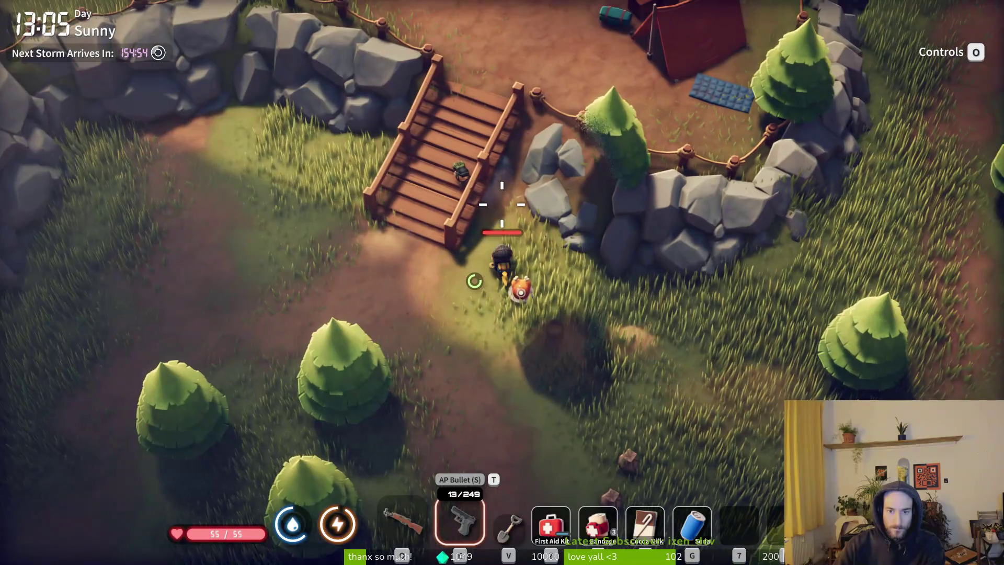
- Loot the Fading Feather from the bag into the backpack
key("f")
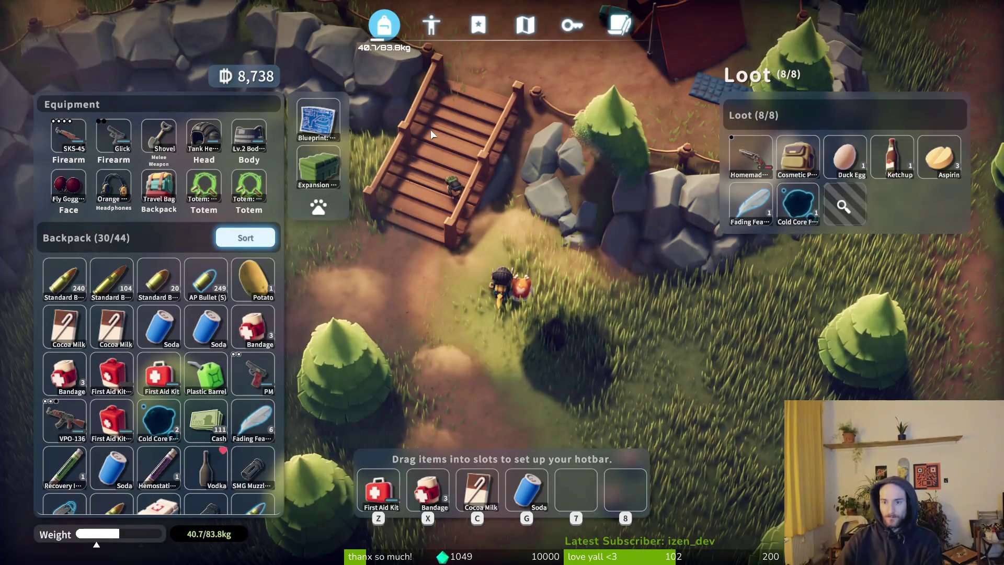
left_click(753, 204, "shift")
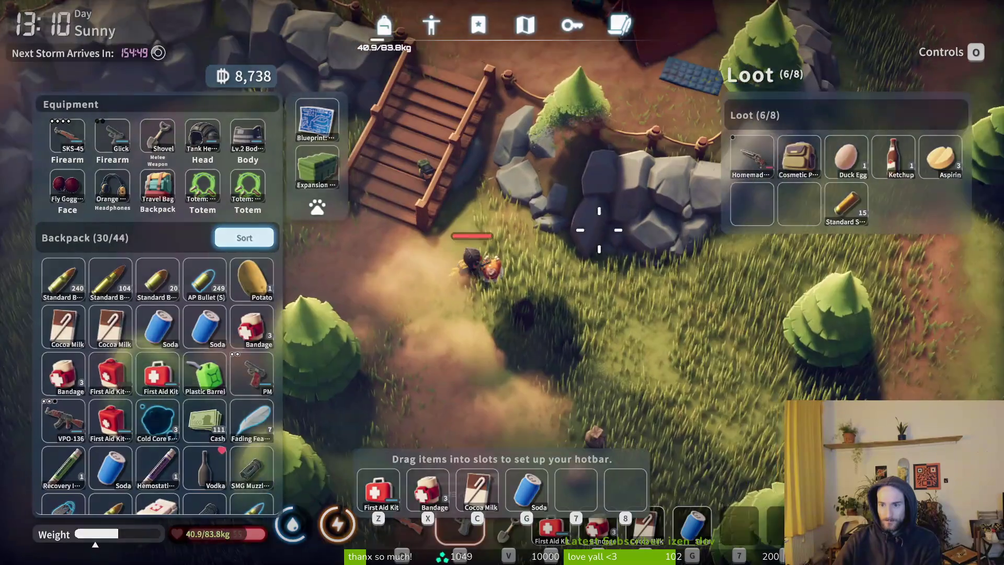
key("Tab")
- Walk up the stairs and across the bridge to its east end, glancing at the Farm Town map
key("w")
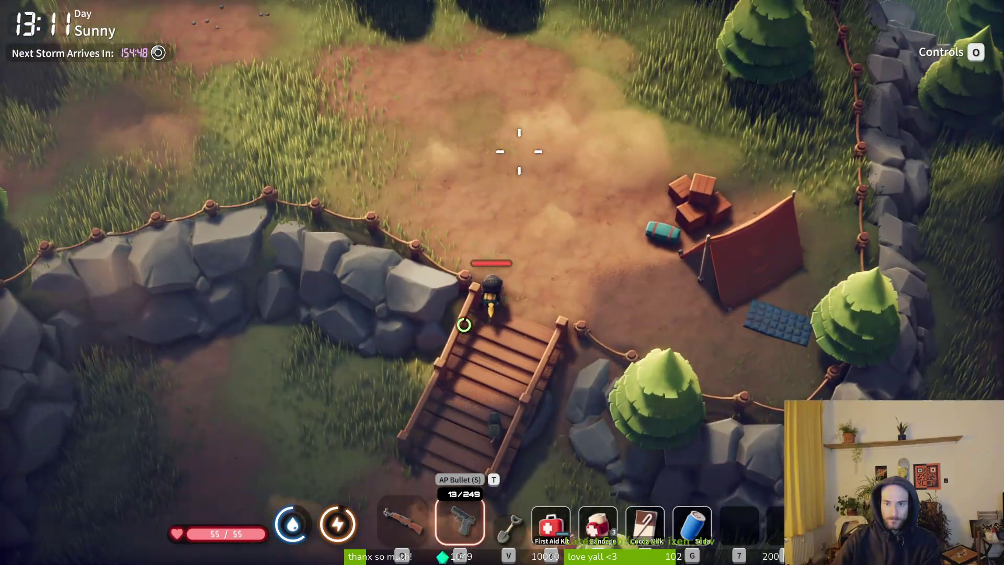
key("a")
key("a")
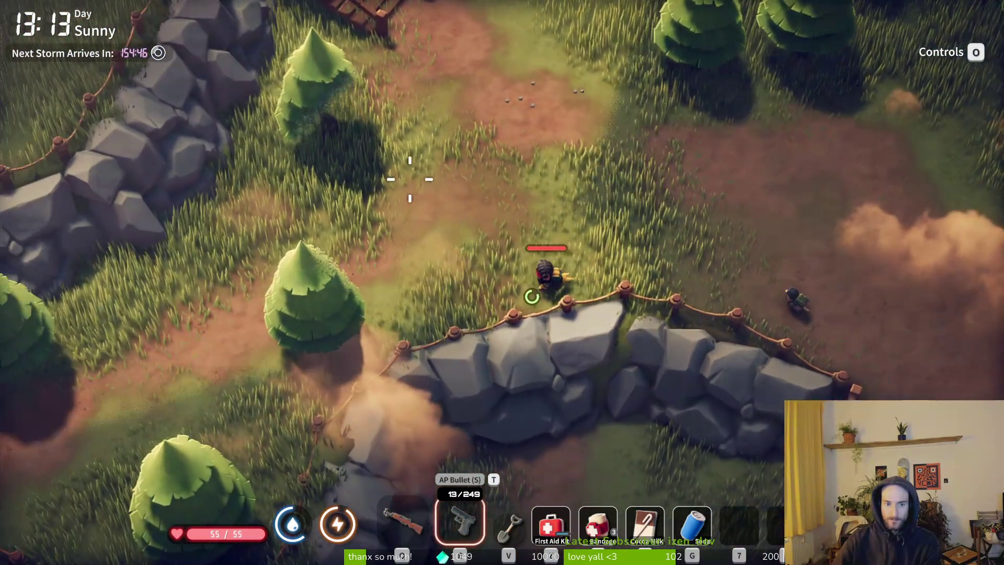
key("w")
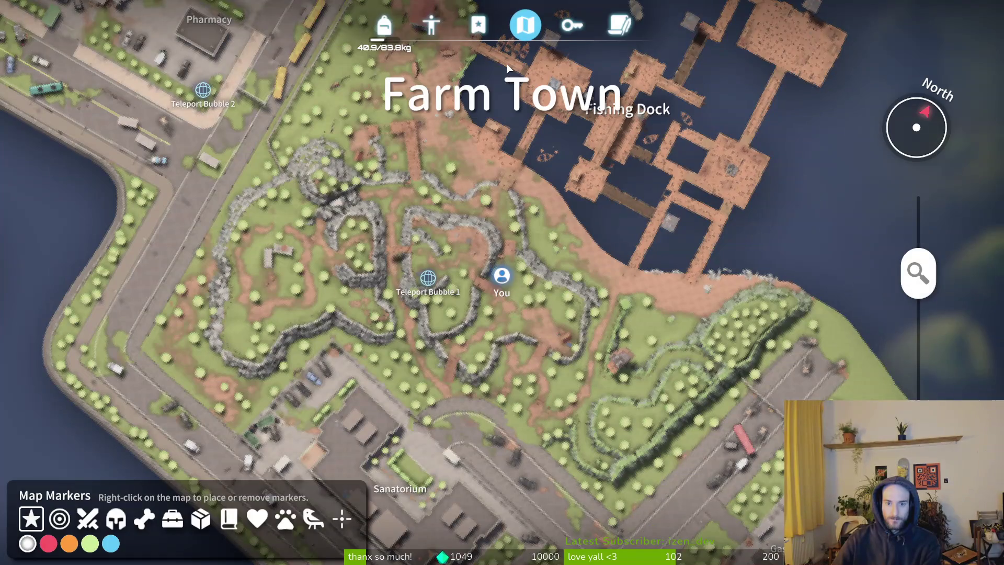
key("m")
key("w")
key("a")
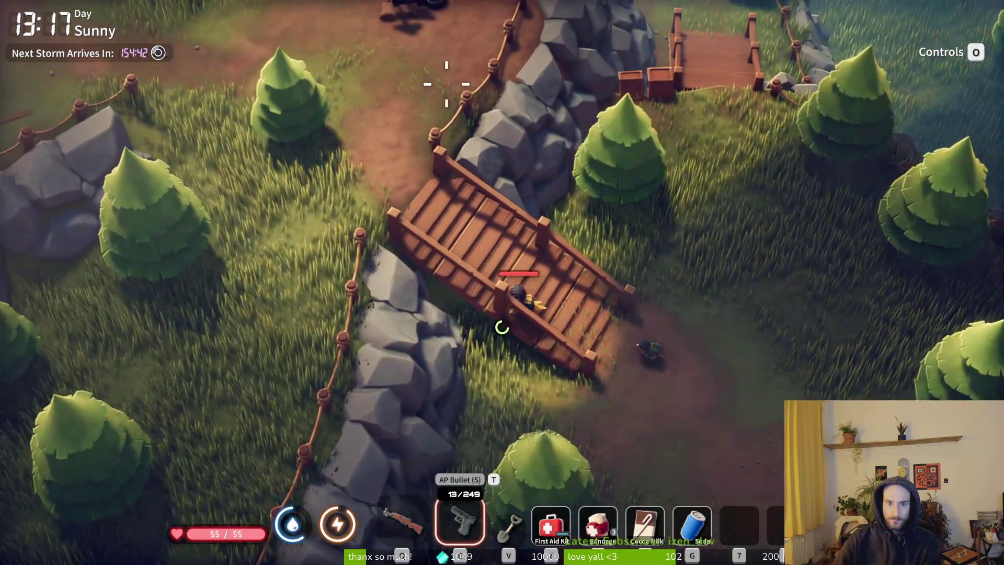
key("q")
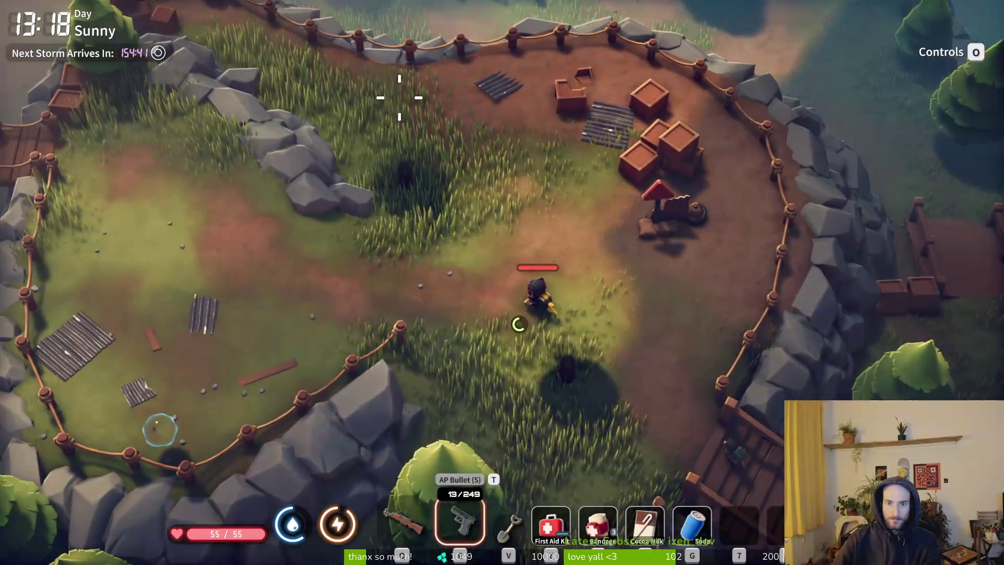
key("w")
key("a")
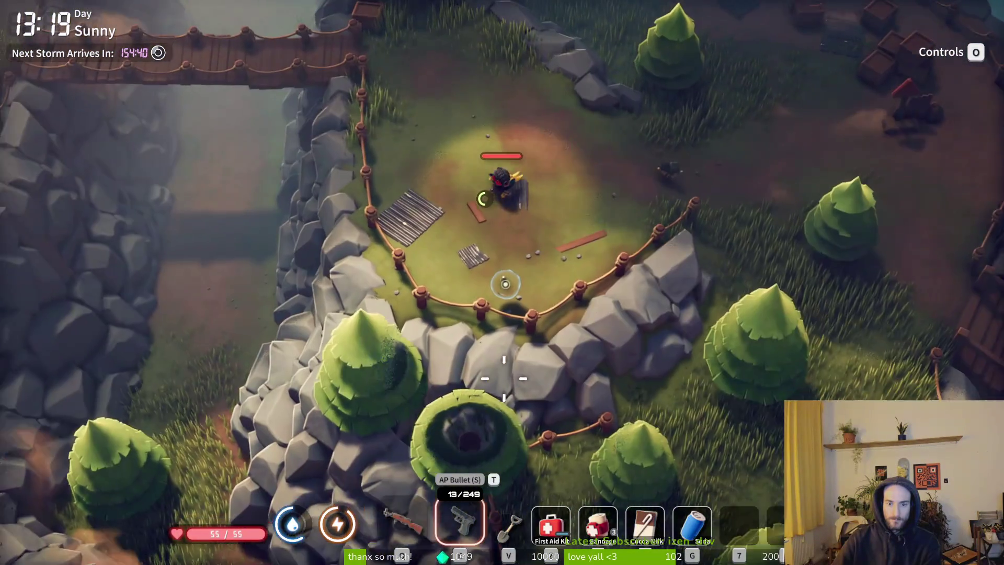
key("q")
key("q")
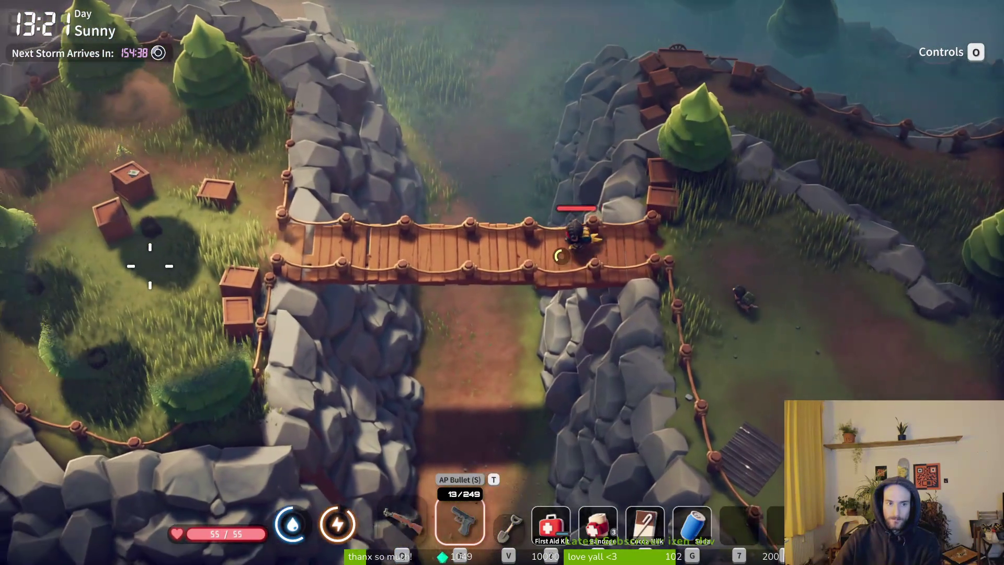
- Read the merchant sighting note at the crate
key("a")
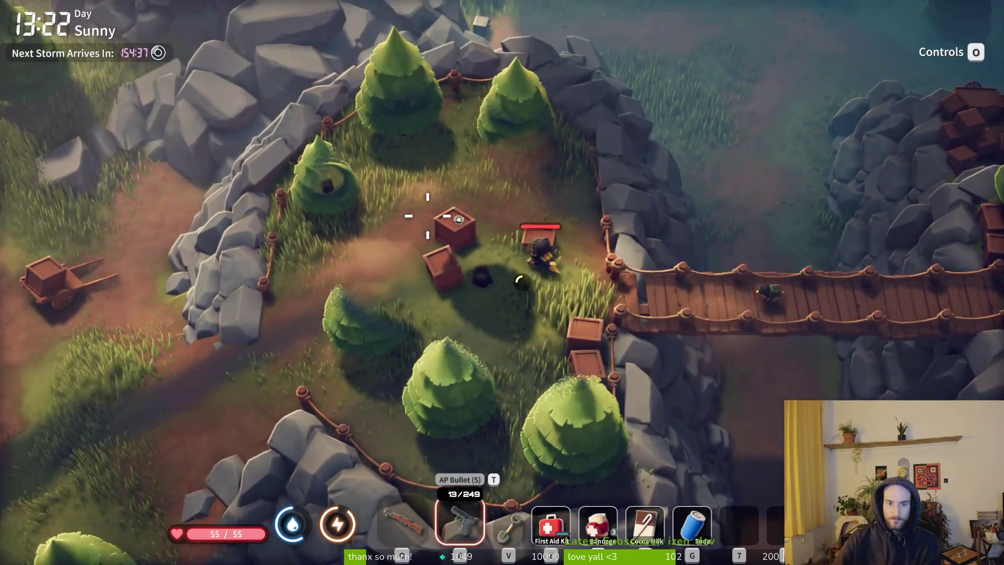
key("f")
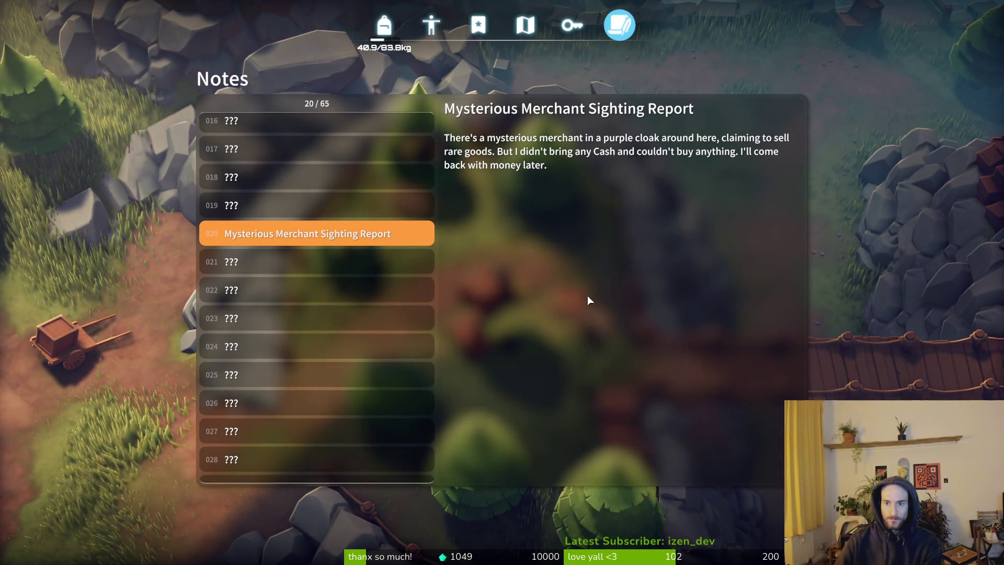
key("Escape")
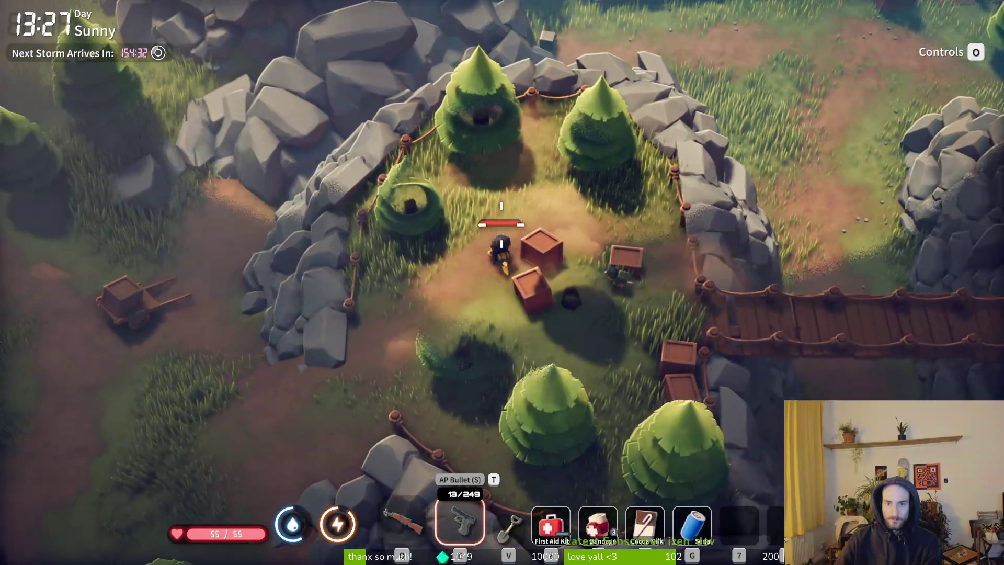
- Walk out of the rocks to the container, review collected notes, and start trading with the Mysterious Merchant
key("s")
key("a")
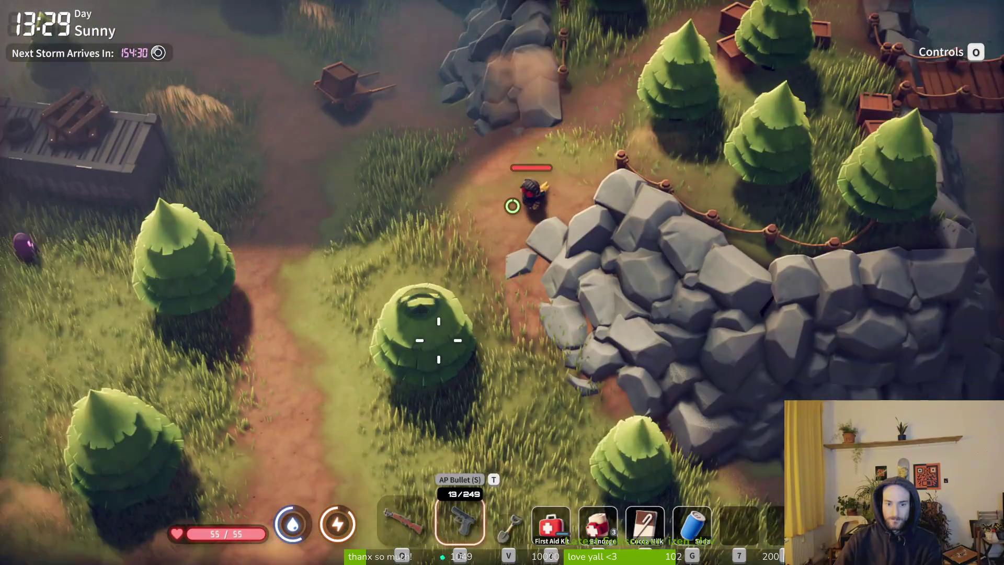
key("a")
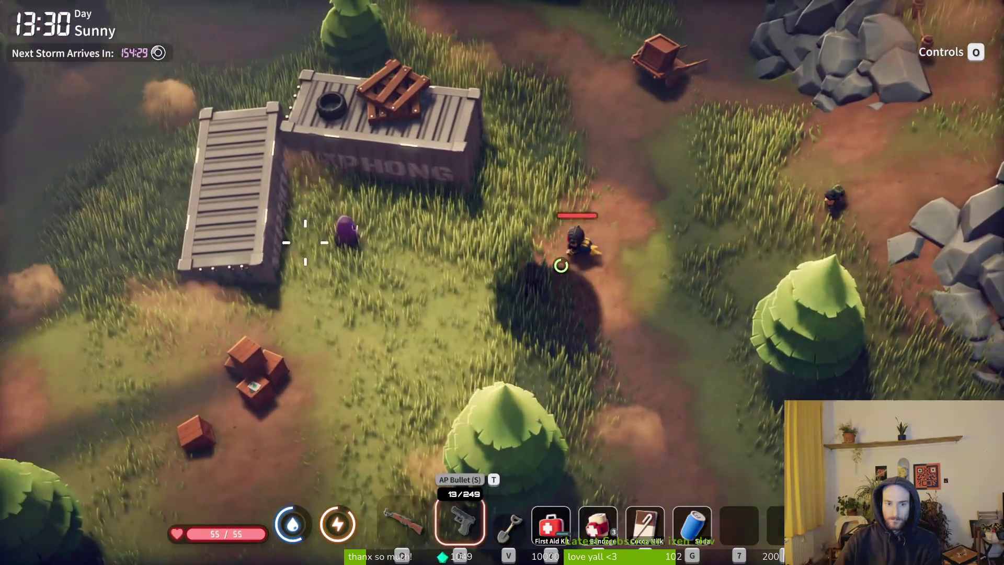
key("s")
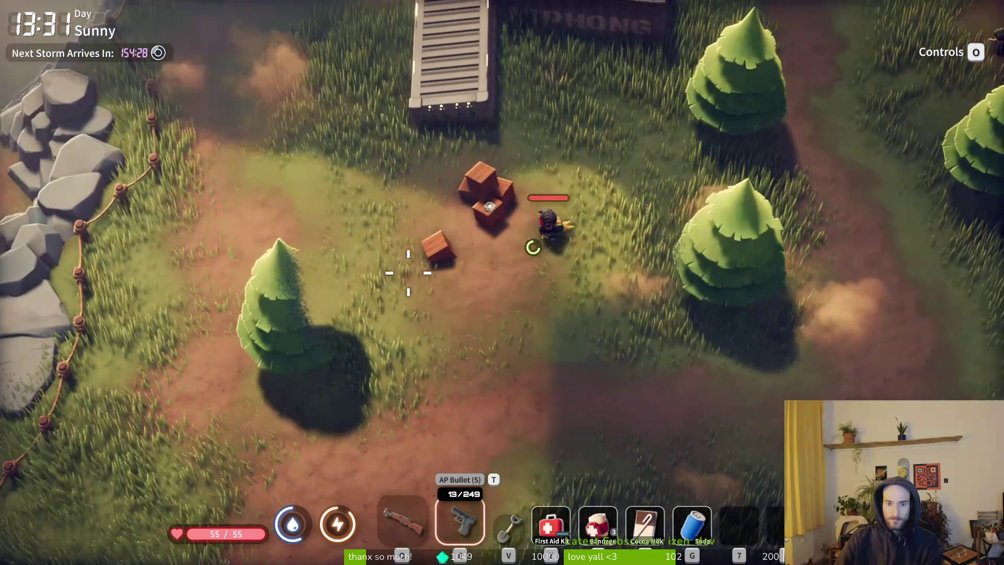
key("Tab")
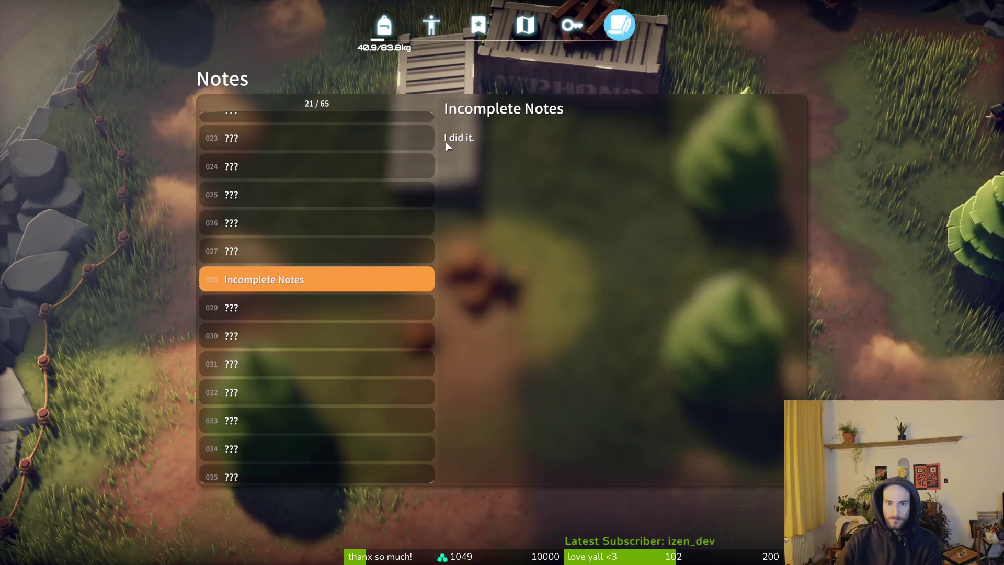
key("Tab")
key("w")
key("d")
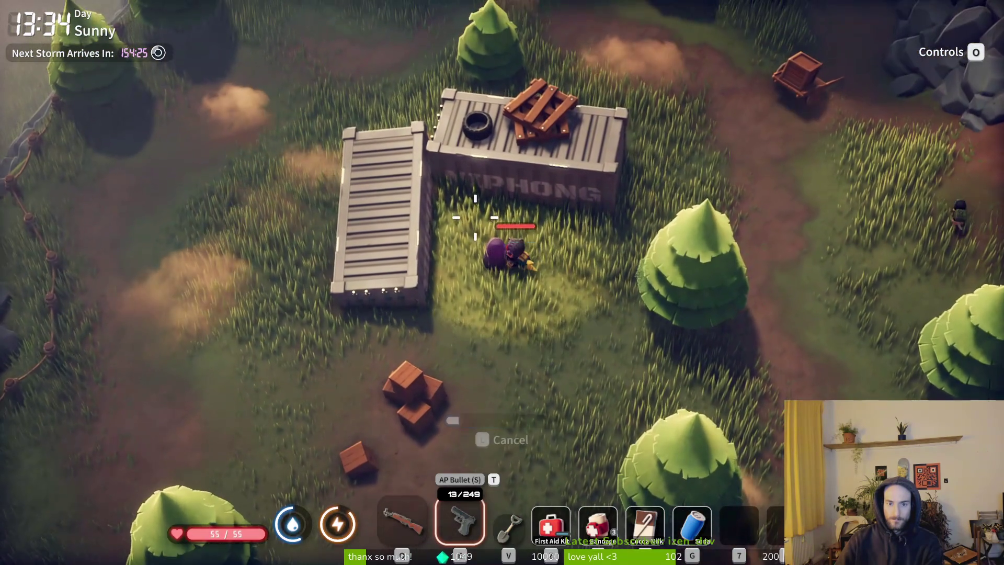
key("f")
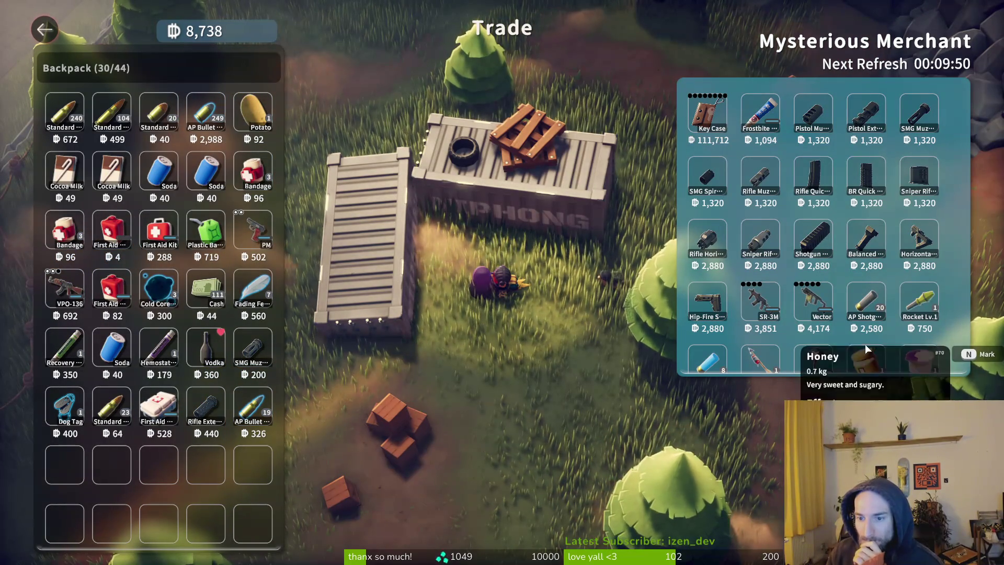
- Browse the merchant's list, inspecting the Vodka, SMG Muzzle Brake and Hemostatic Drug Injector
scroll(856, 337, "down", 1)
scroll(837, 319, "down", 1)
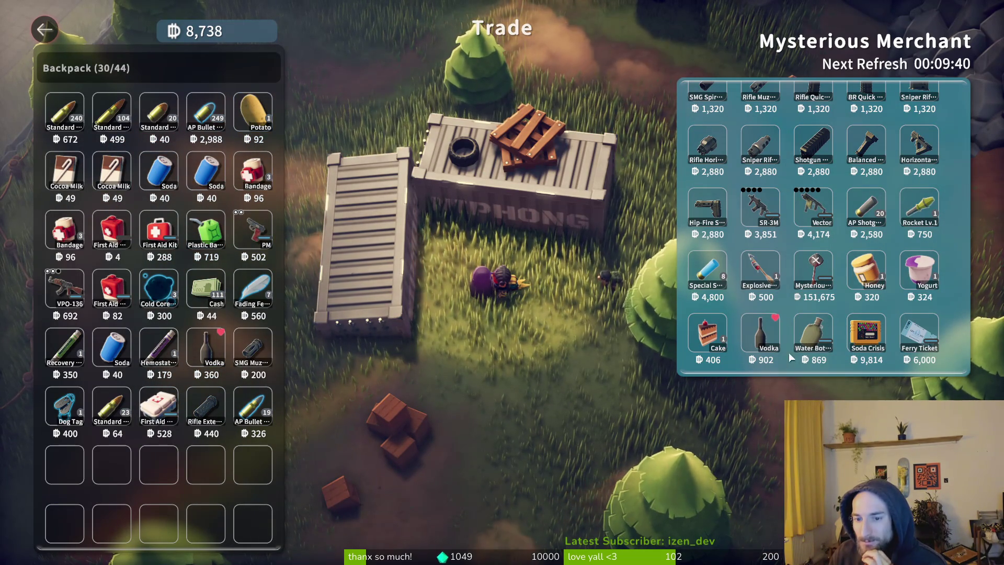
scroll(797, 357, "down", 1)
left_click(771, 273)
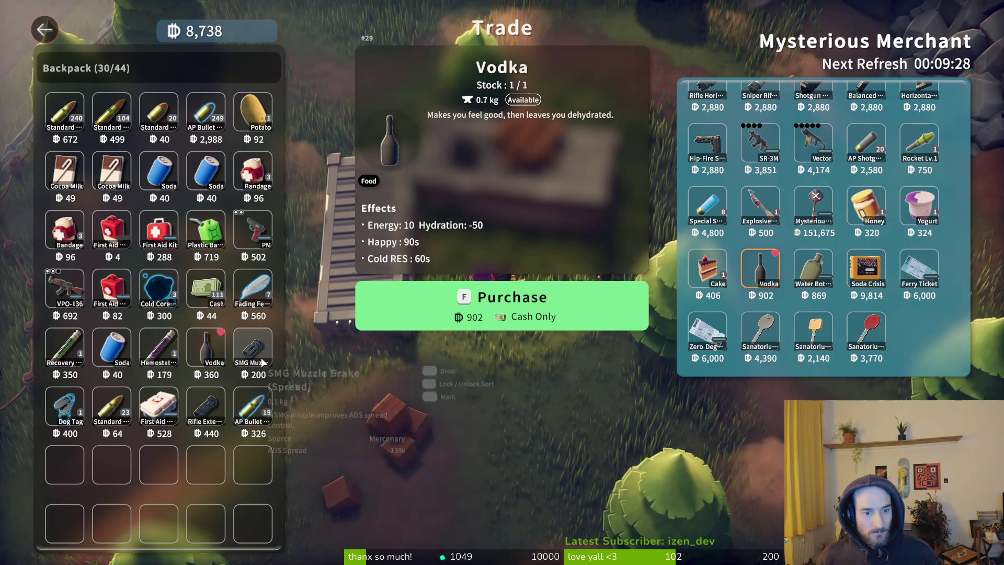
left_click(260, 355)
left_click(160, 349)
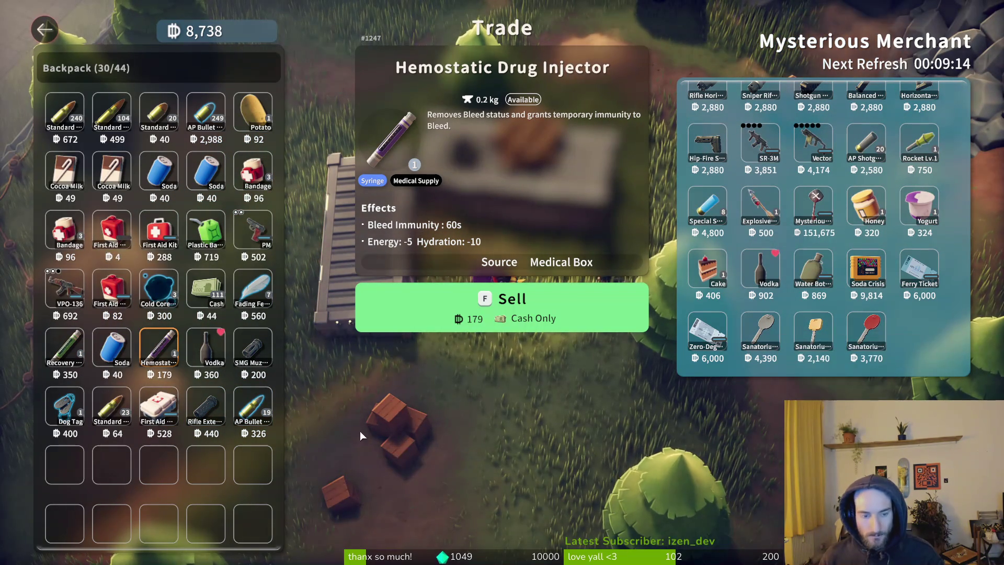
- Favourite the Sanatorium key and Mysterious Key X, check the Fading Feather's sell price, and exit
key("n")
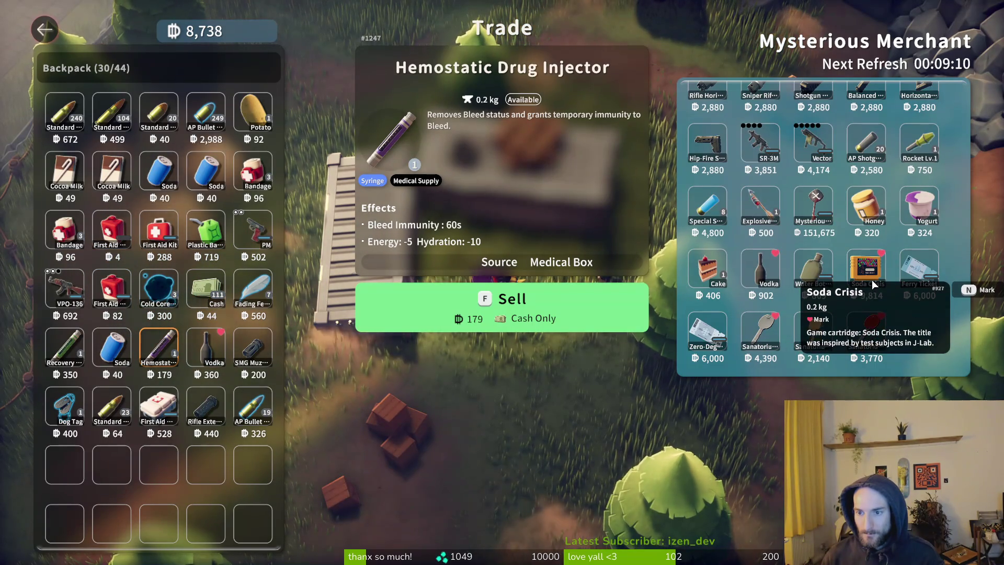
key("n")
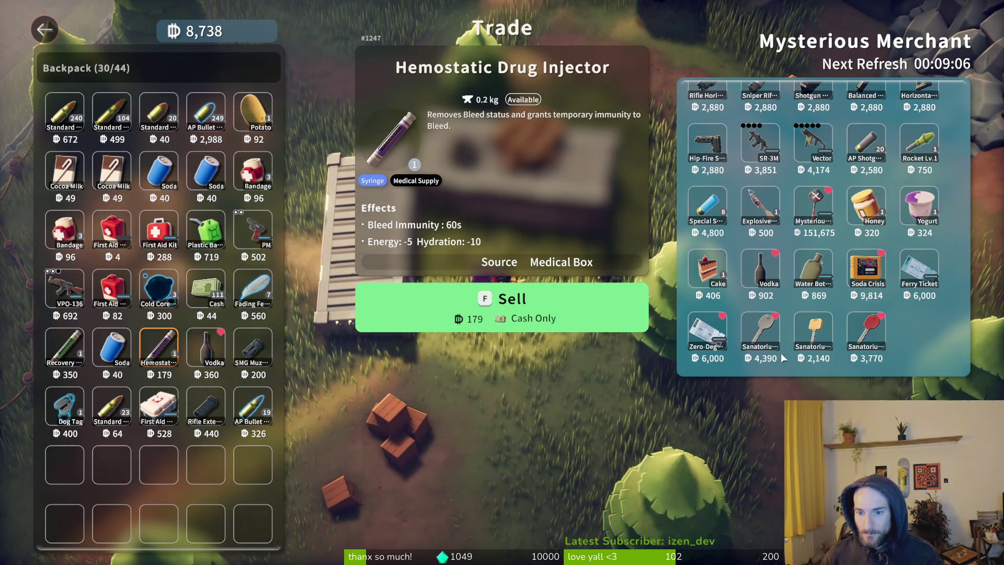
mouse_move(768, 156)
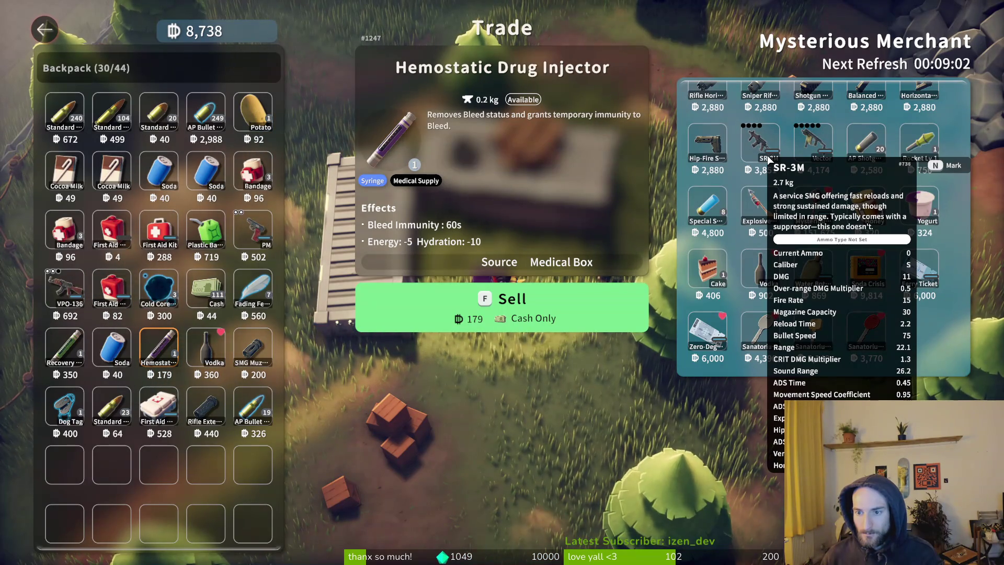
scroll(870, 309, "up", 2)
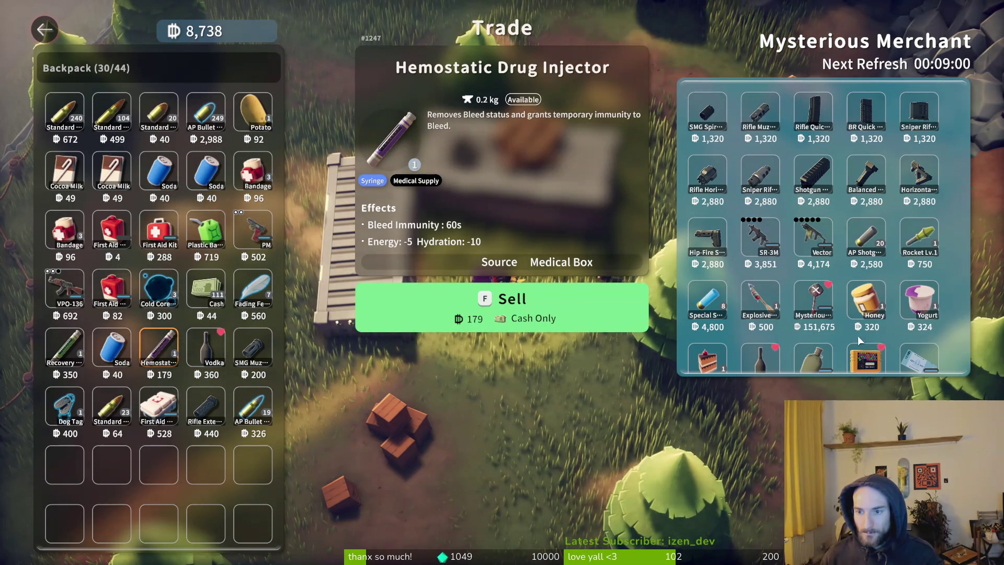
left_click(249, 297)
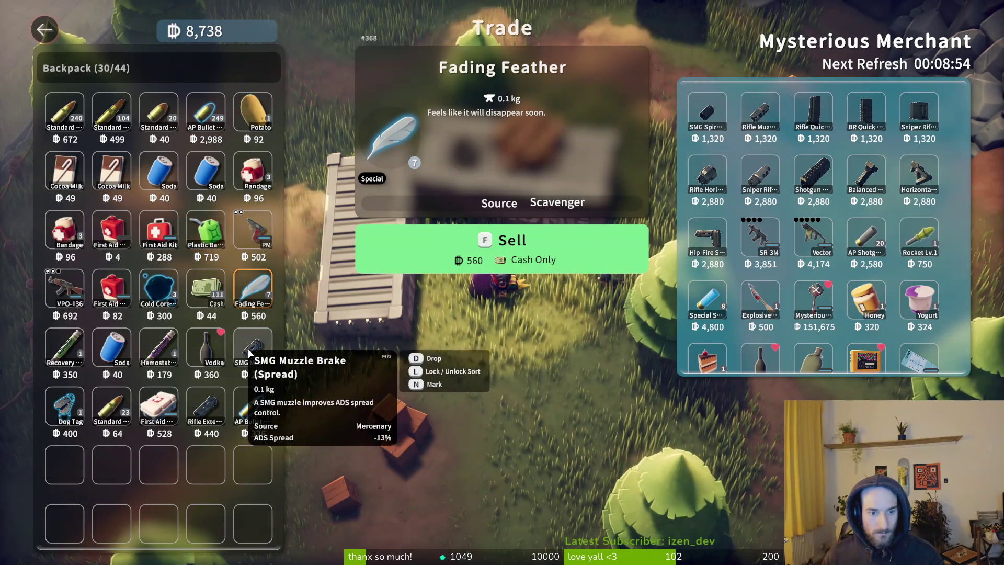
key("Escape")
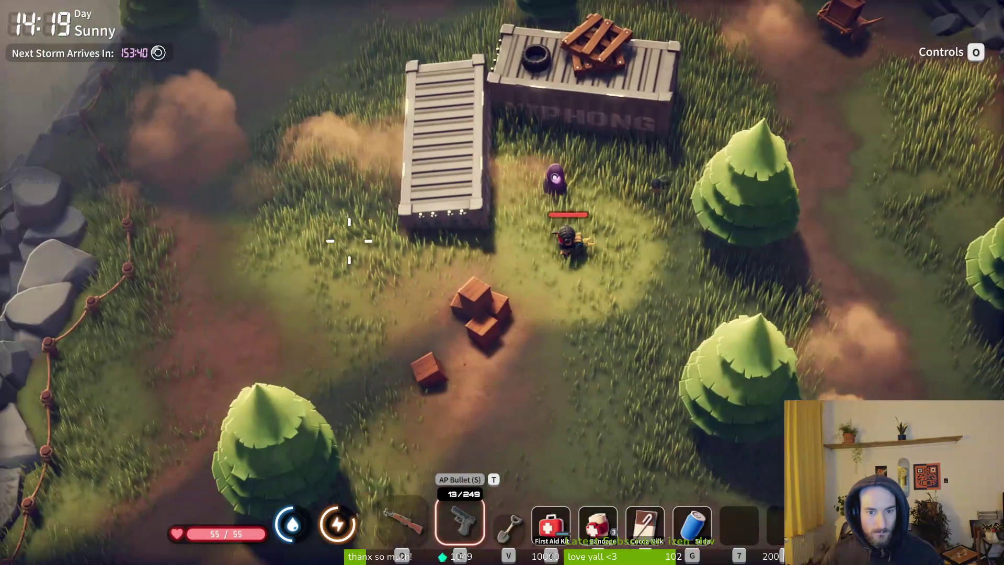
- Check position on the Farm Town map, then walk to the fenced hiding spot and search it
key("m")
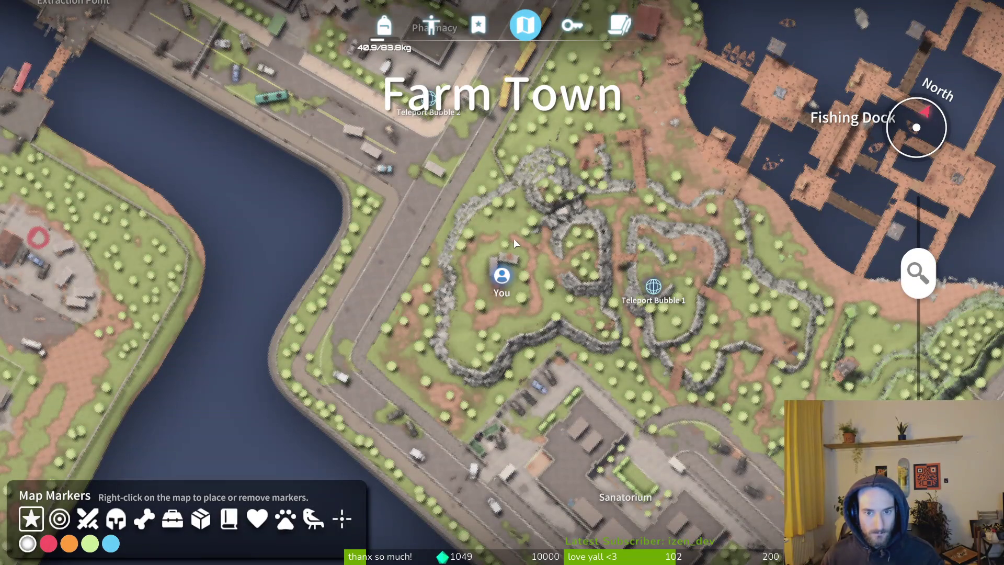
key("m")
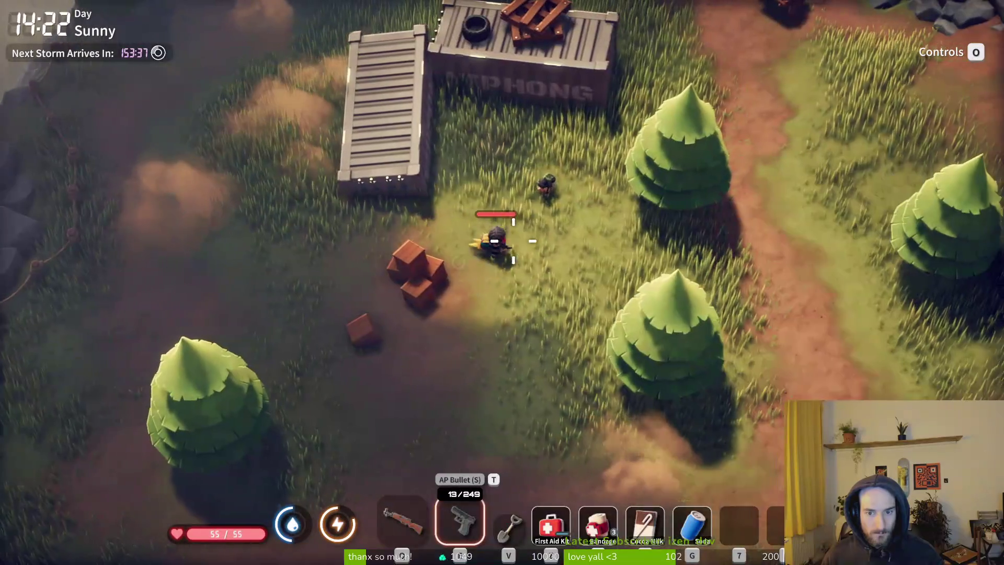
key("d")
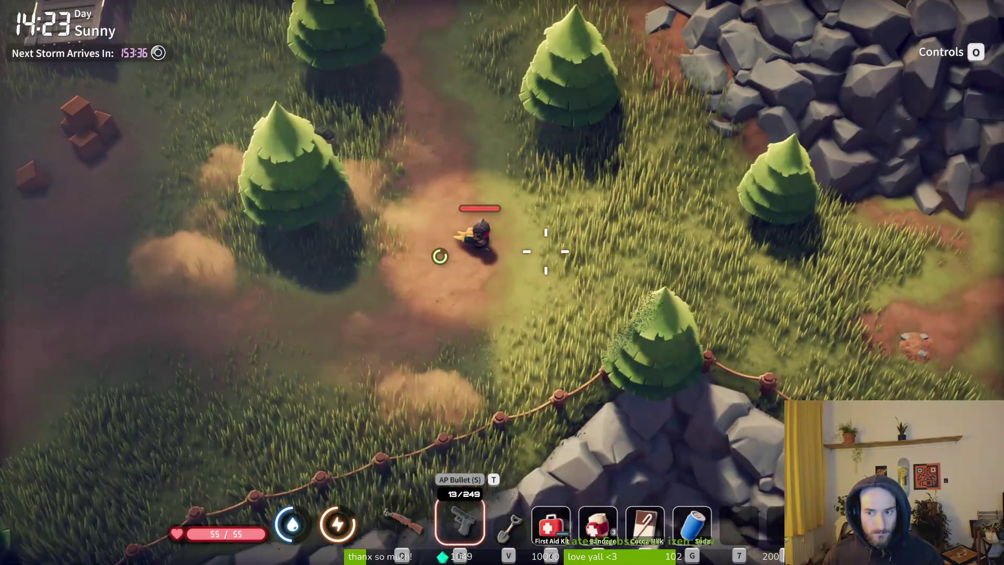
key("s")
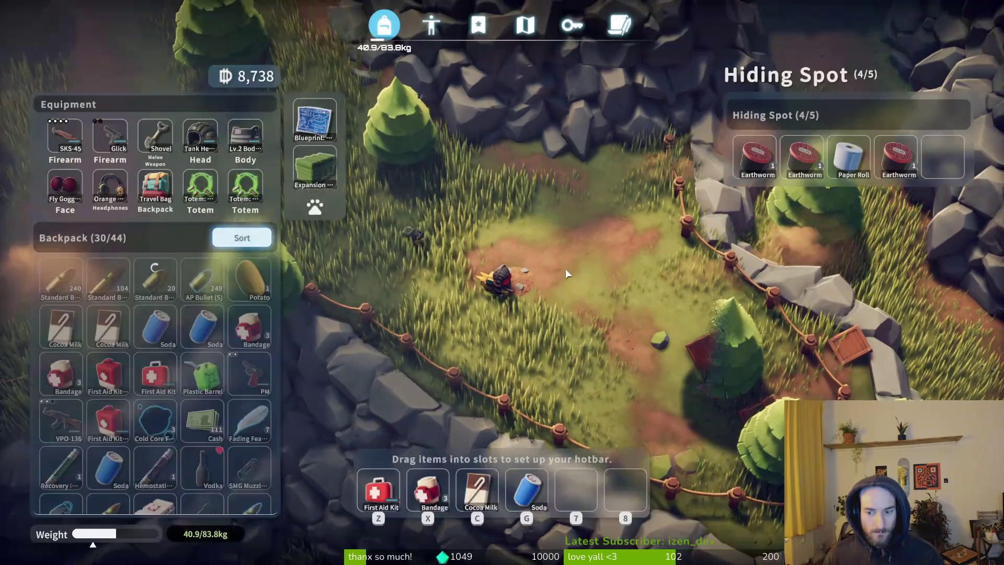
key("Escape")
- Shoot the enemy to the southeast with five pistol shots and reload
key("s")
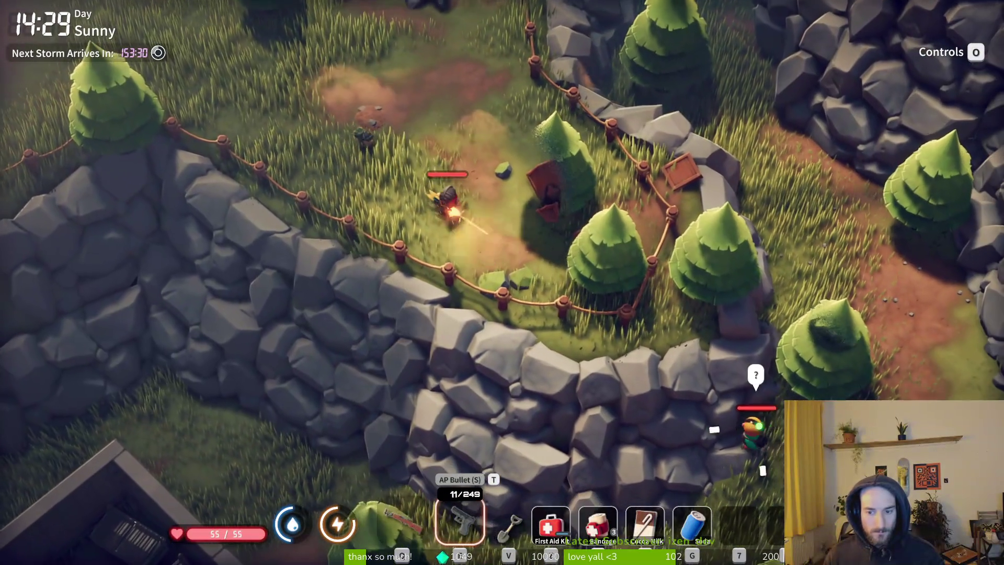
left_click(763, 435)
left_click(770, 437)
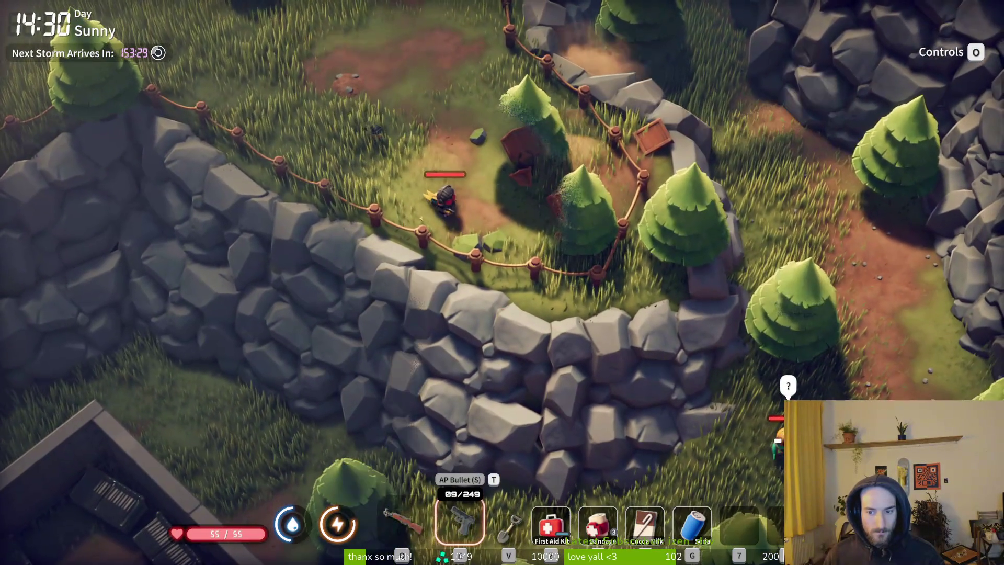
left_click(770, 433)
left_click(769, 433)
left_click(769, 434)
left_click(769, 433)
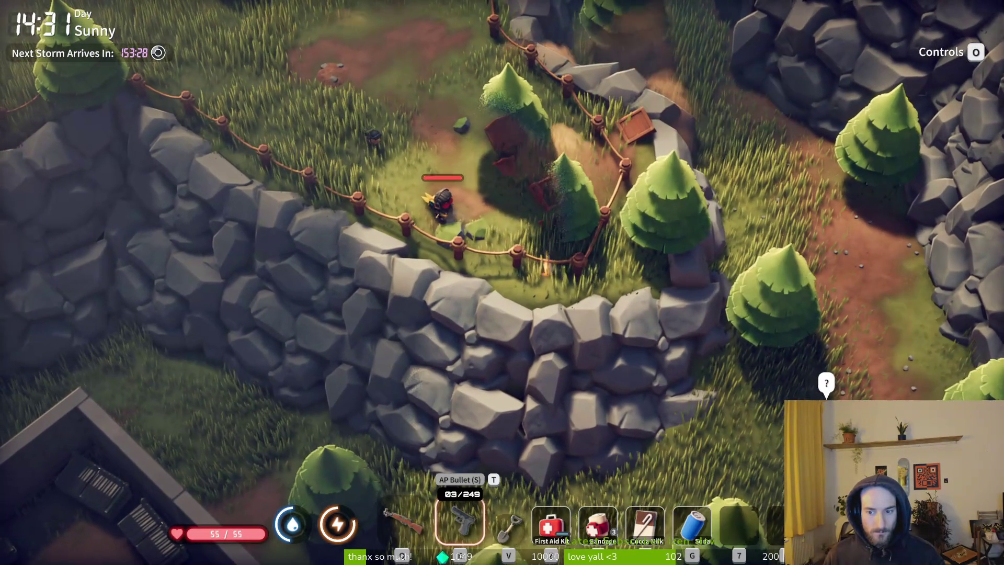
key("a")
key("r")
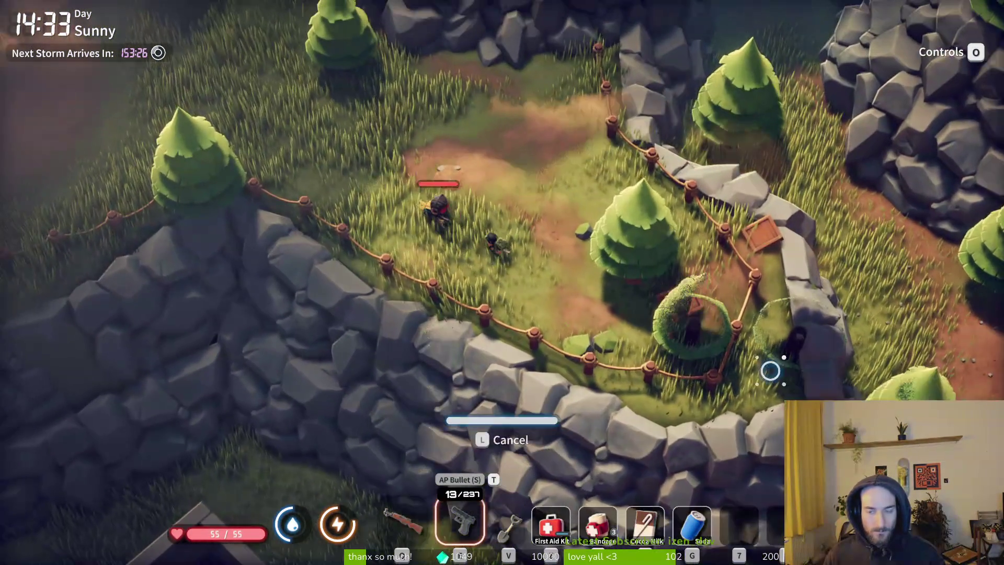
- Walk north past the well and cart, firing at the enemy ahead
key("w")
key("a")
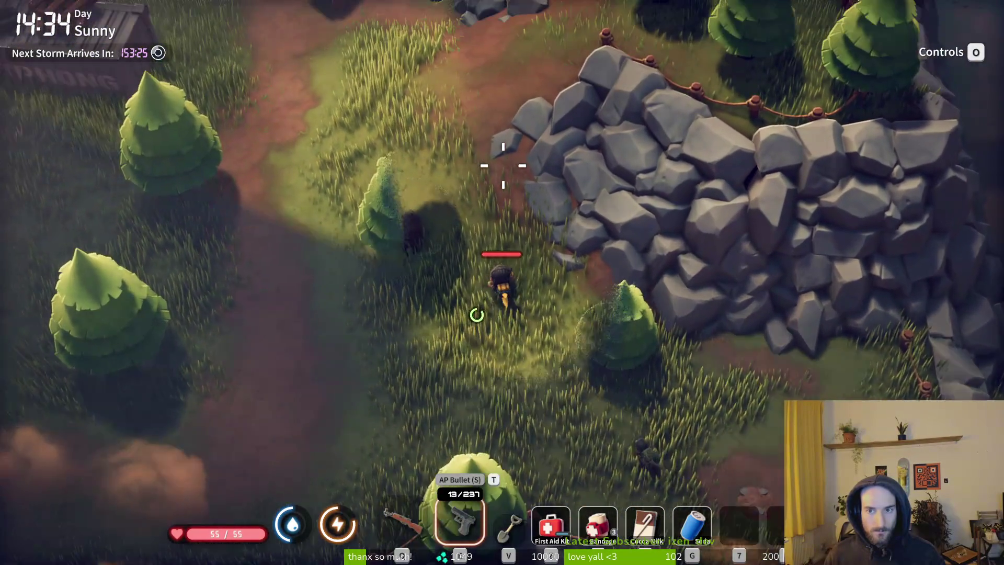
key("w")
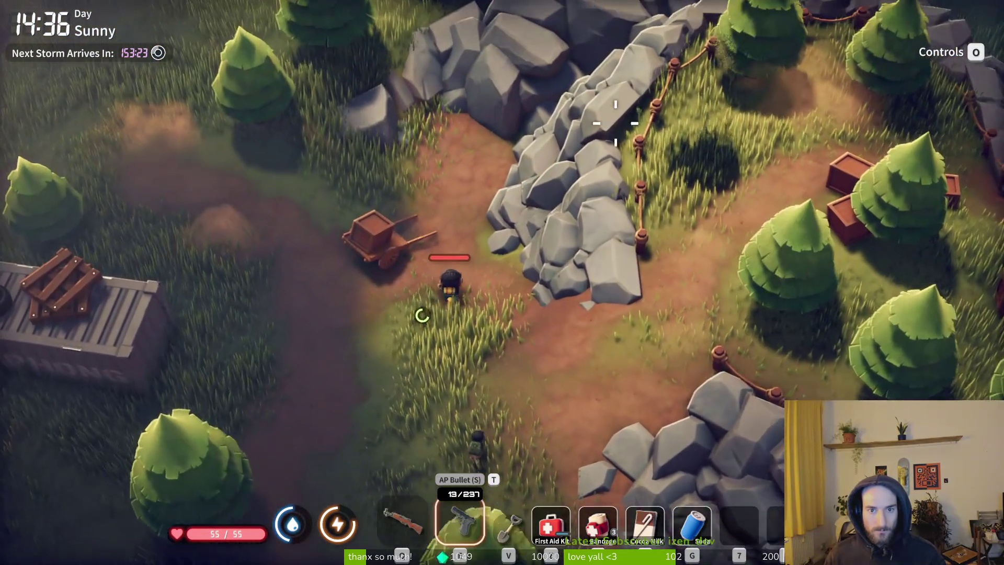
key("w")
key("w")
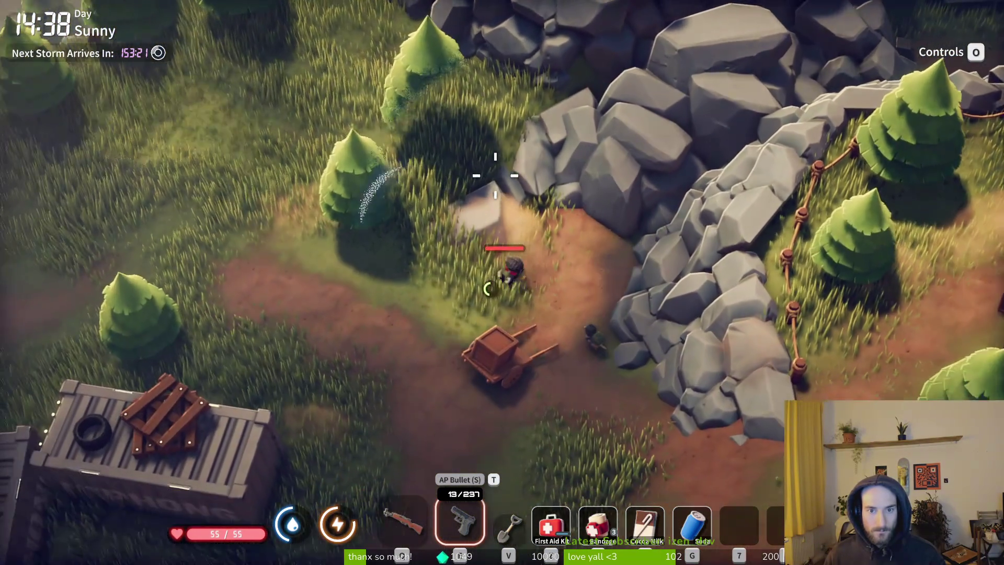
key("w")
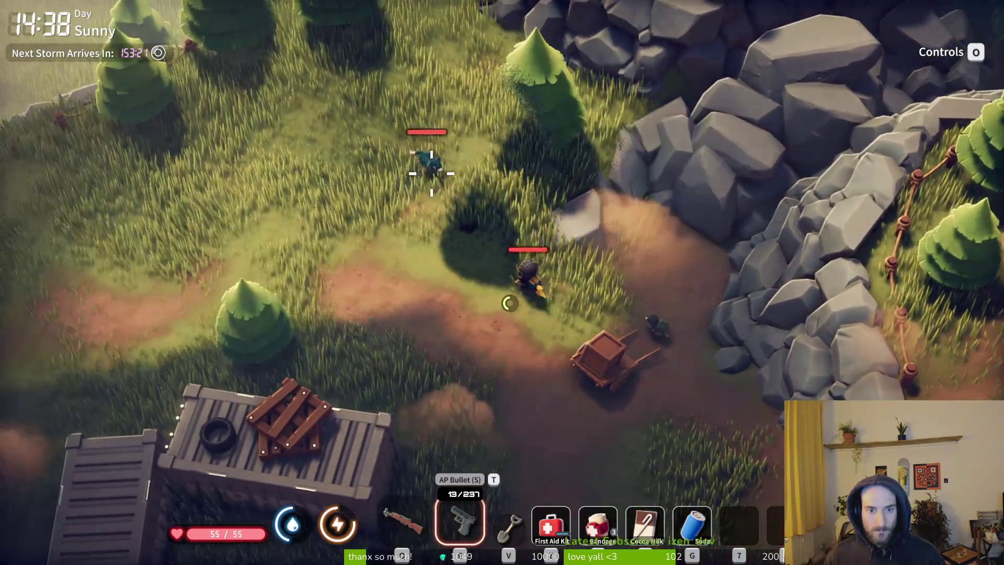
left_click(502, 196)
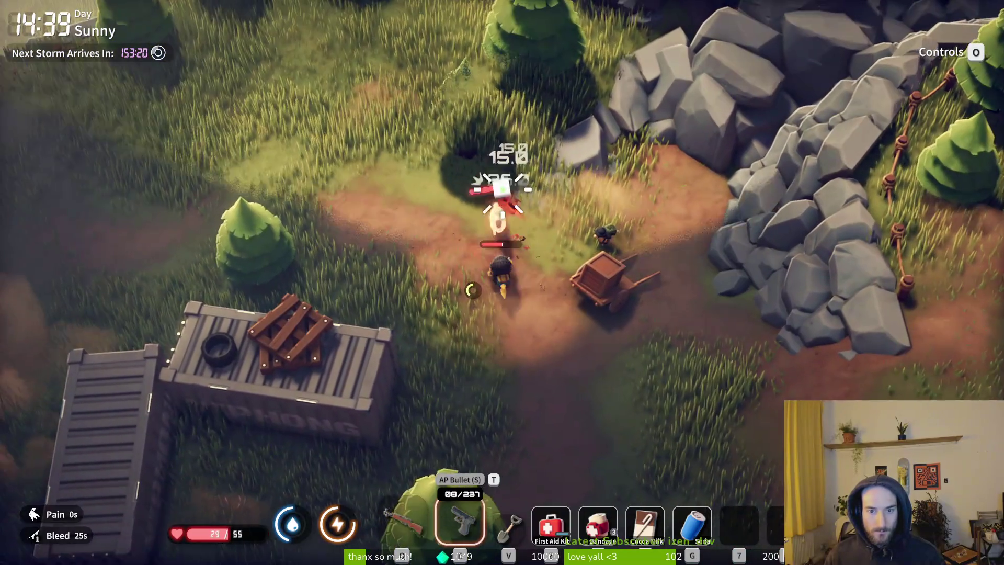
- Fire more shots at the attacker and retreat northwest
key("s")
left_click(500, 194)
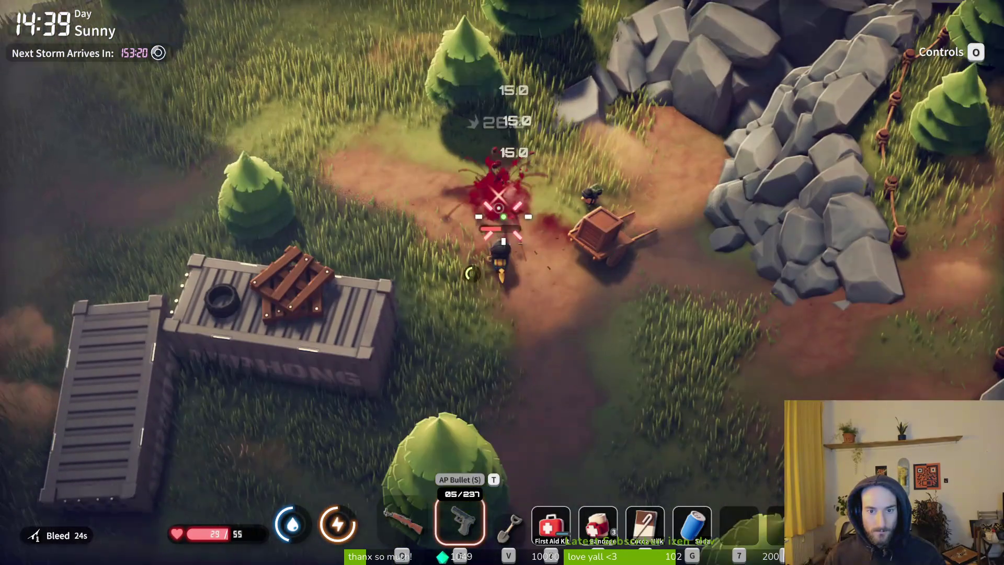
key("w")
key("a")
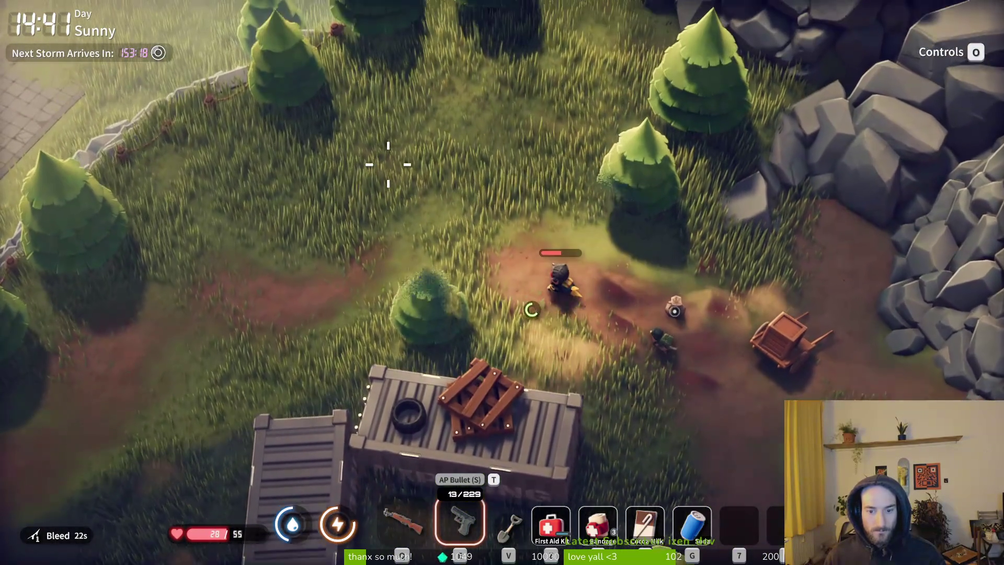
- Apply a bandage and then a First Aid Kit while moving southwest, restoring health to 52/55
key("w")
key("4")
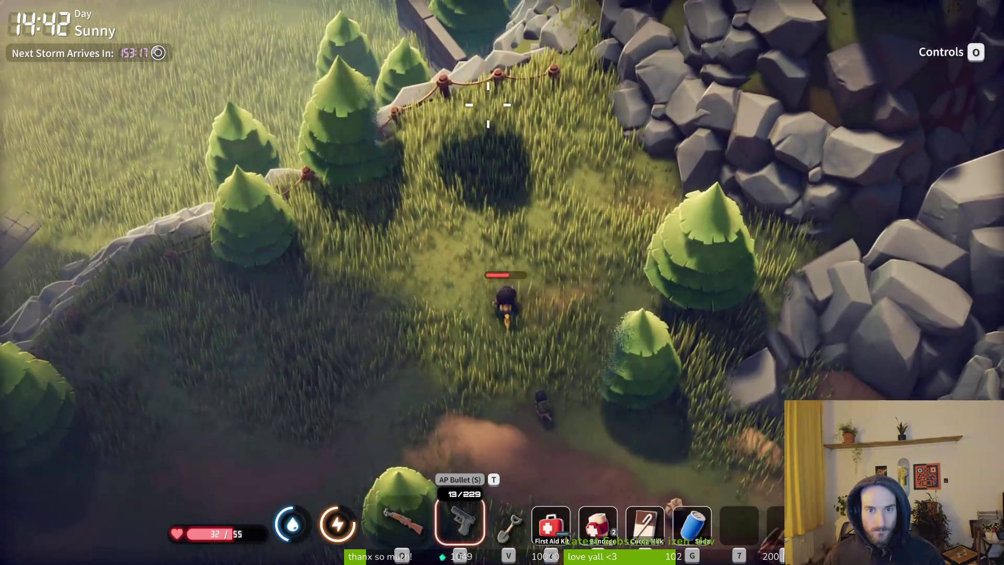
key("4")
key("s")
key("a")
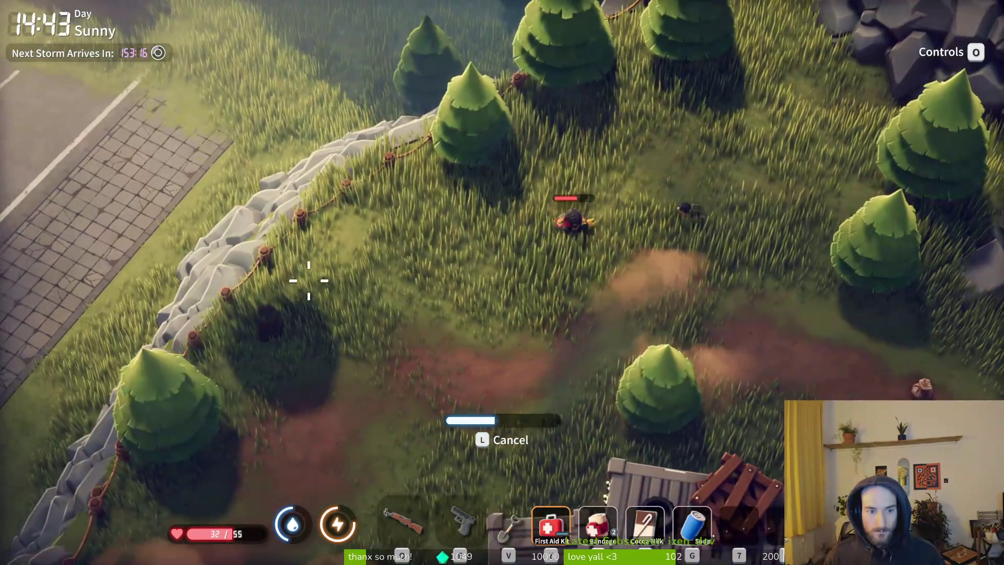
key("s")
key("a")
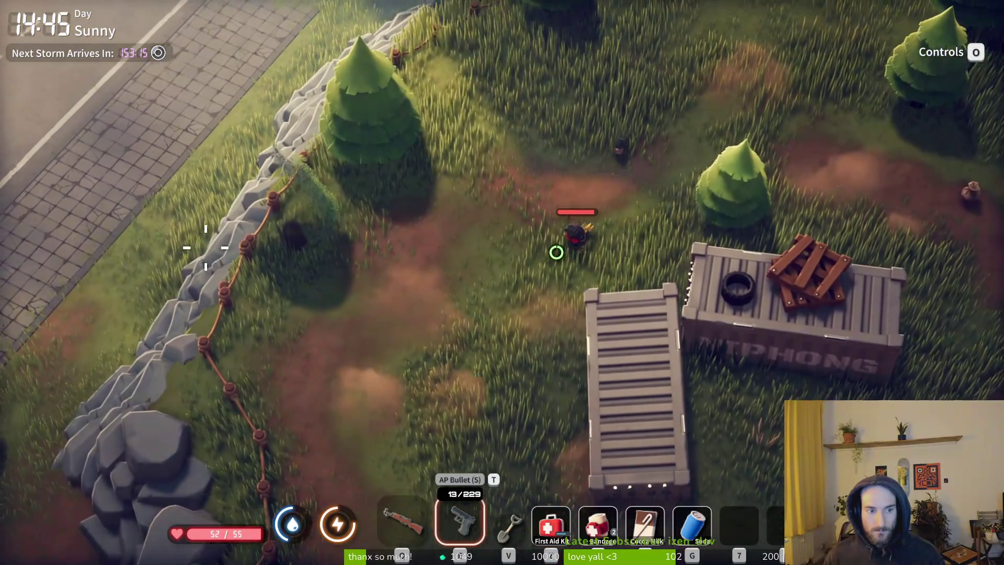
- Walk south past the containers, then northeast across the field and over the wooden bridge
key("s")
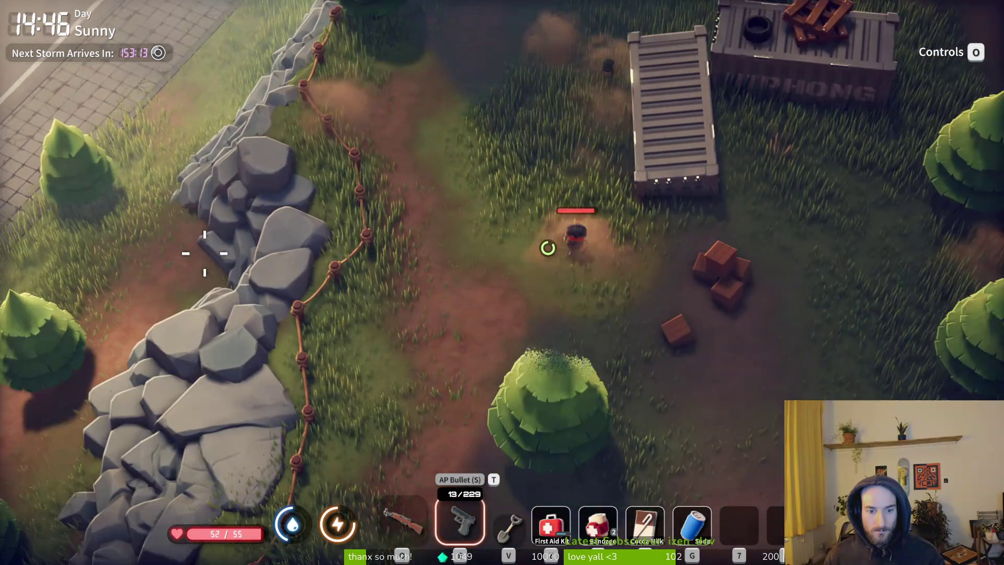
key("s")
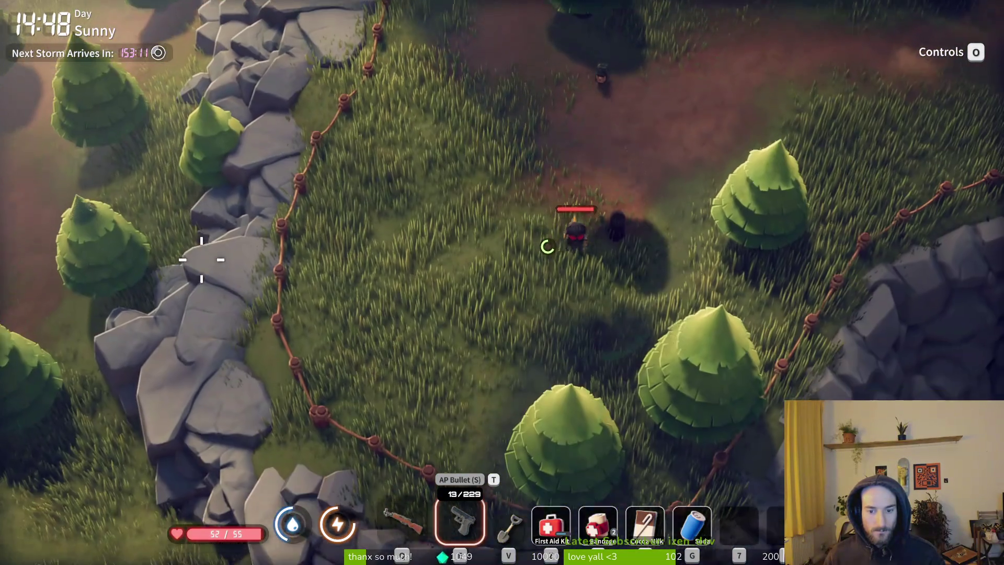
key("w")
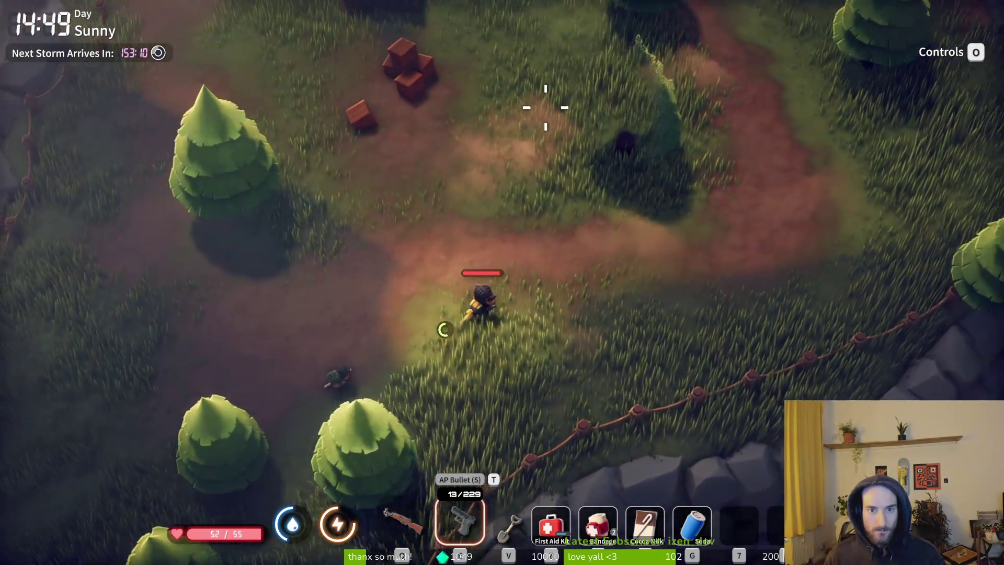
key("w")
key("d")
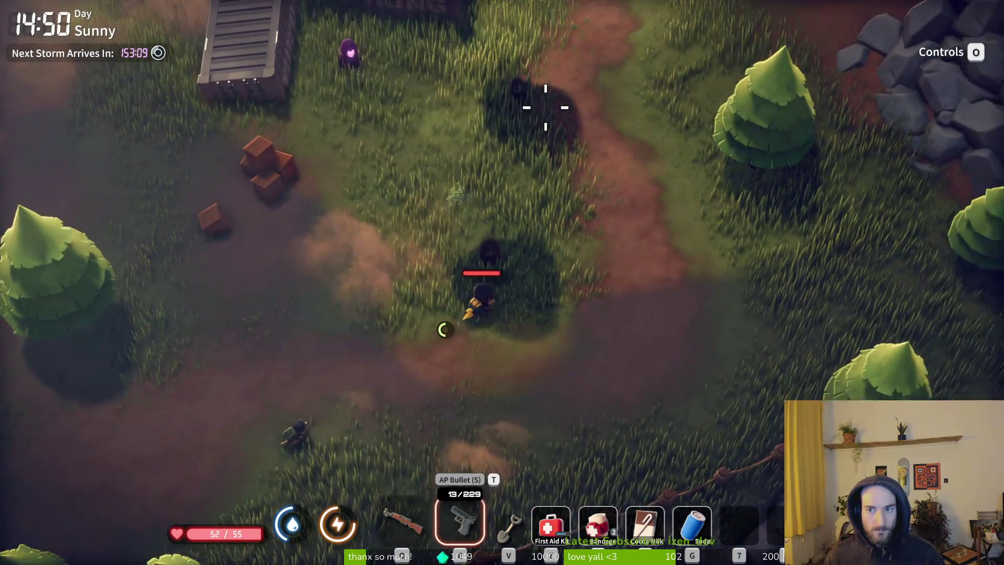
key("w")
key("d")
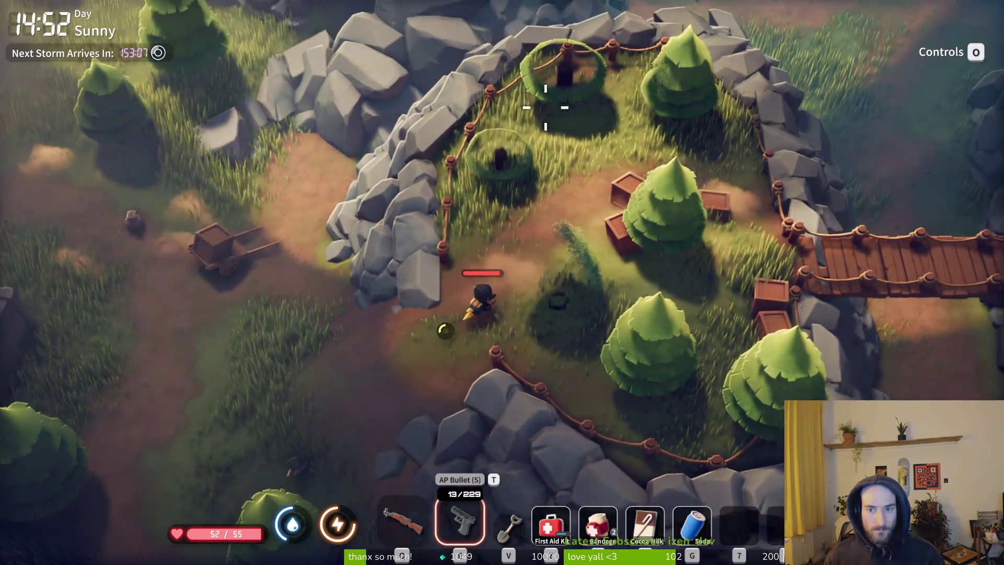
key("d")
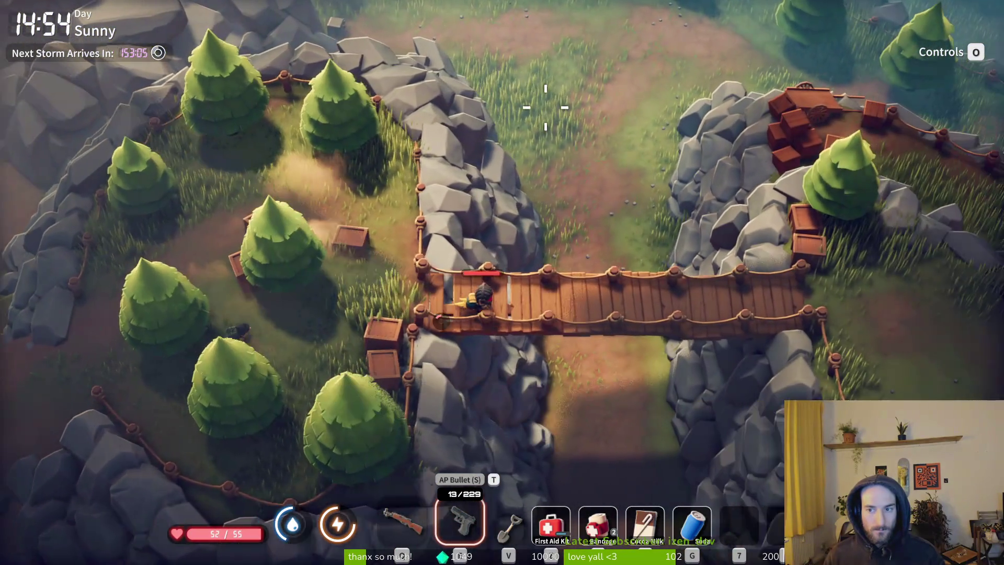
key("d")
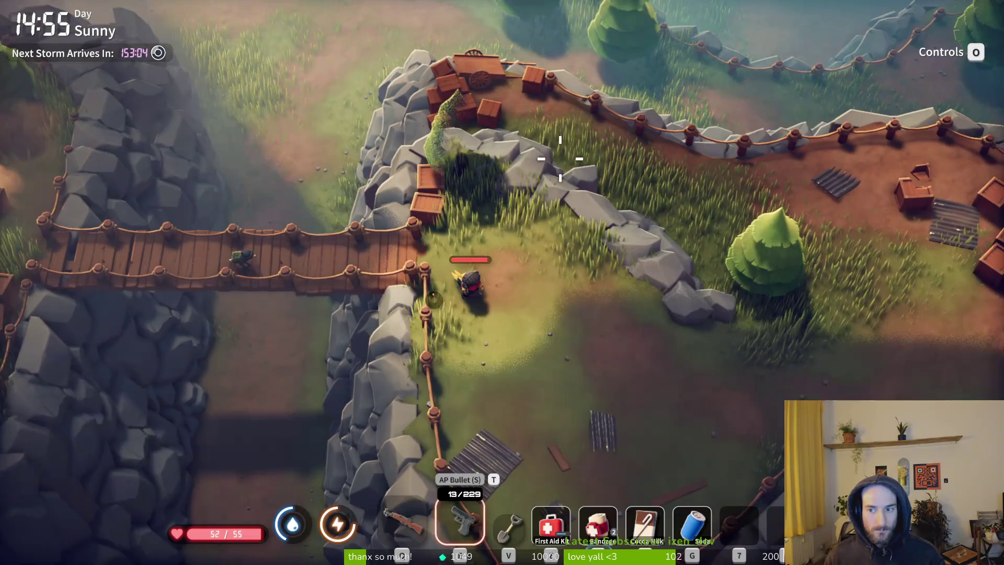
key("s")
key("d")
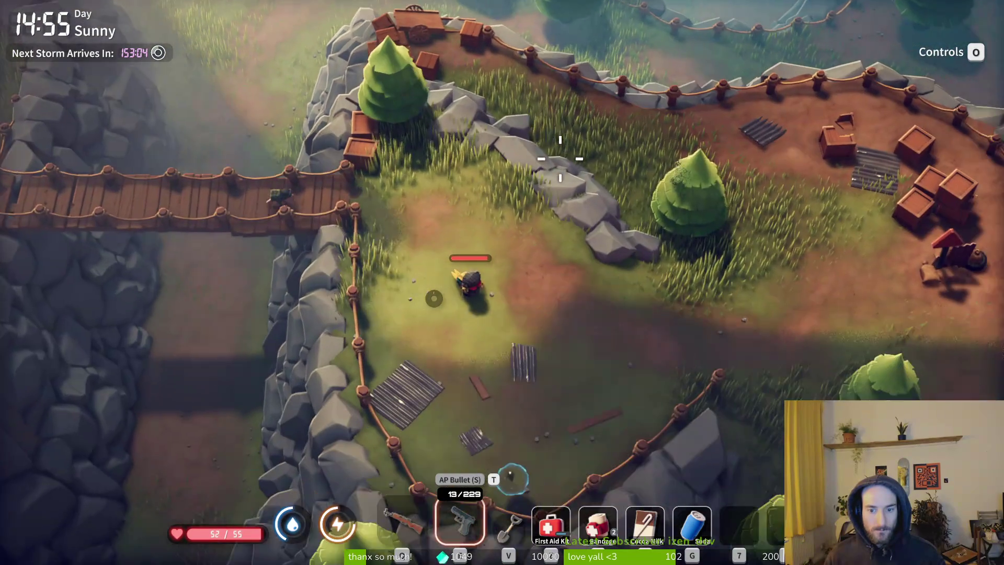
key("a")
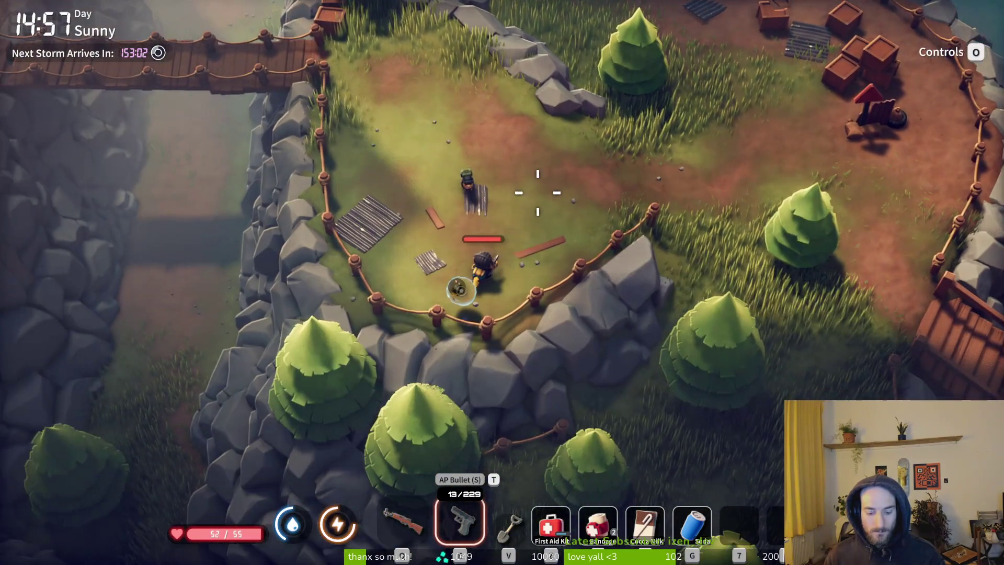
- Check the Farm Town map, panning to show the Fishing Dock and Pharmacy
key("m")
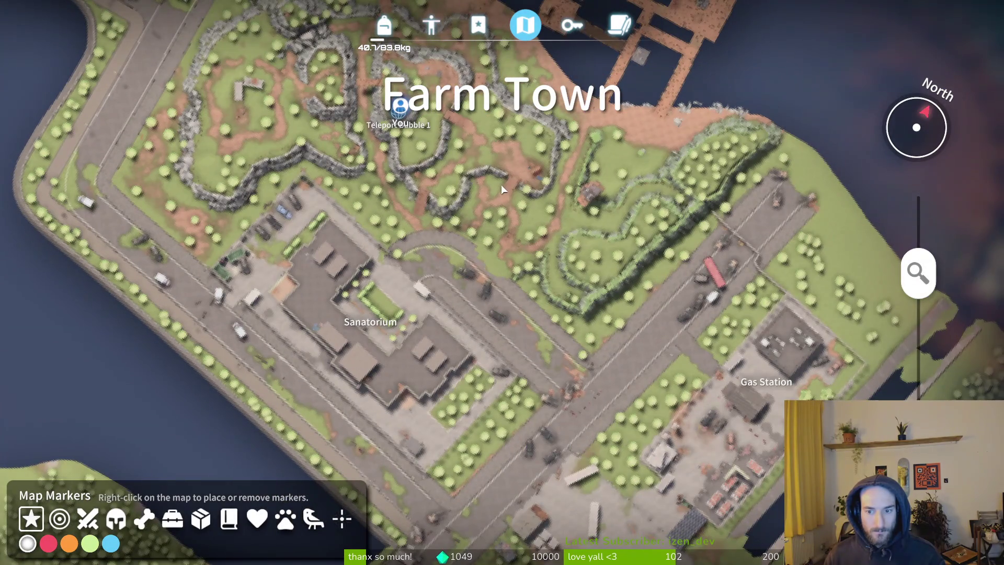
scroll(501, 184, "down", 2)
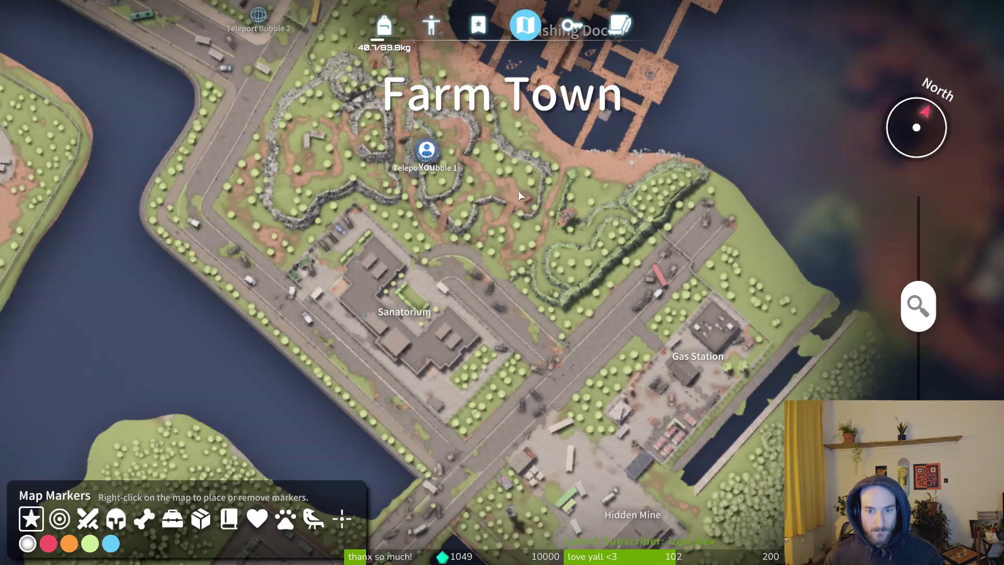
left_click_drag(606, 204, 609, 328)
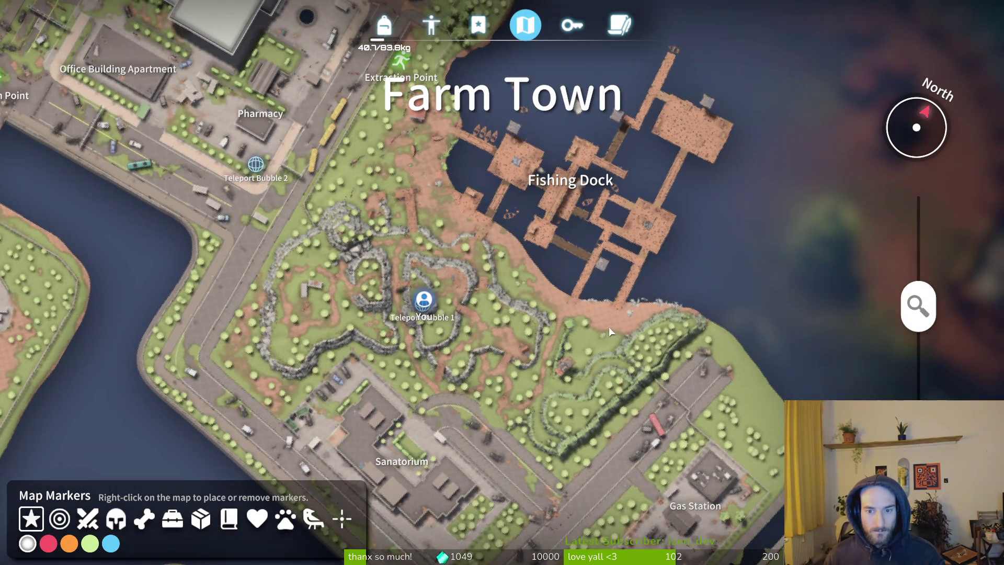
key("m")
- Cross the small bridge and meadow past the tent and stone wall toward the watchtower
key("d")
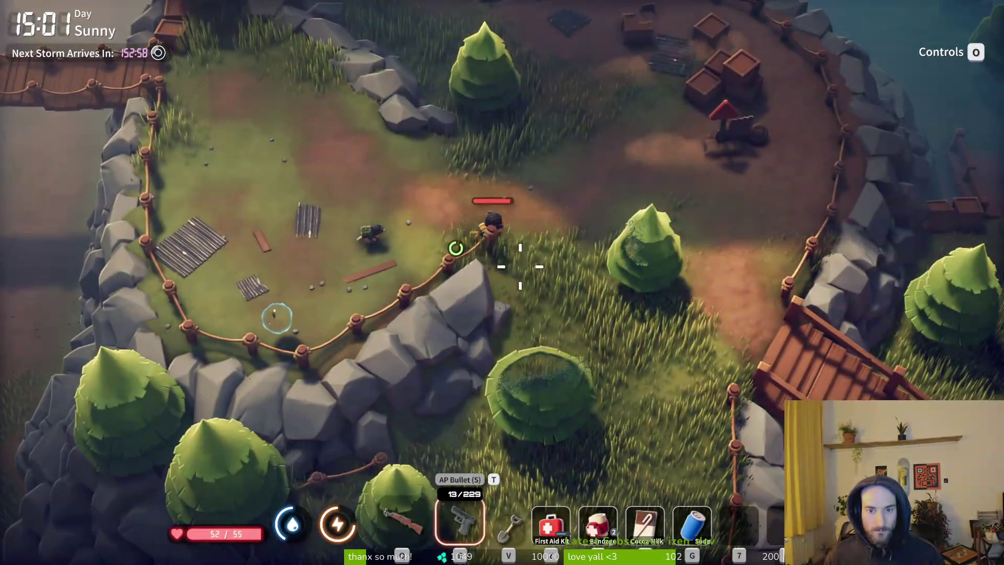
key("s")
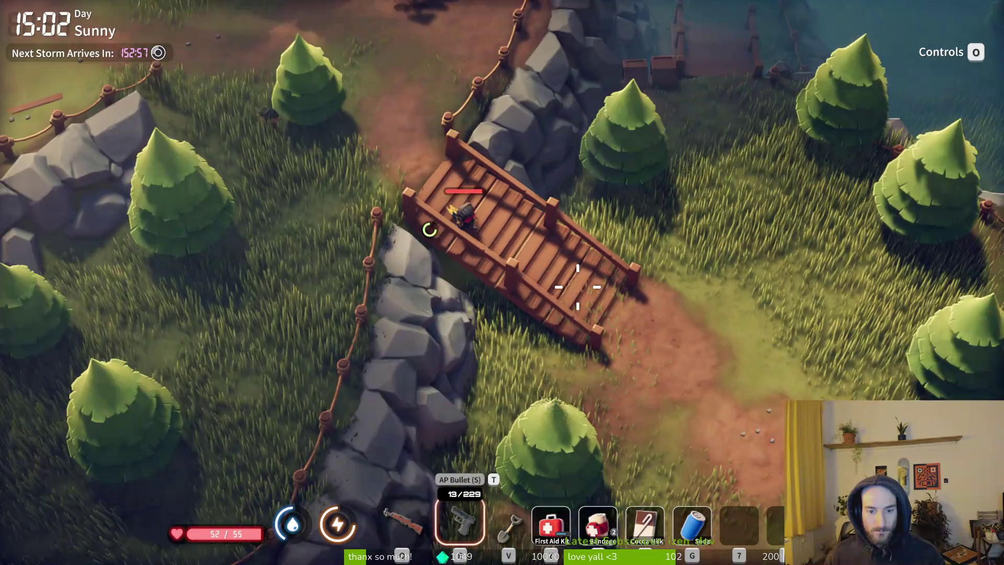
key("s")
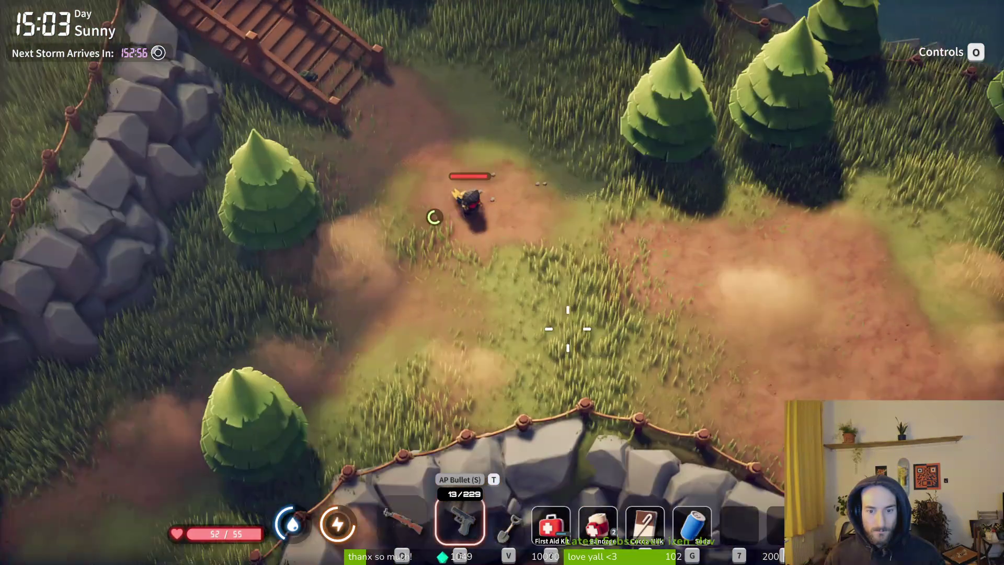
key("s")
key("d")
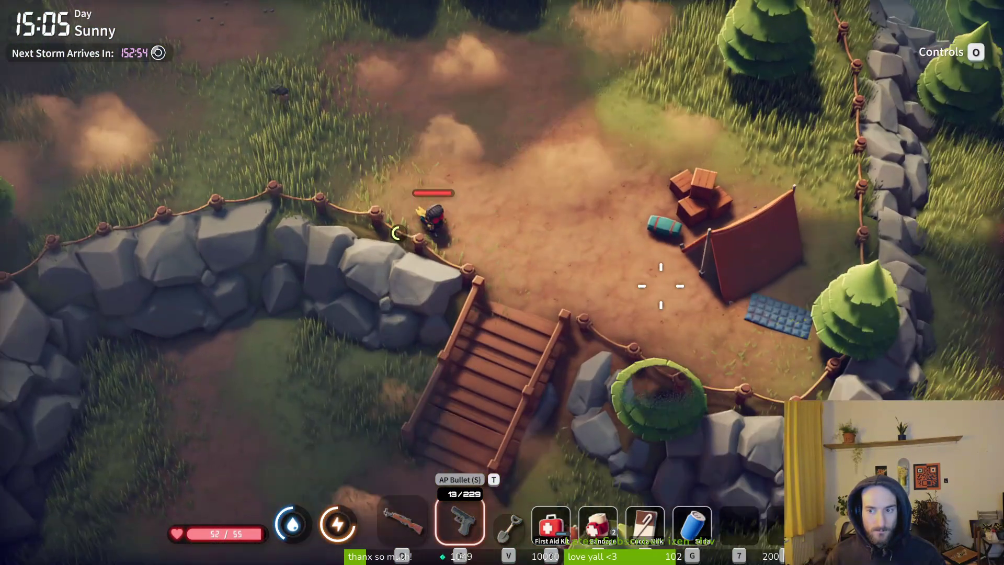
key("s")
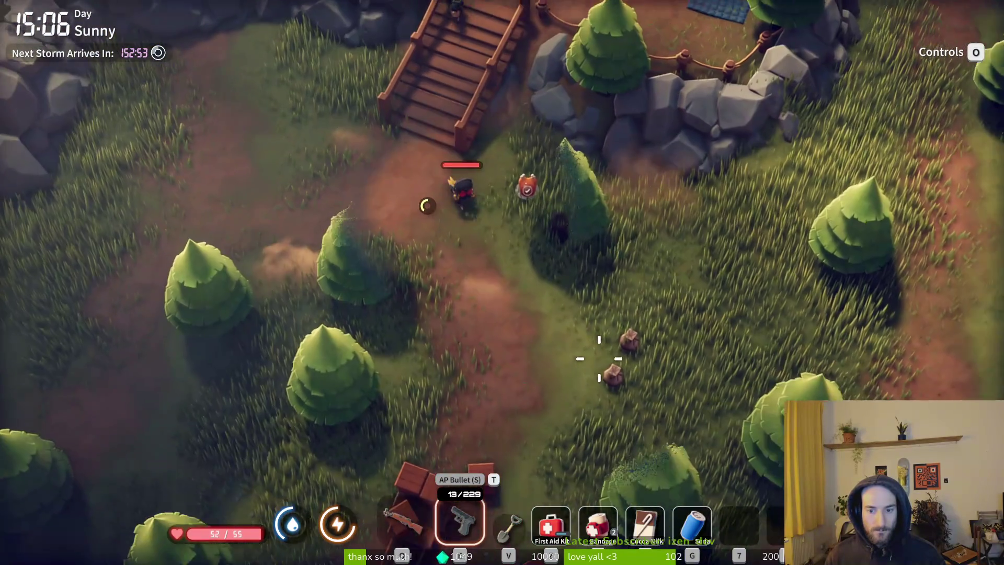
key("d")
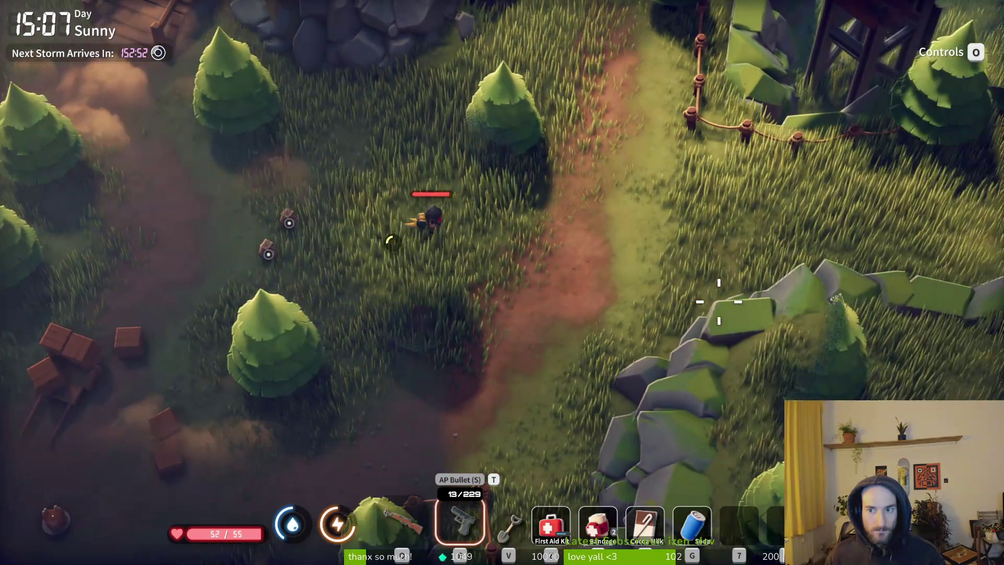
key("d")
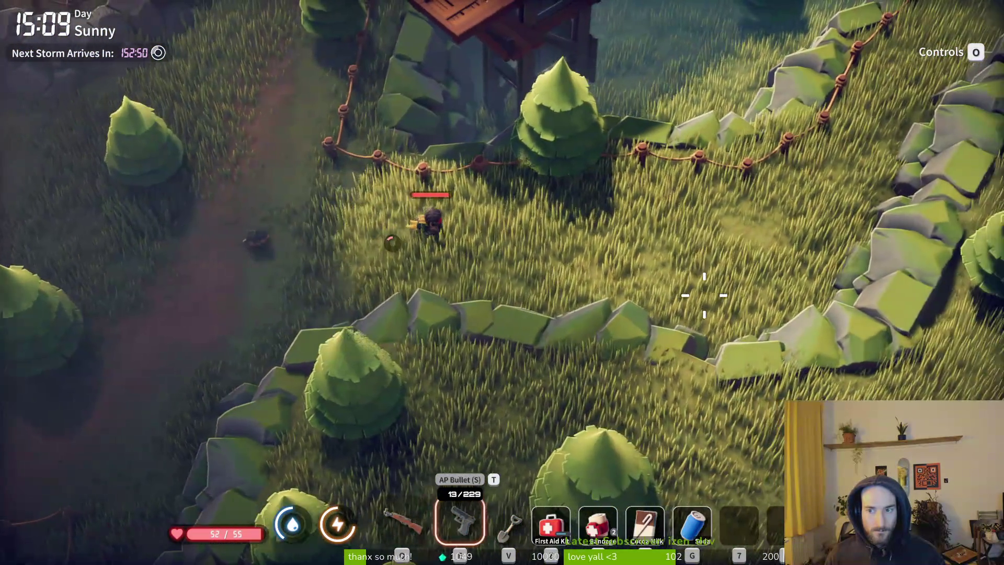
key("e")
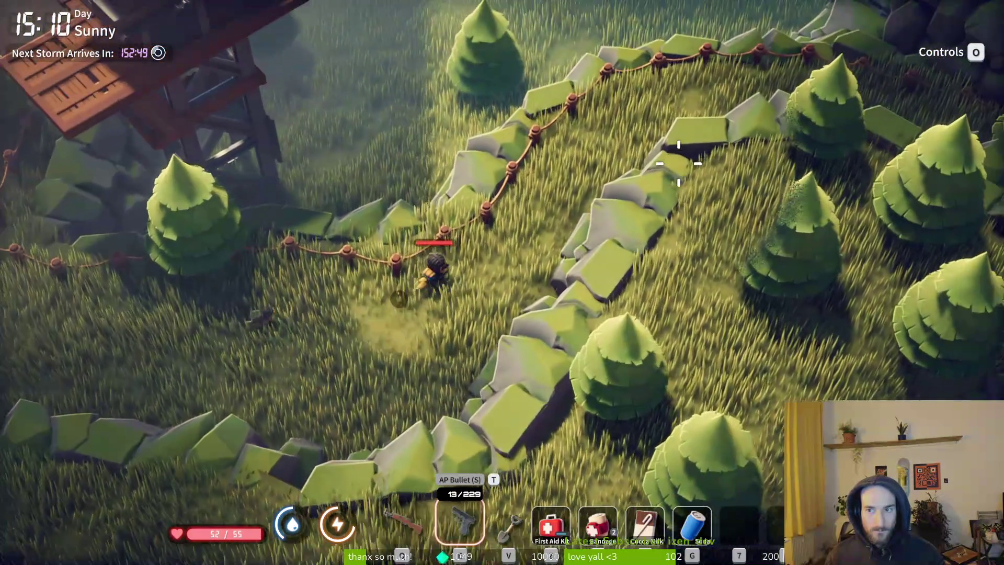
key("e")
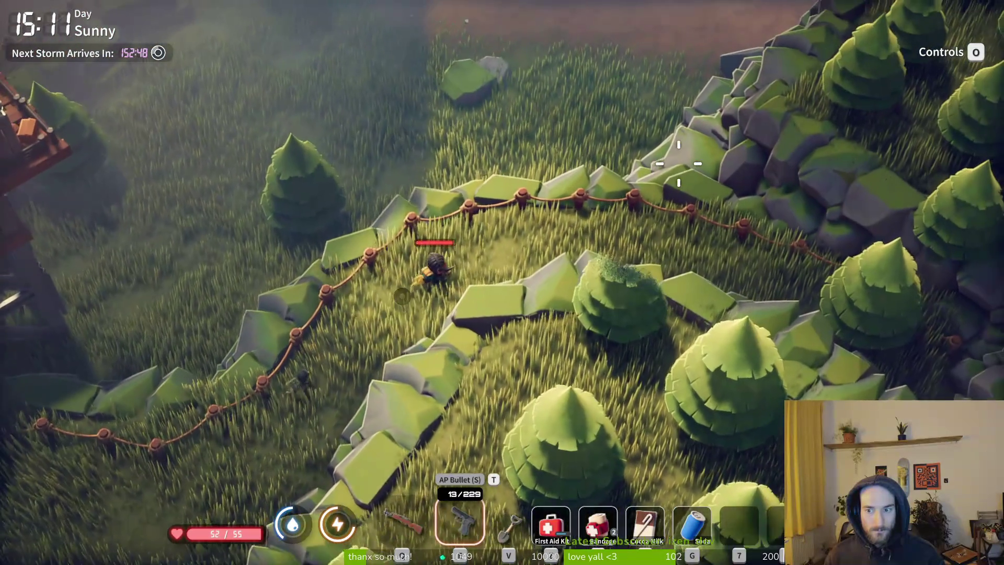
- Check the duck's position on the Farm Town map, zooming in
key("m")
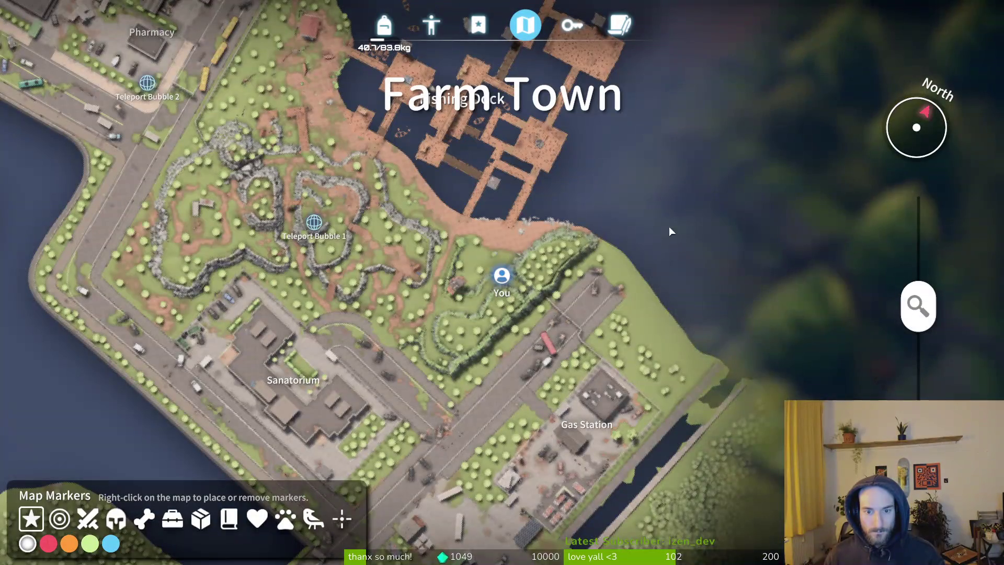
scroll(485, 292, "up", 3)
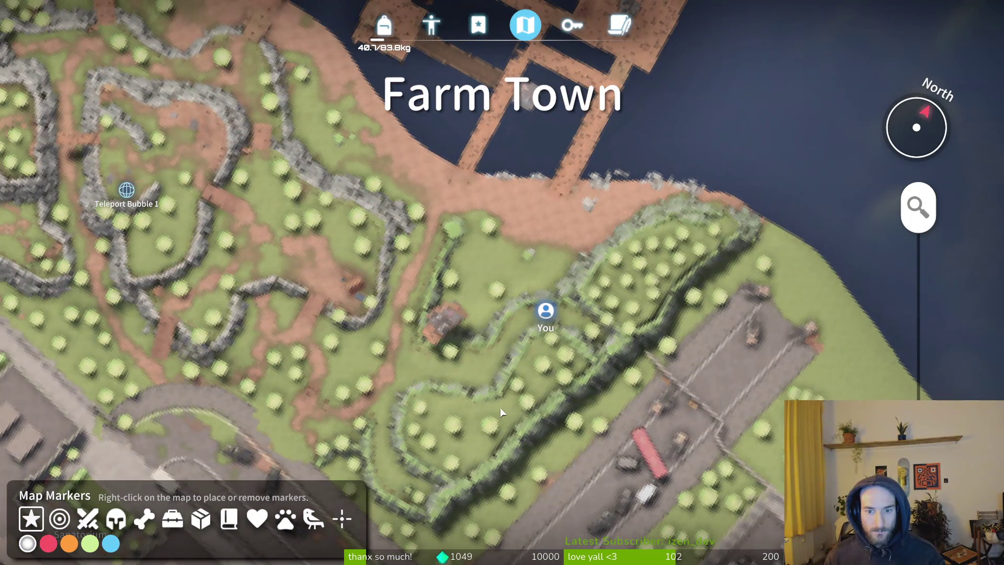
key("m")
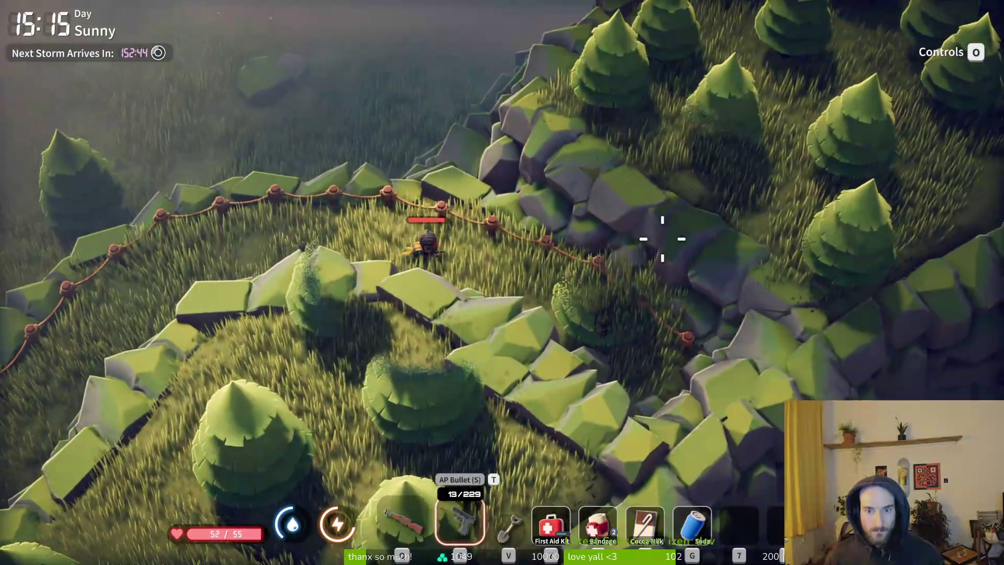
- Walk west along the fence past the wooden tower, then south along the stone wall
key("a")
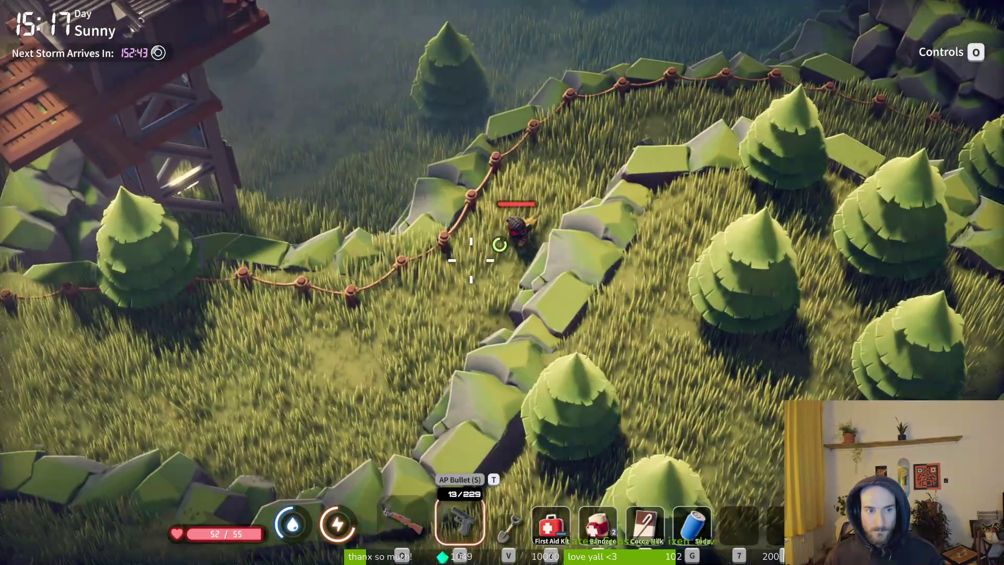
key("a")
key("a")
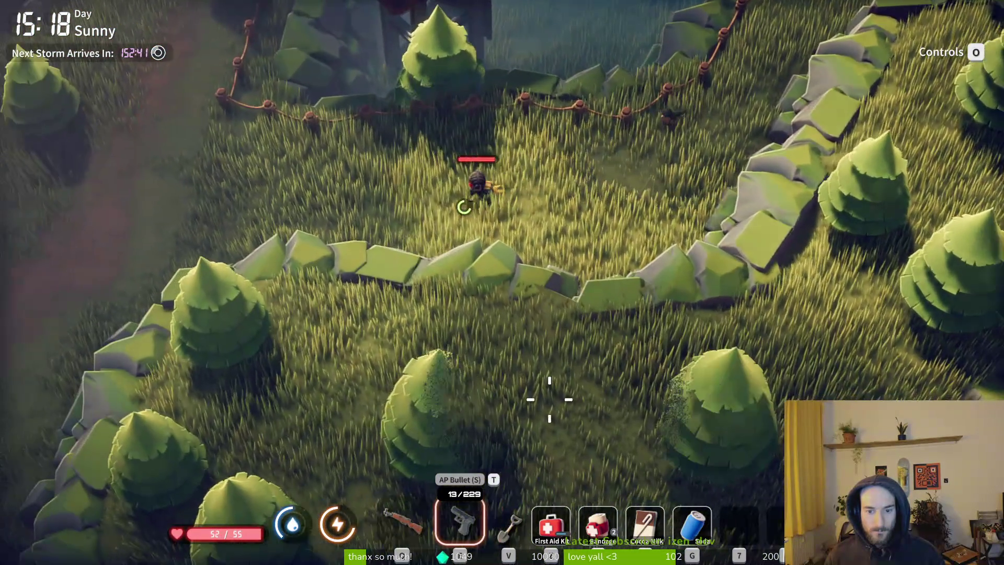
key("s")
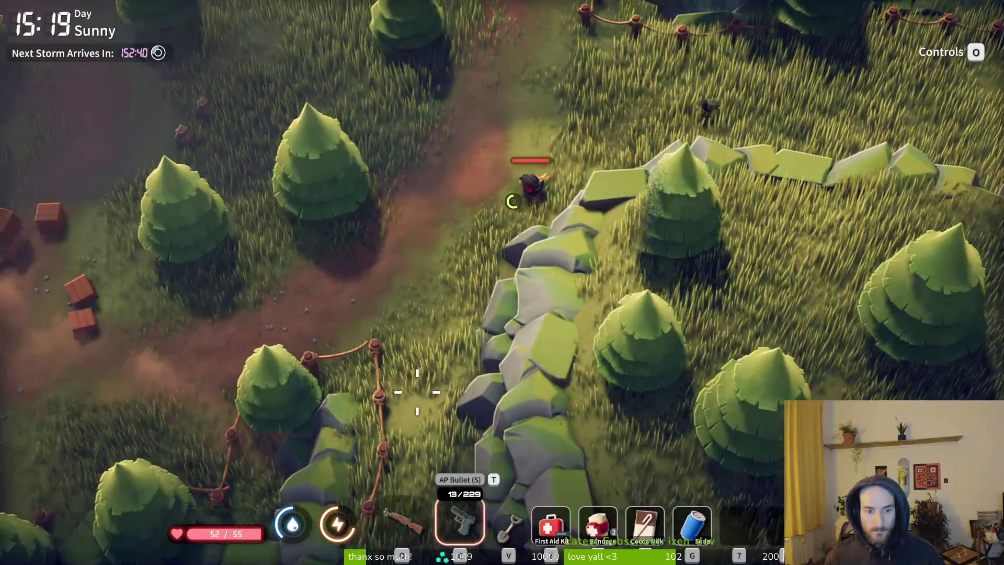
key("s")
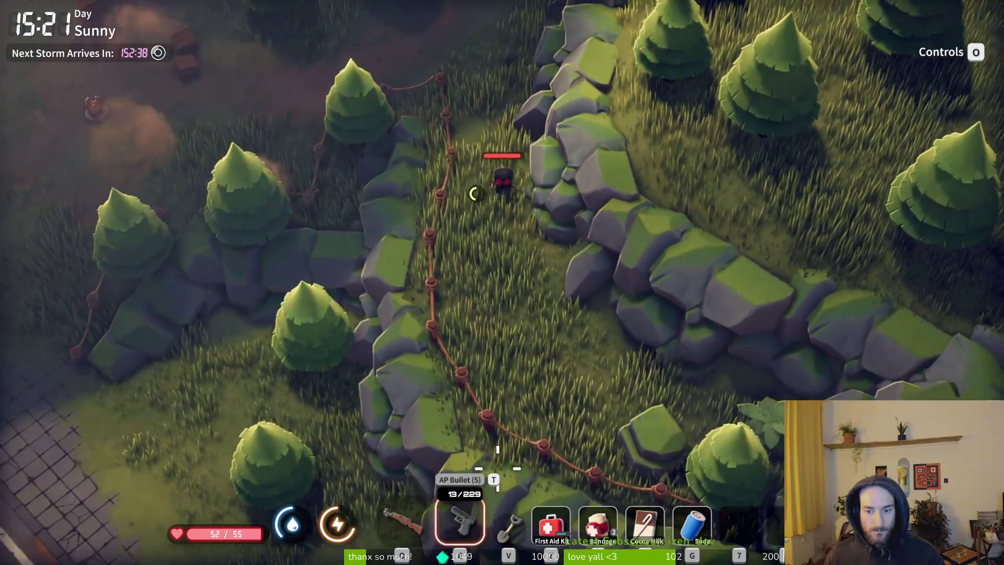
key("d")
key("d")
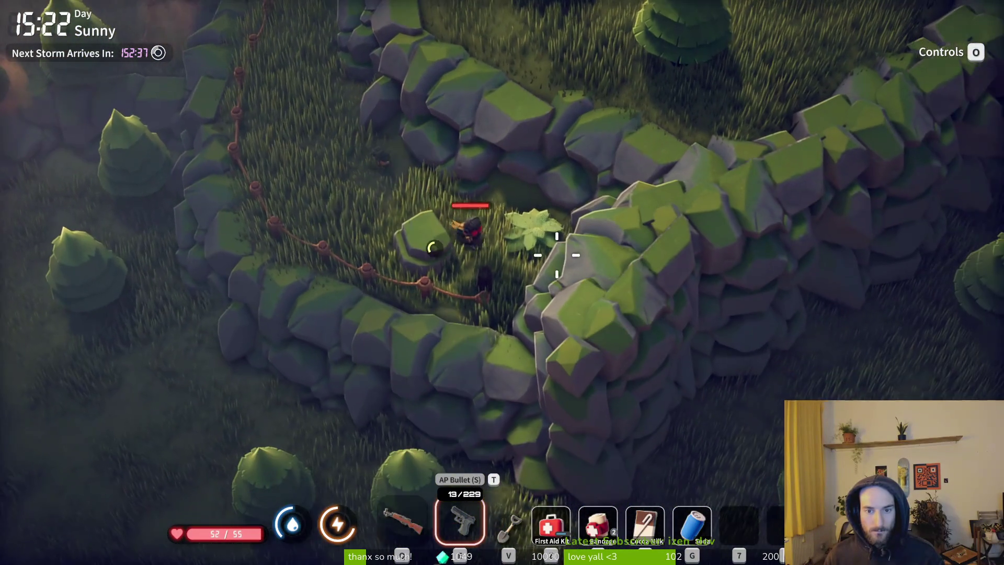
- Walk north-west toward the crates, then south-west through the clearing
key("w")
key("a")
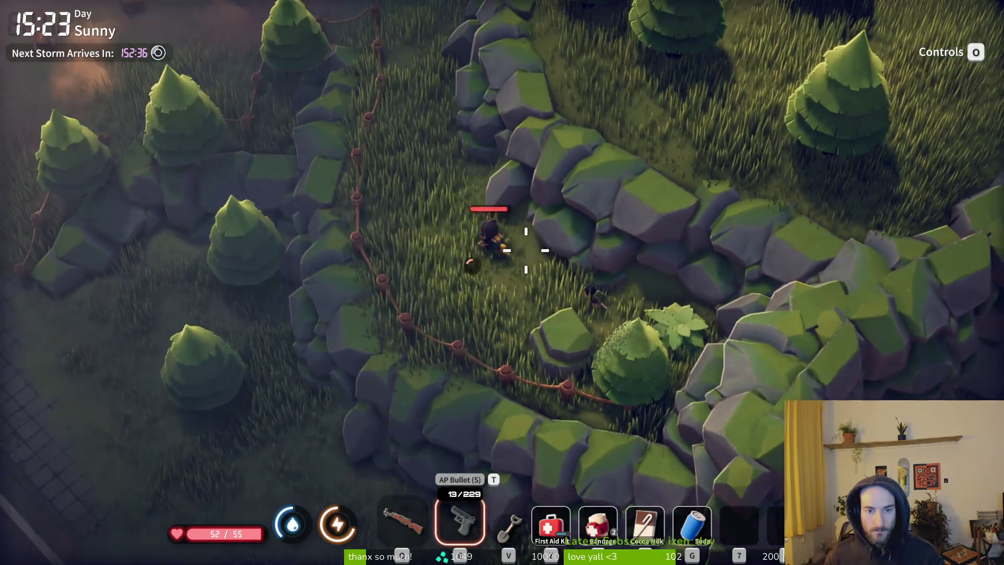
key("w")
key("a")
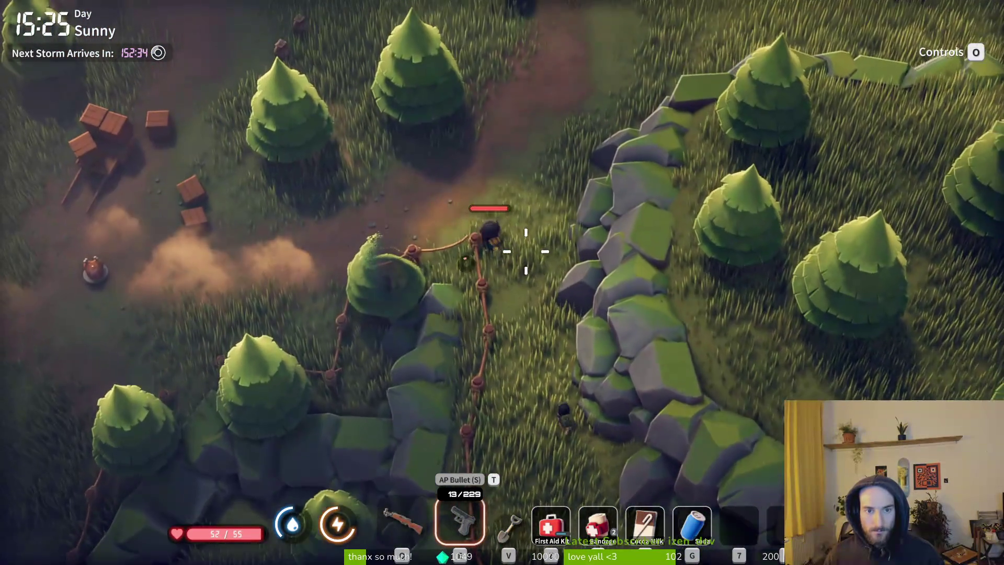
key("s")
key("a")
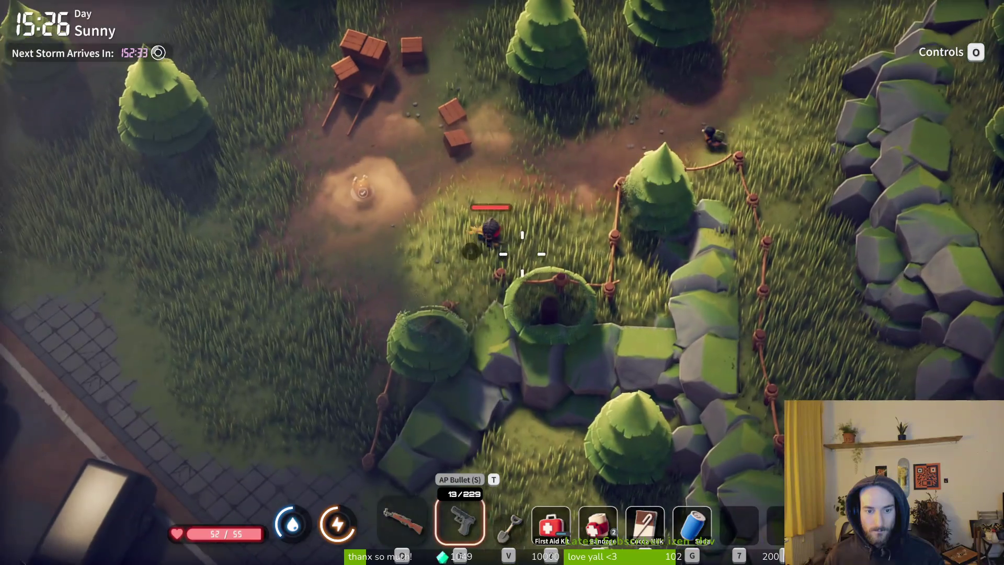
- Read the Collect Samples in Space Storm quest, then locate the Fishing Dock on the Farm Town map
key("m")
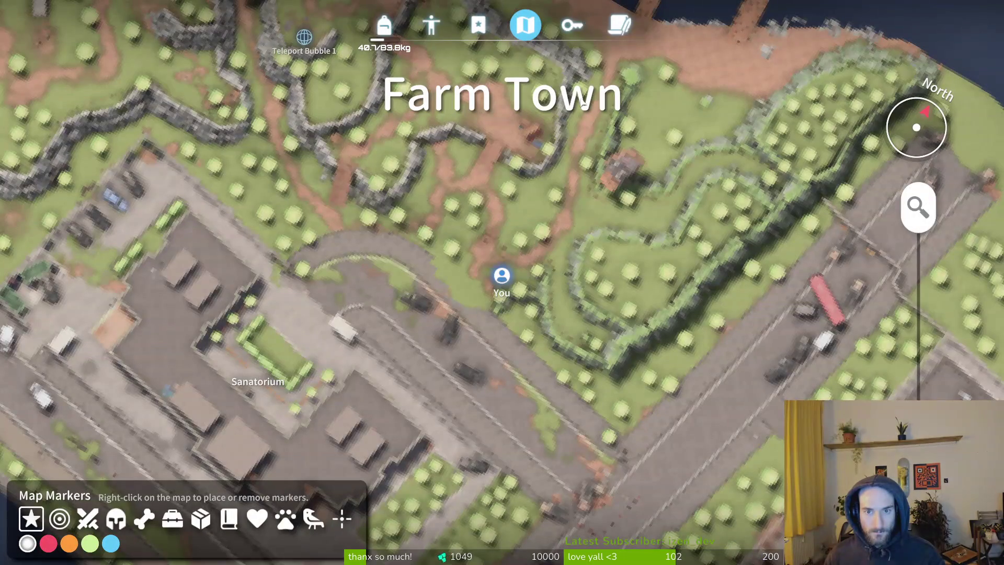
left_click(476, 24)
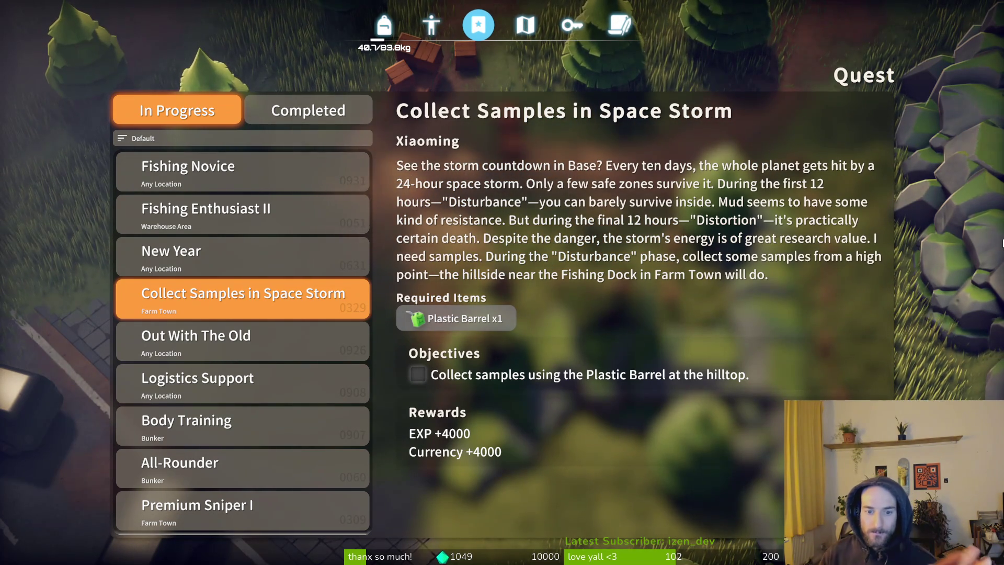
key("Escape")
key("m")
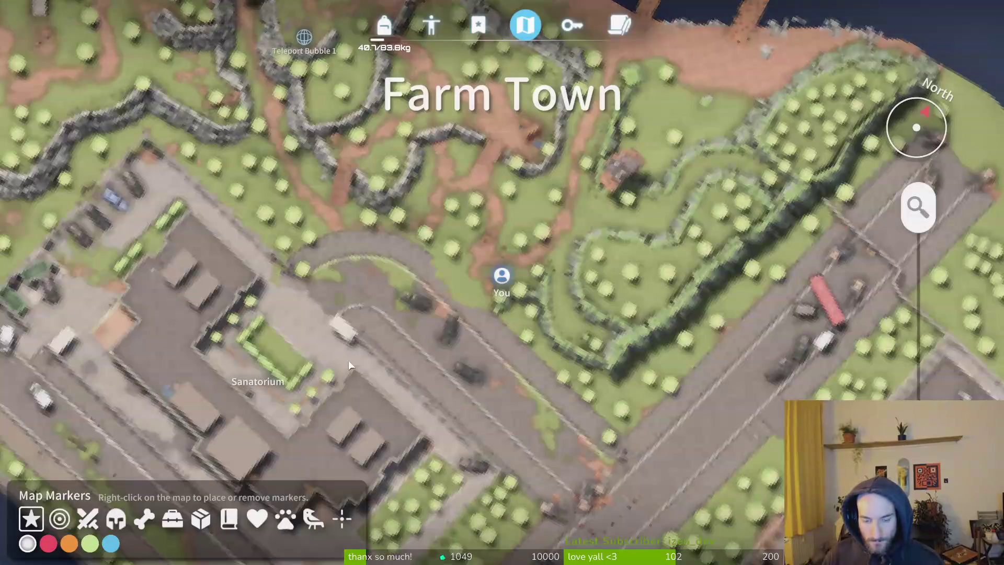
scroll(361, 382, "down", 5)
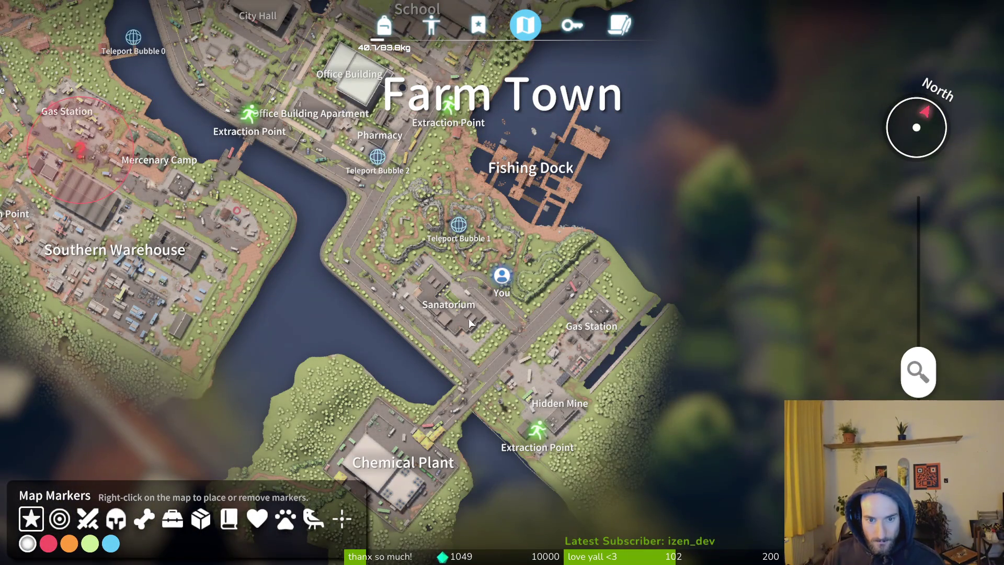
scroll(498, 296, "up", 3)
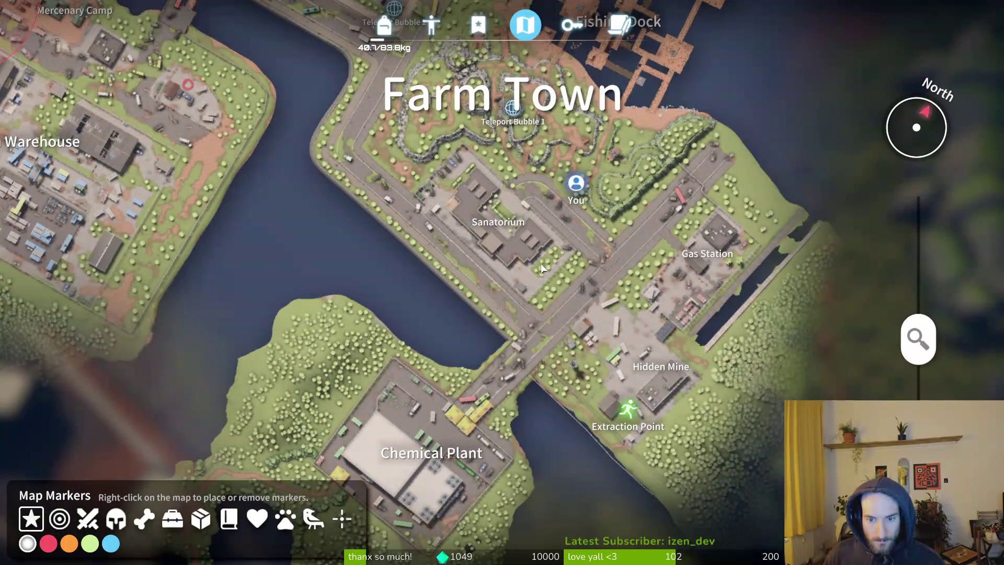
key("w")
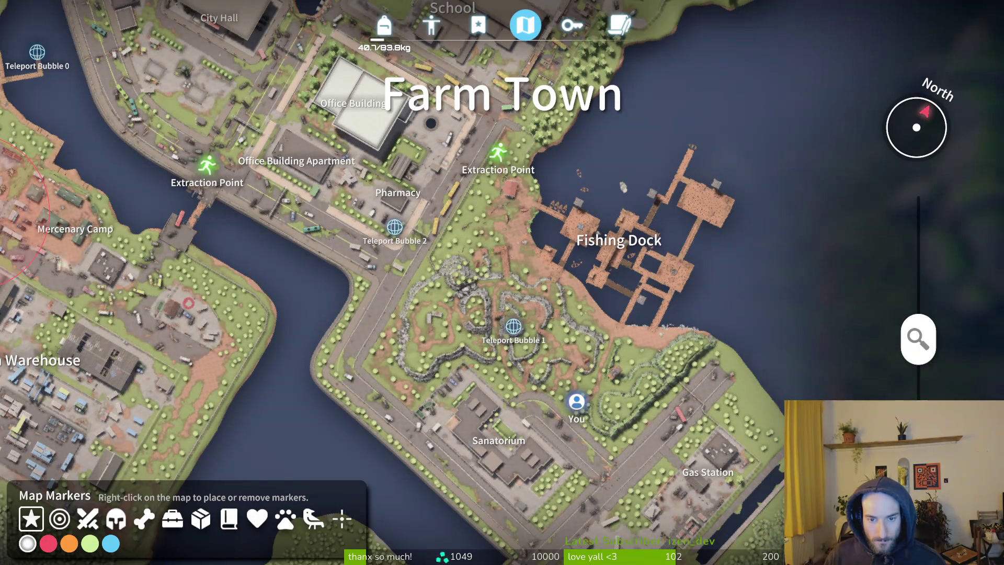
- Walk north-west past the rocks and over the wooden stairs
key("m")
key("w")
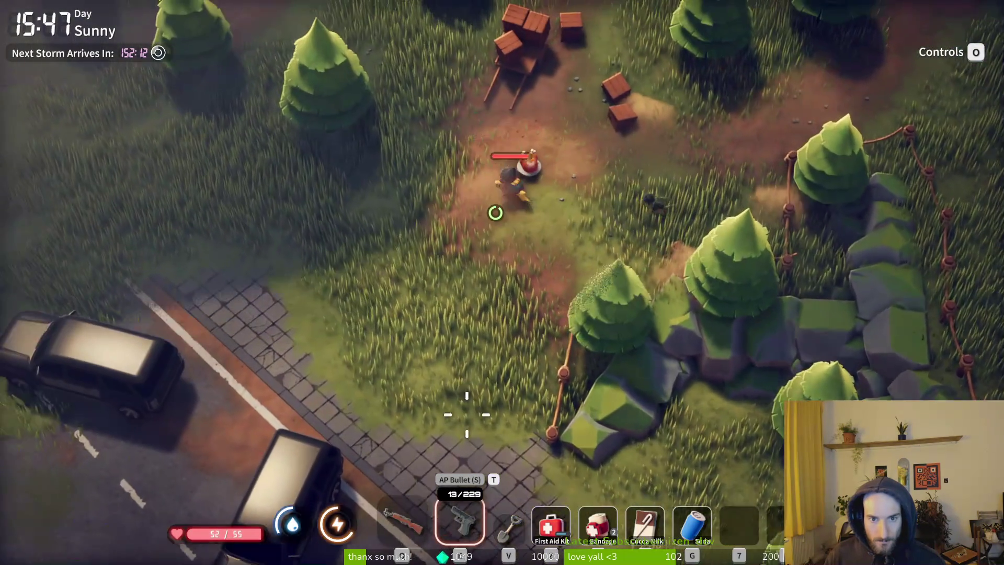
key("a")
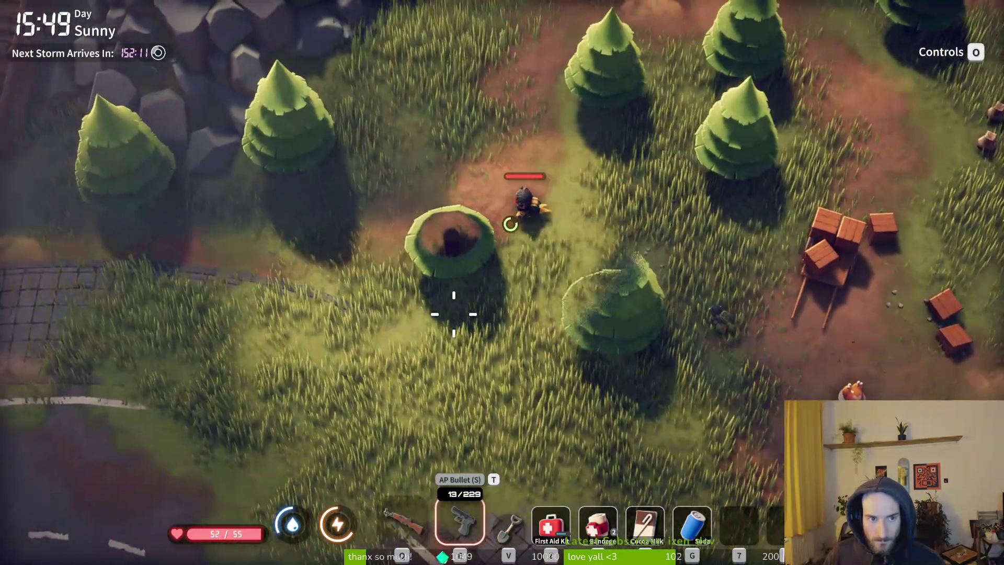
key("a")
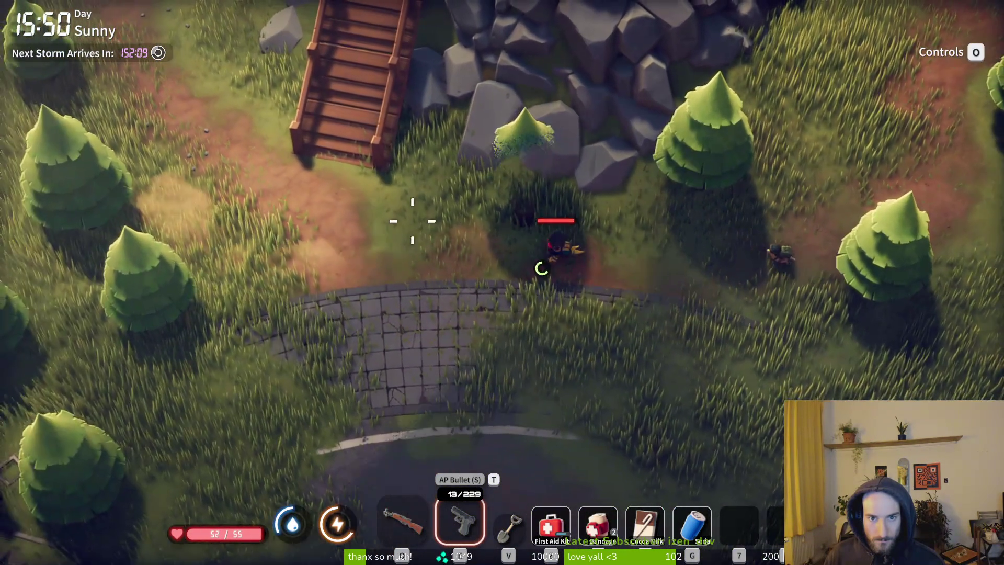
key("w")
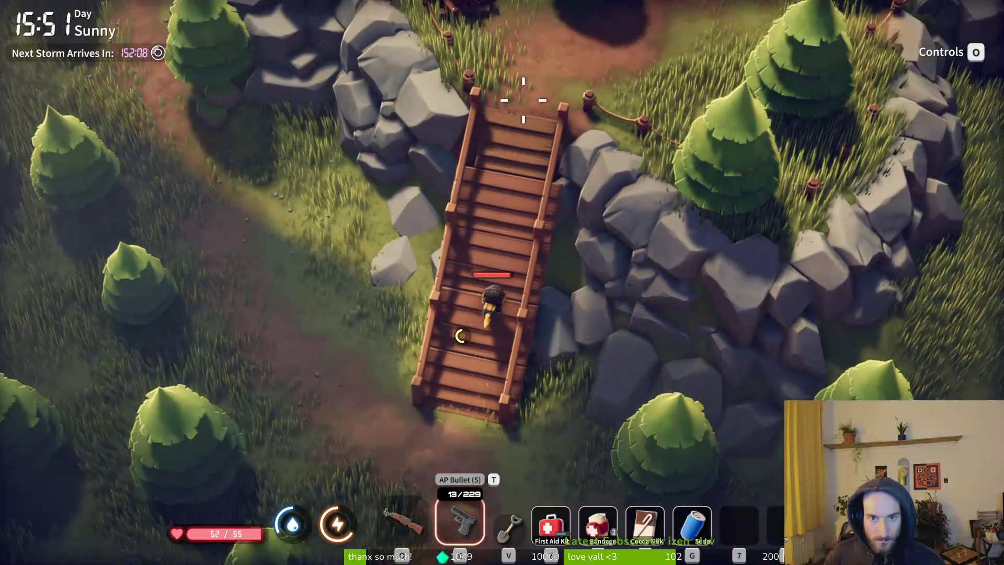
key("a")
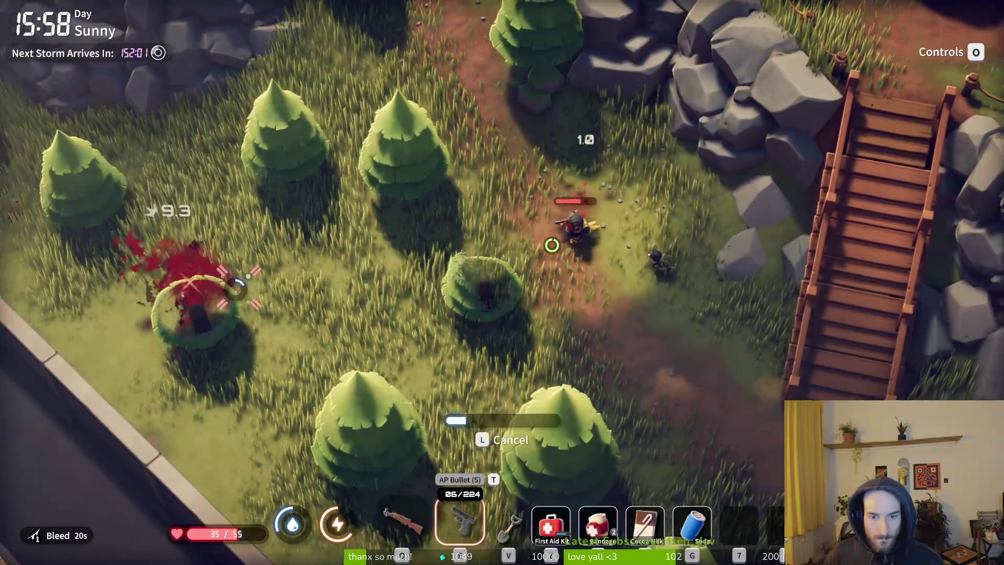
- Use two First Aid Kits while walking north to reach 55/55 health, then re-equip the pistol
key("w")
key("4")
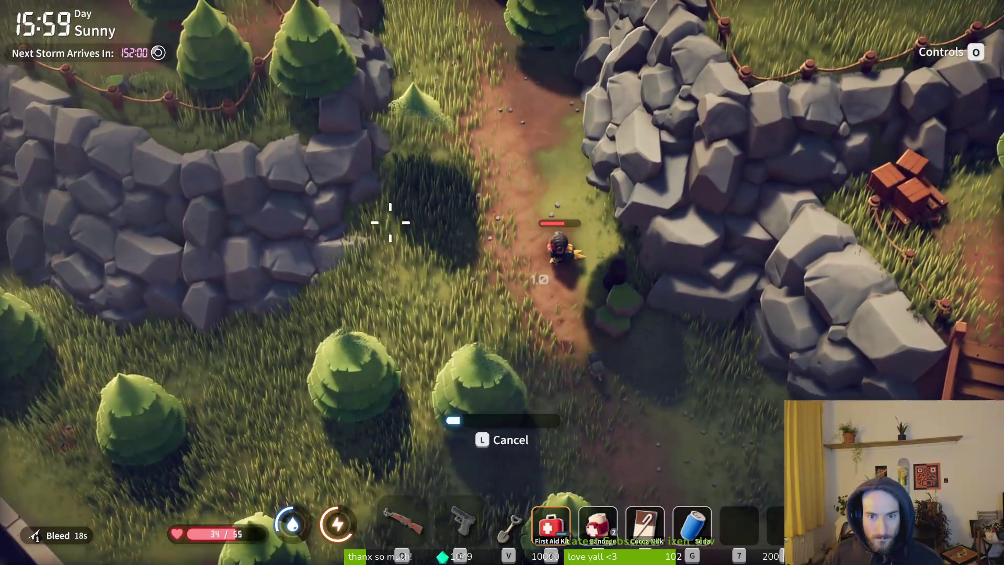
key("w")
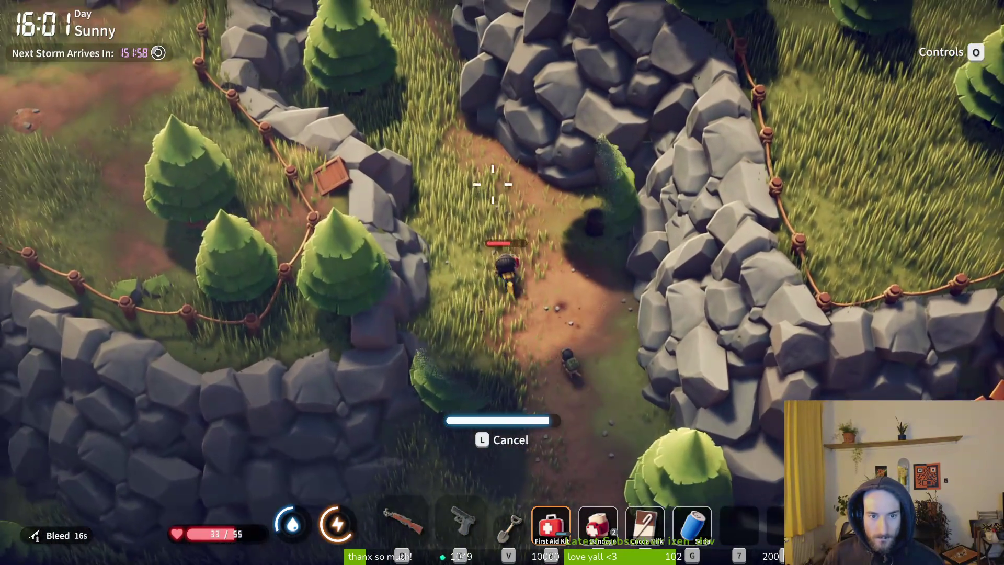
key("w")
key("4")
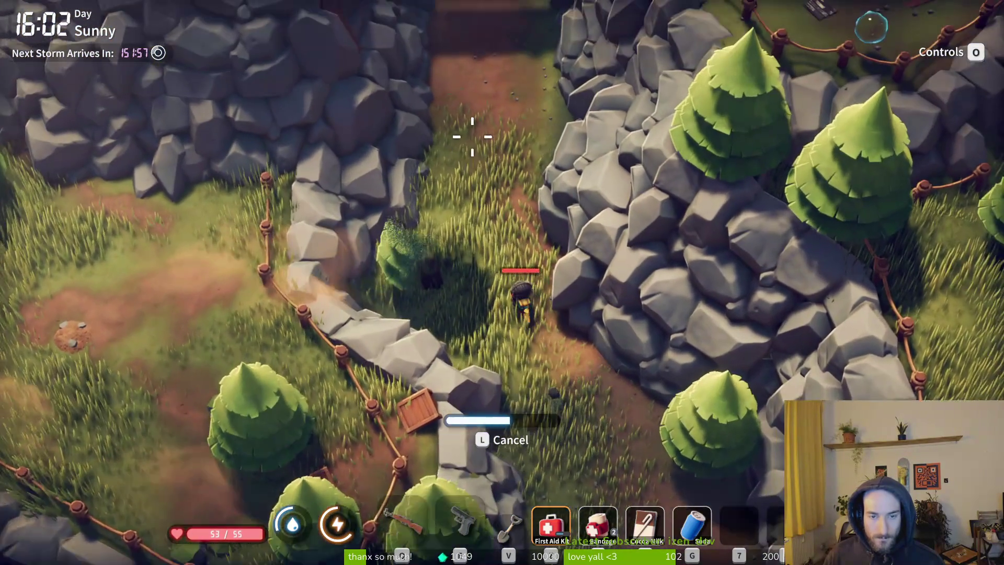
key("w")
key("2")
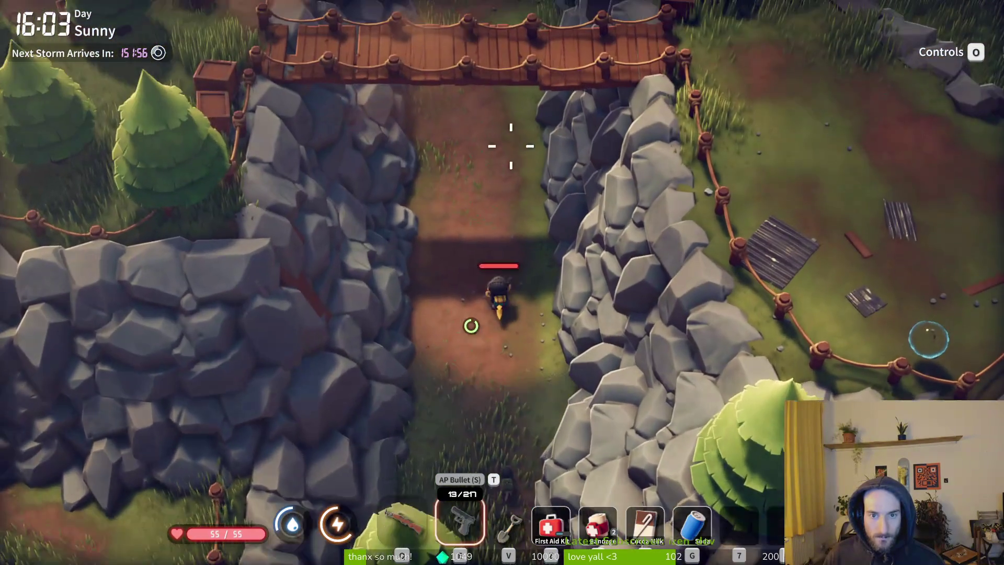
- Cross the wooden bridge, head west along the rocks, and search the roadside safe
key("w")
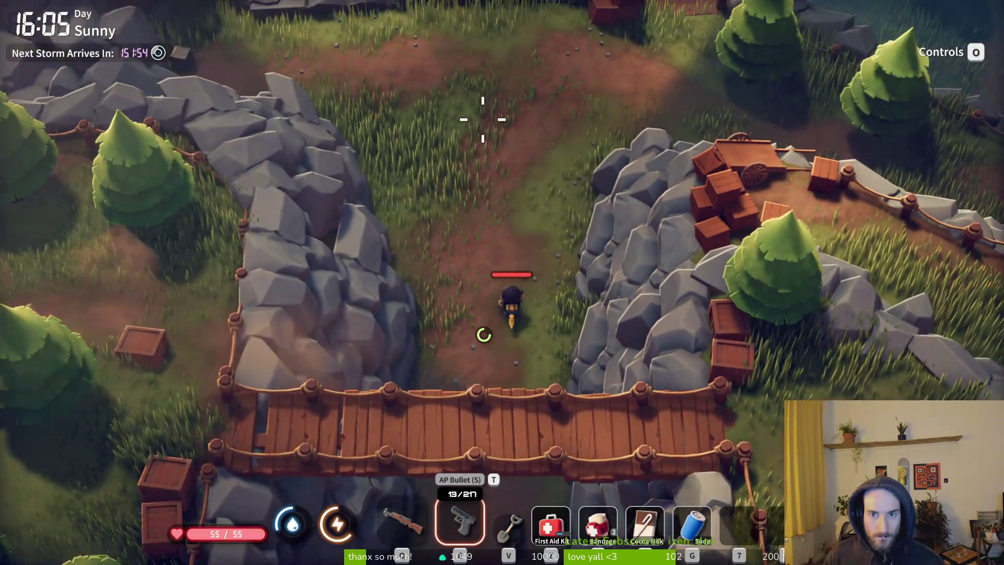
key("w")
key("a")
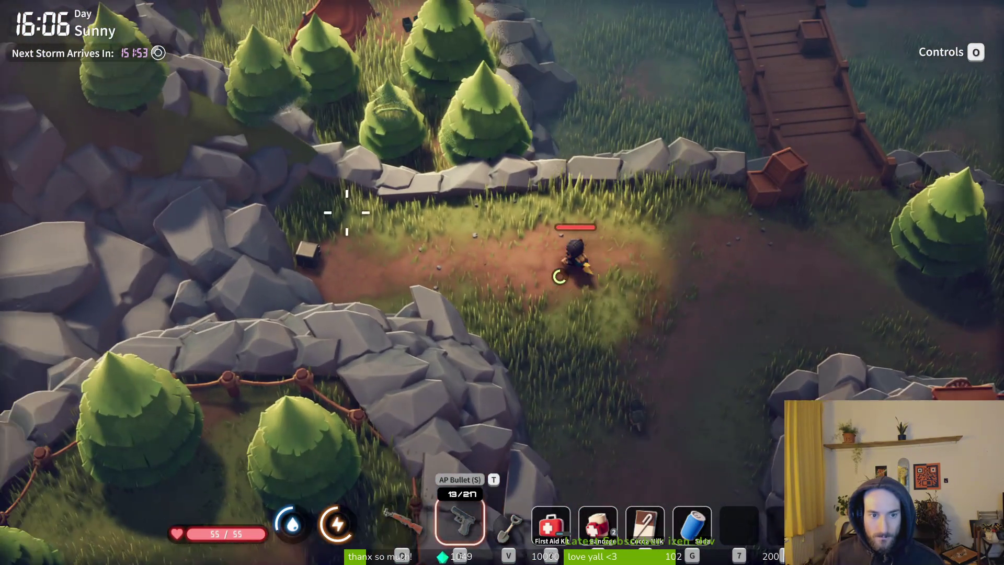
key("a")
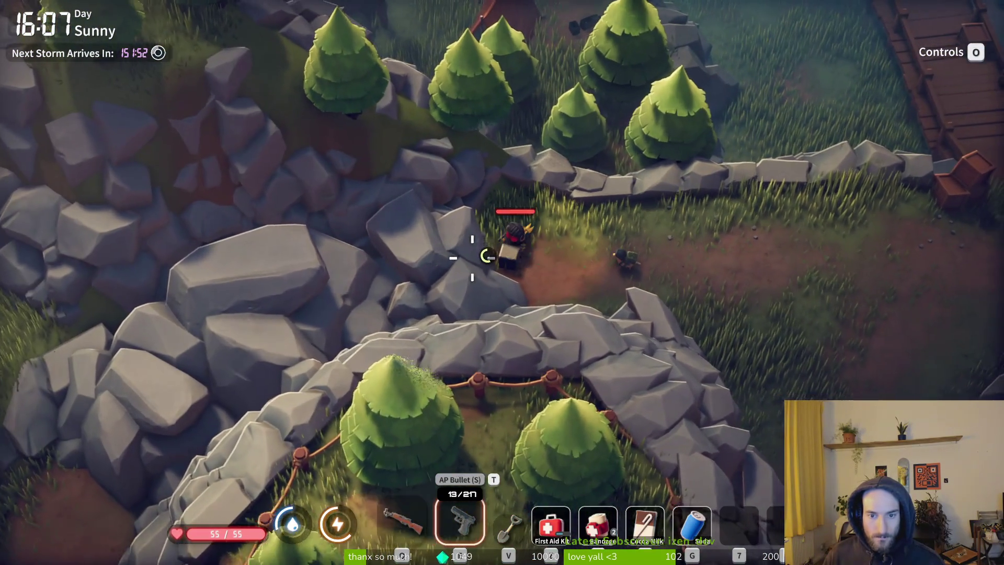
key("f")
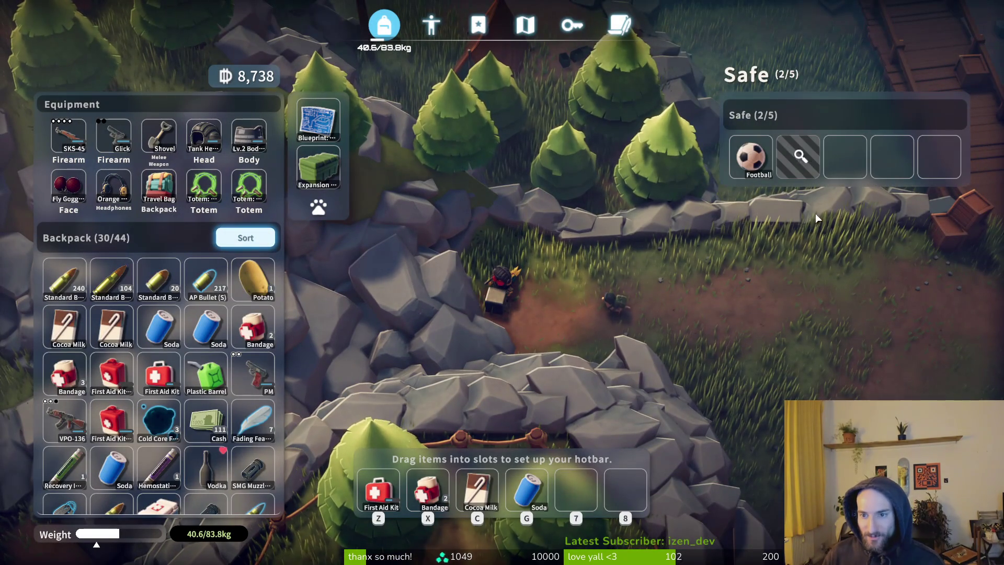
- Close the inventory and cross the wooden bridge onto the dirt path
key("Escape")
key("d")
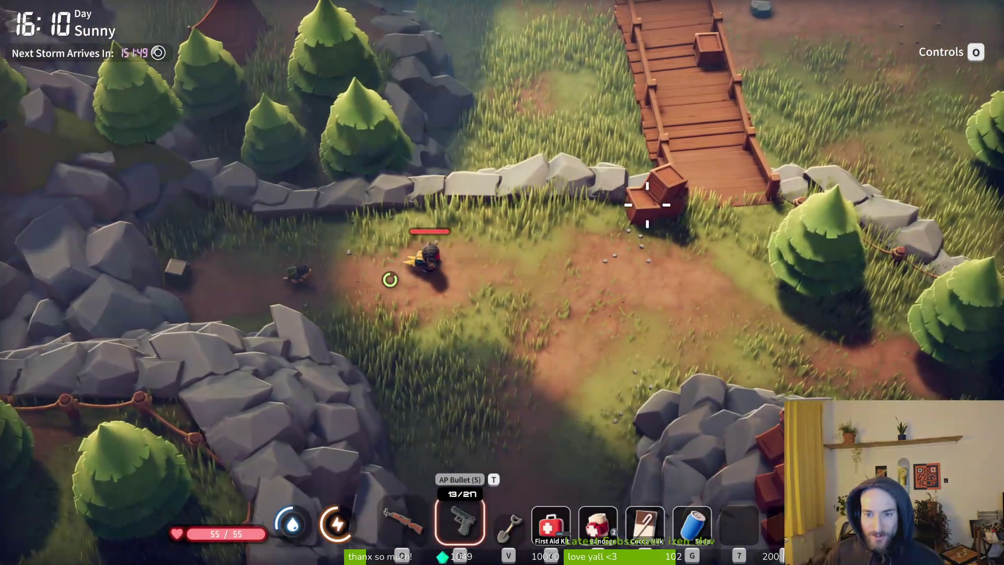
key("w")
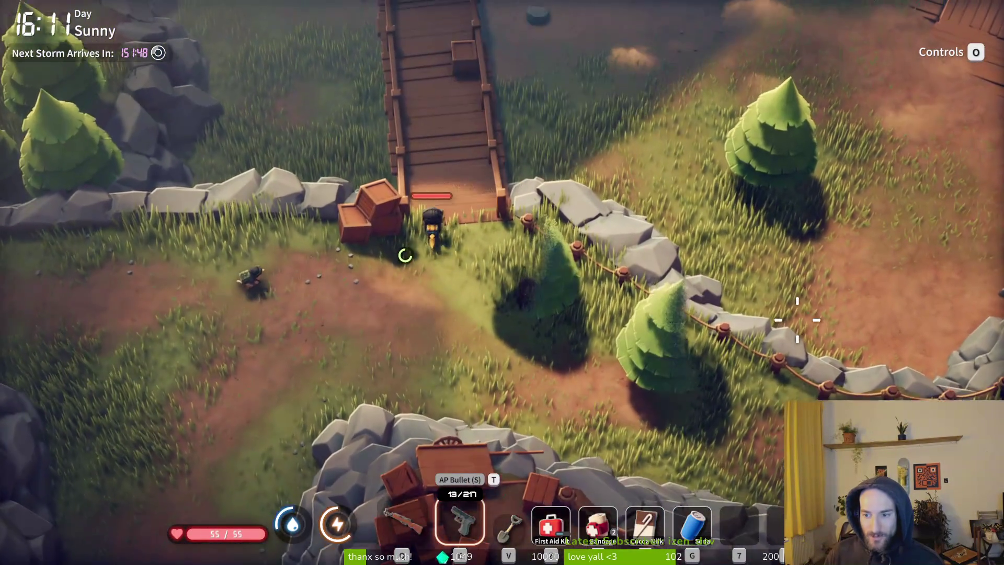
key("w")
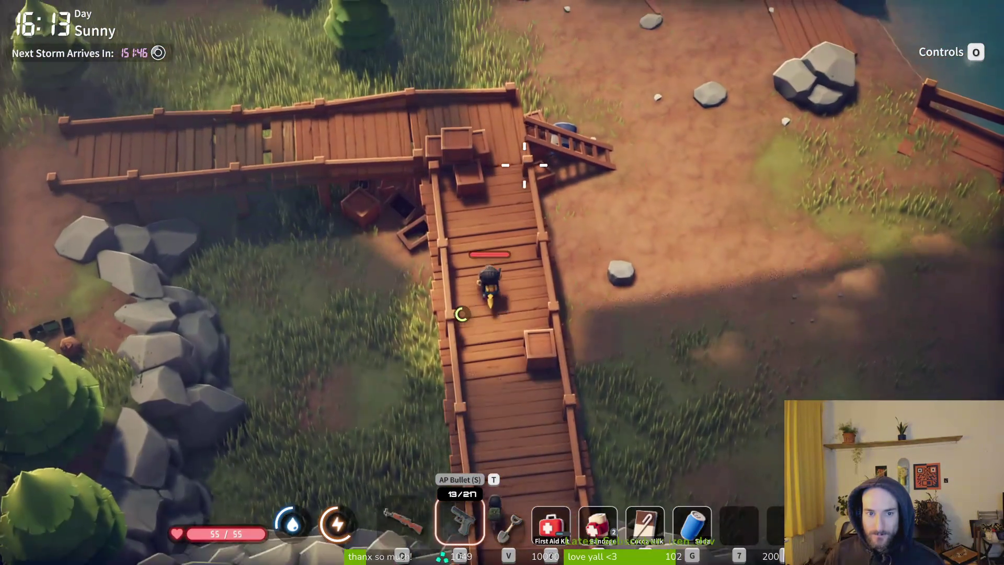
key("w")
key("d")
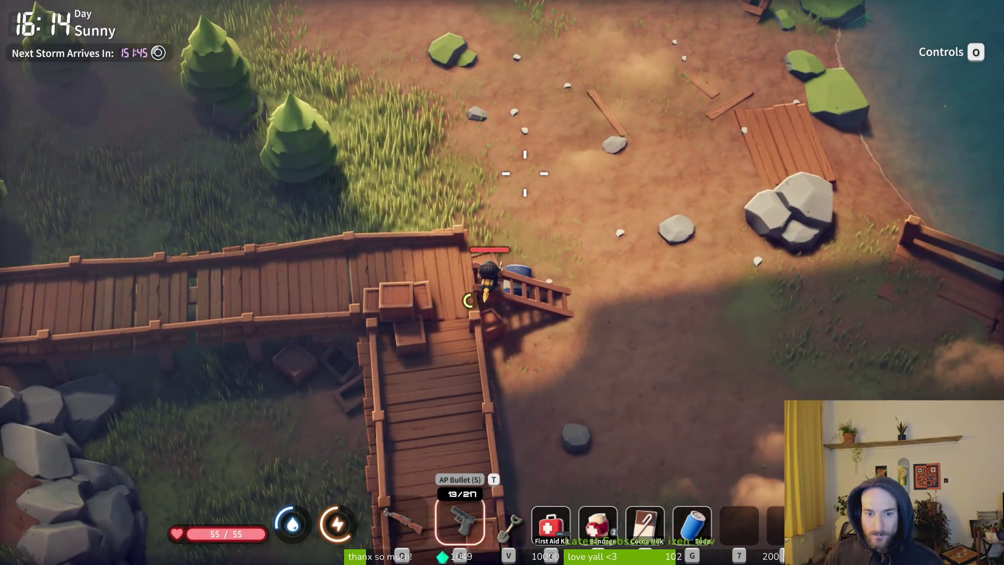
key("a")
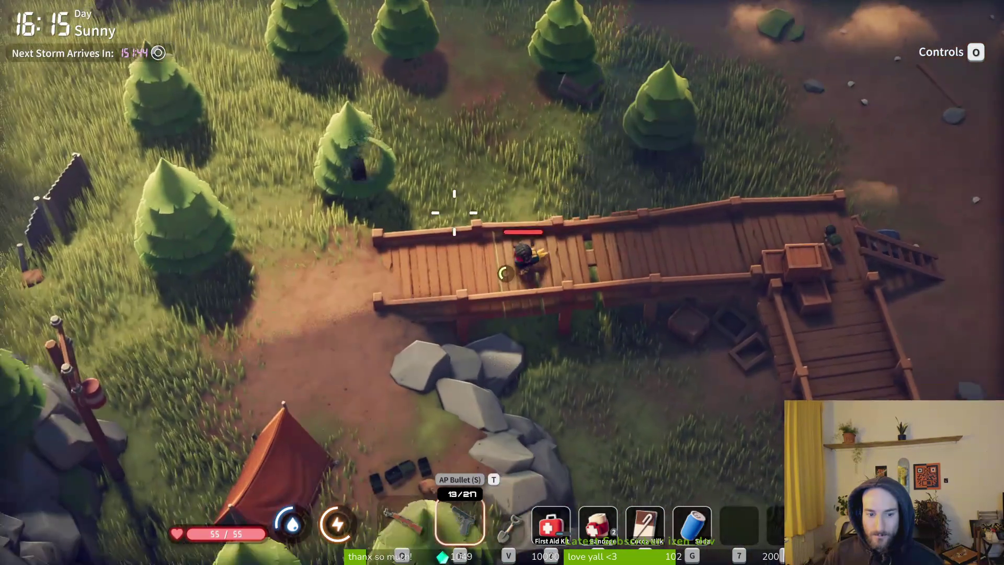
key("a")
- Check the map, then walk north past the fenced house into the extraction circle
key("w")
key("m")
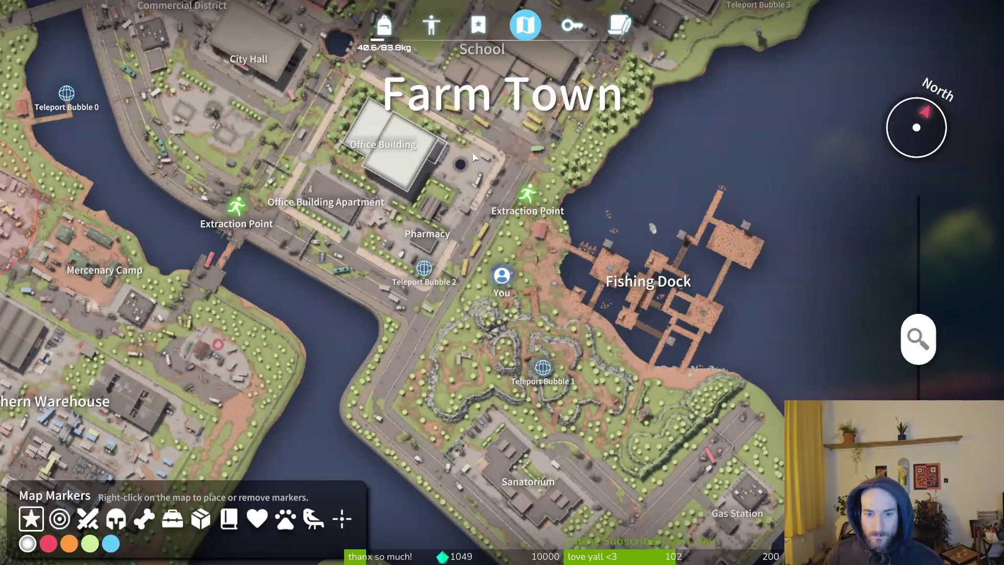
key("m")
key("w")
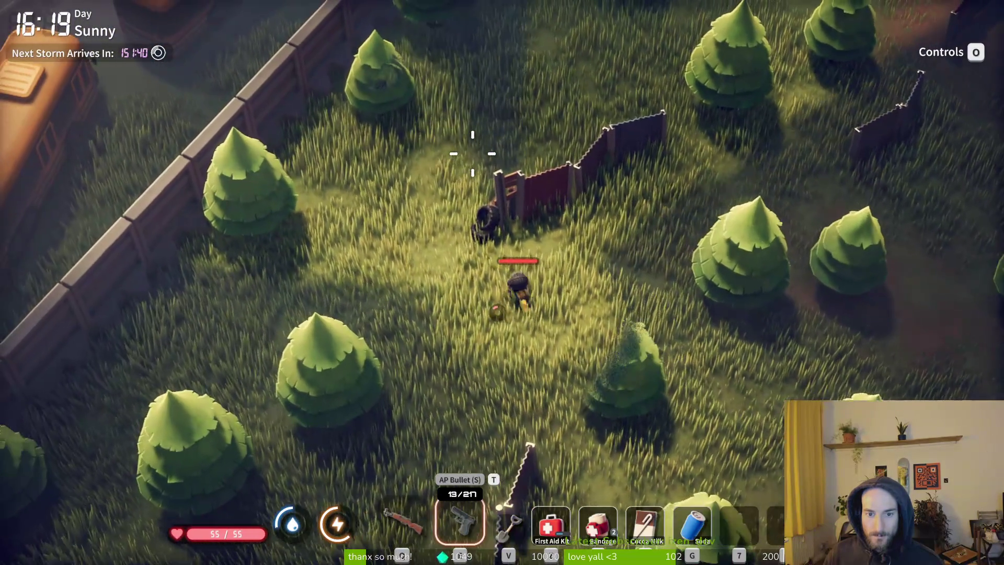
key("w")
key("w")
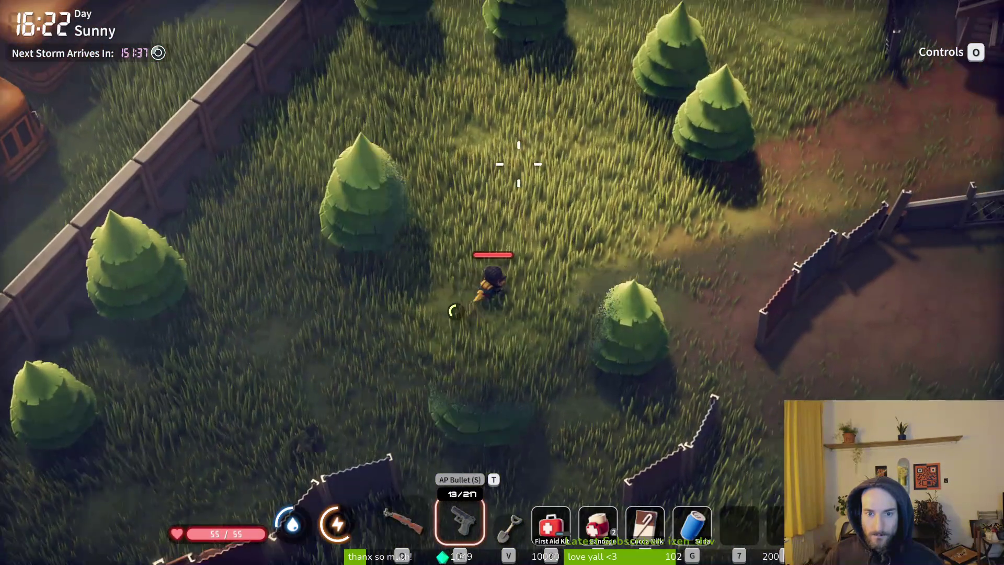
key("w")
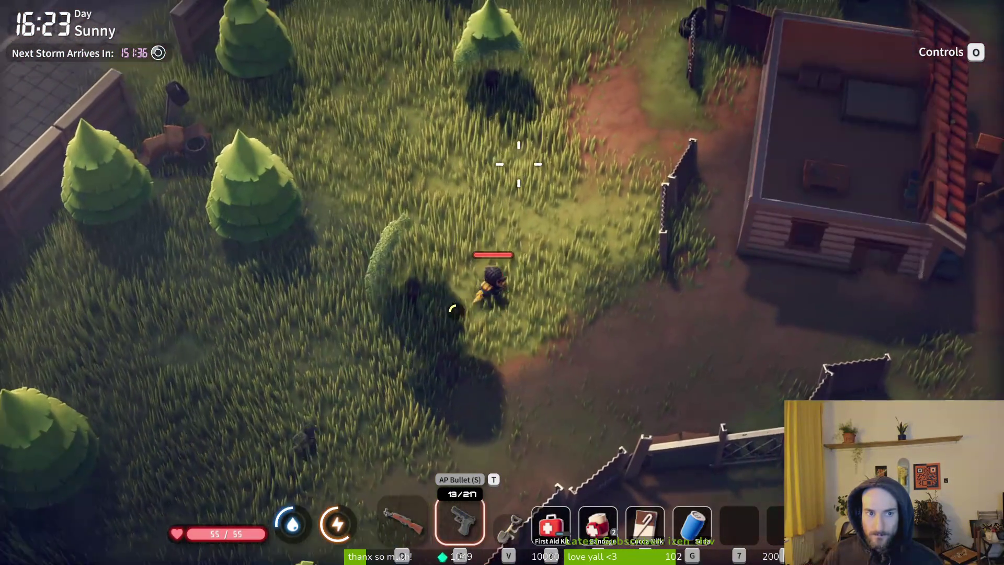
key("w")
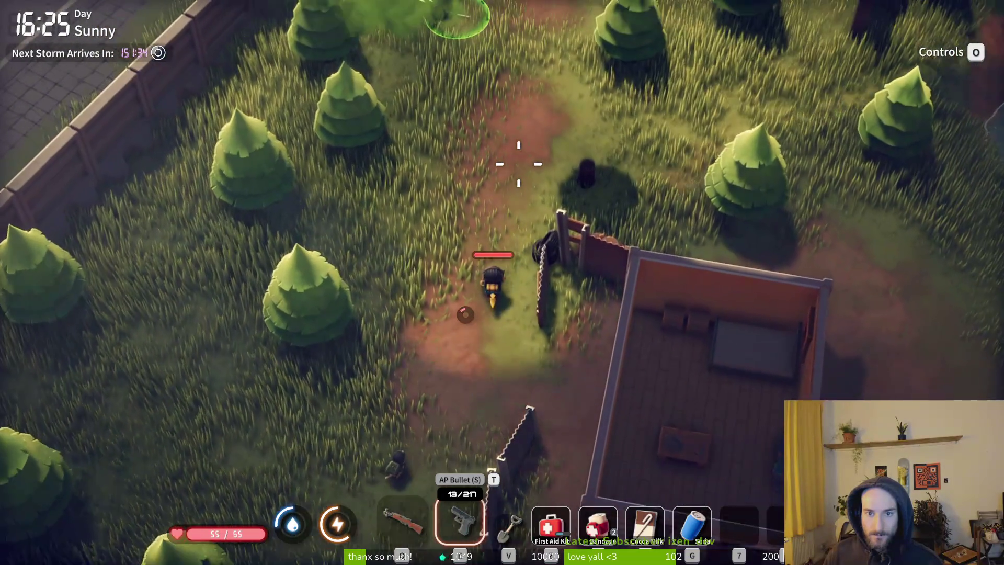
key("w")
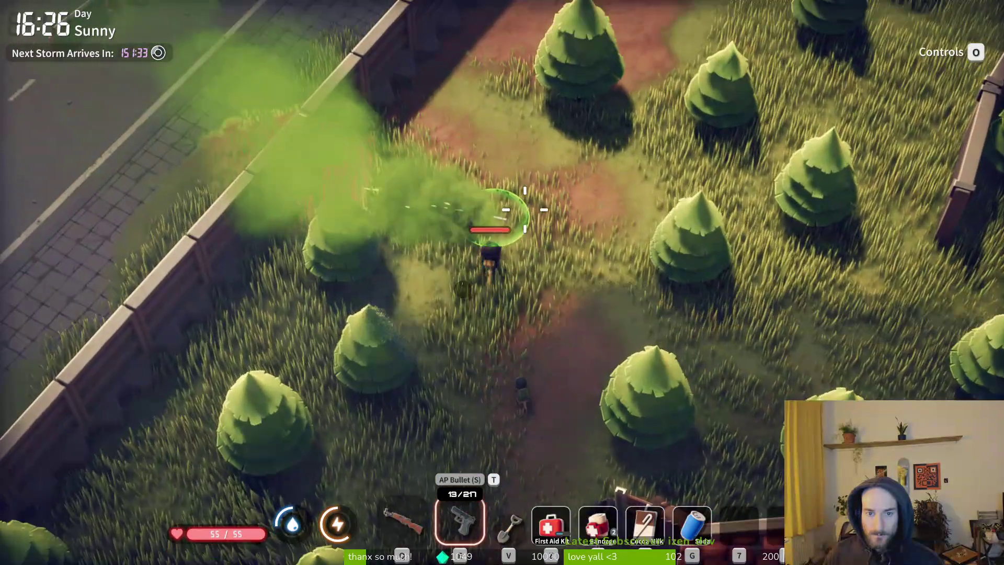
key("w")
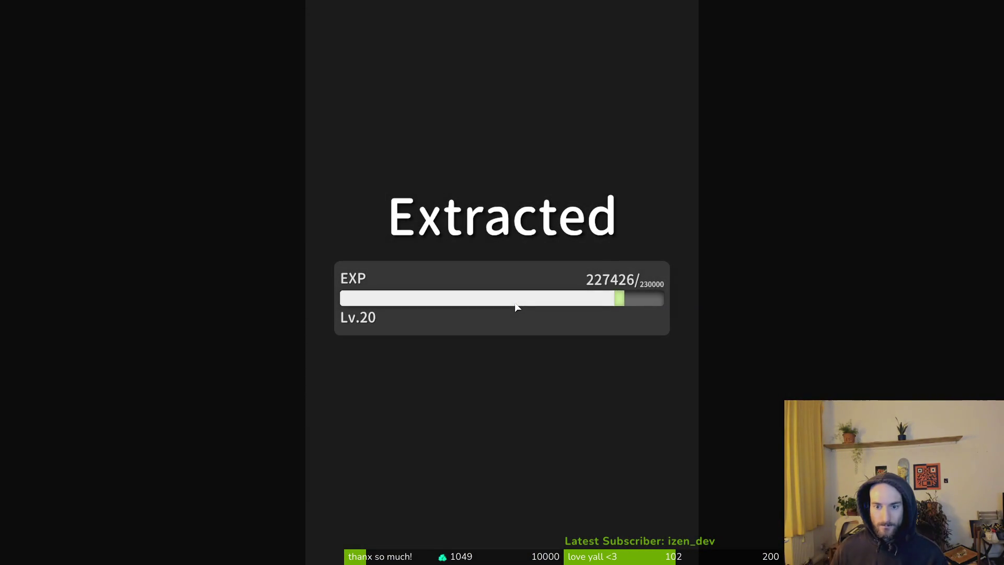
- Continue past the Extracted screen and exit the game from the Pause menu
left_click(499, 384)
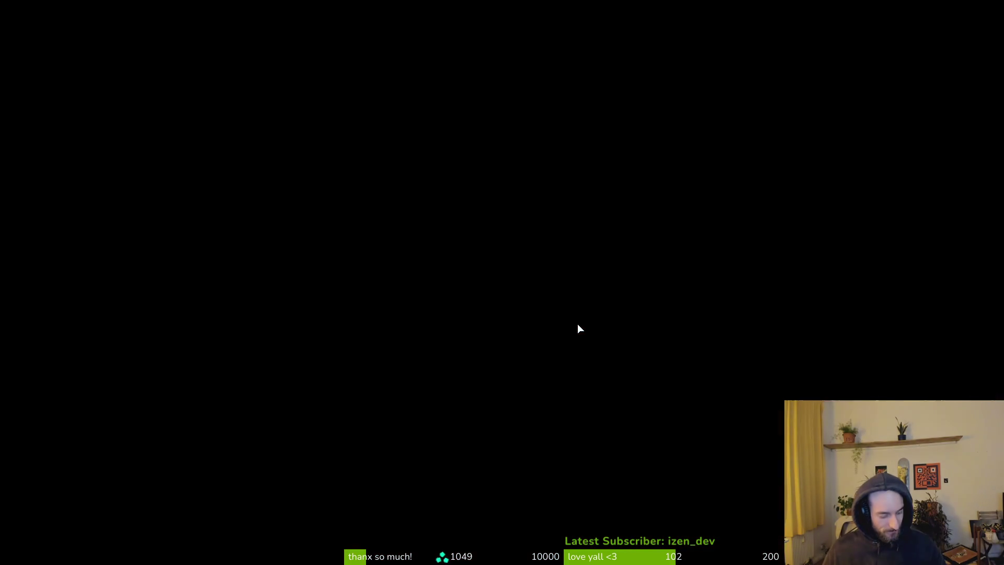
key("Escape")
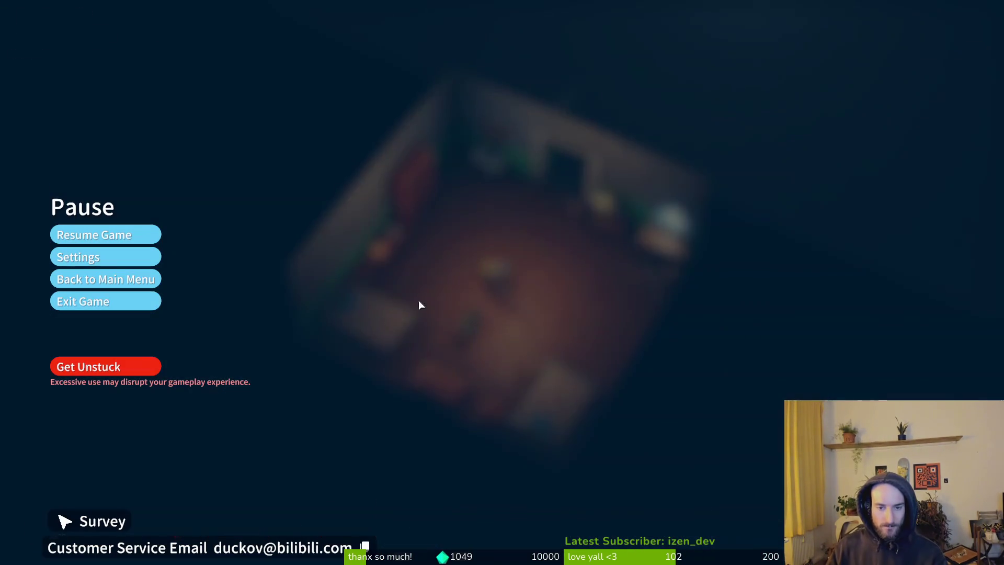
left_click(94, 301)
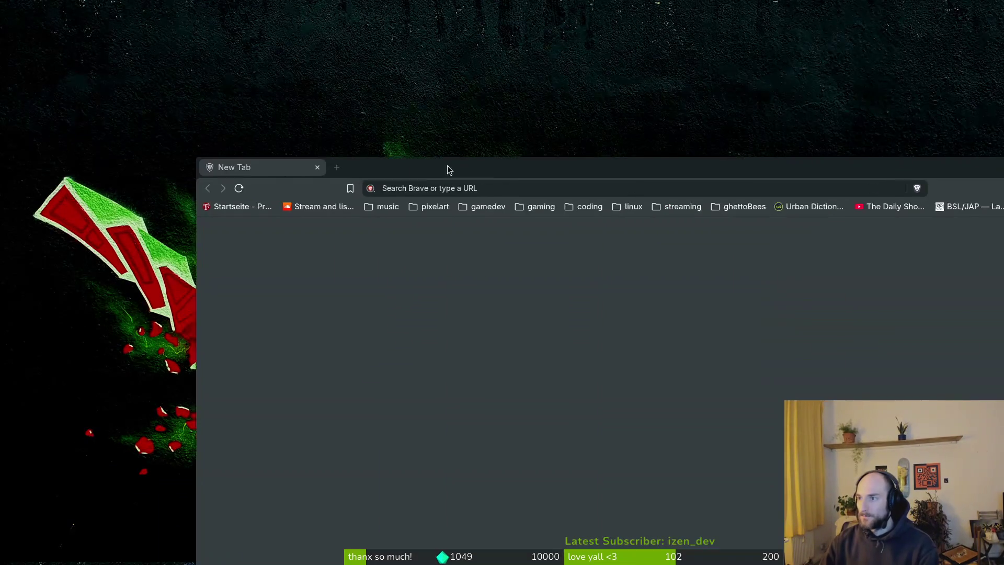
- Load YouTube from the address bar suggestion and pause the autoplaying video
type("you")
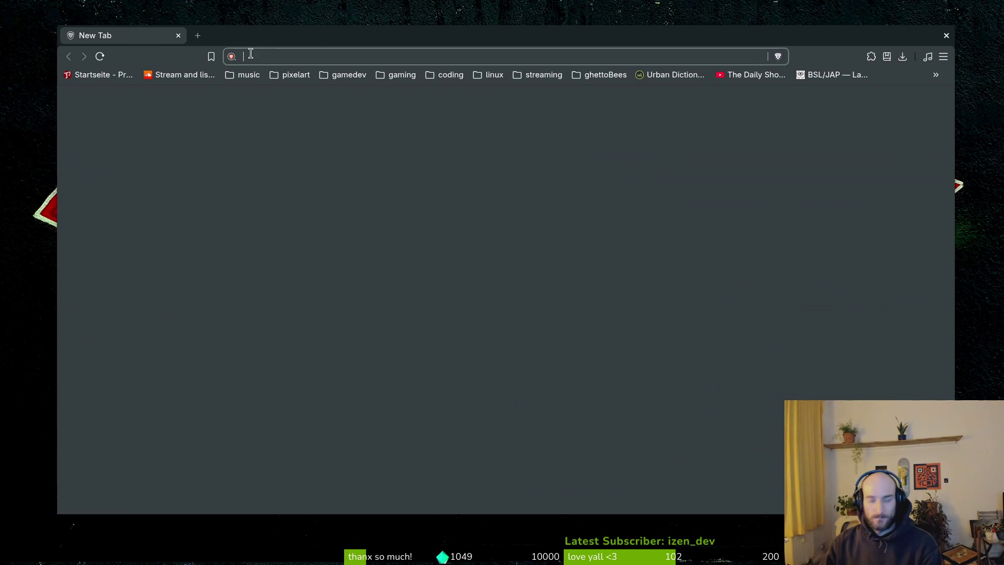
key("Down")
key("Return")
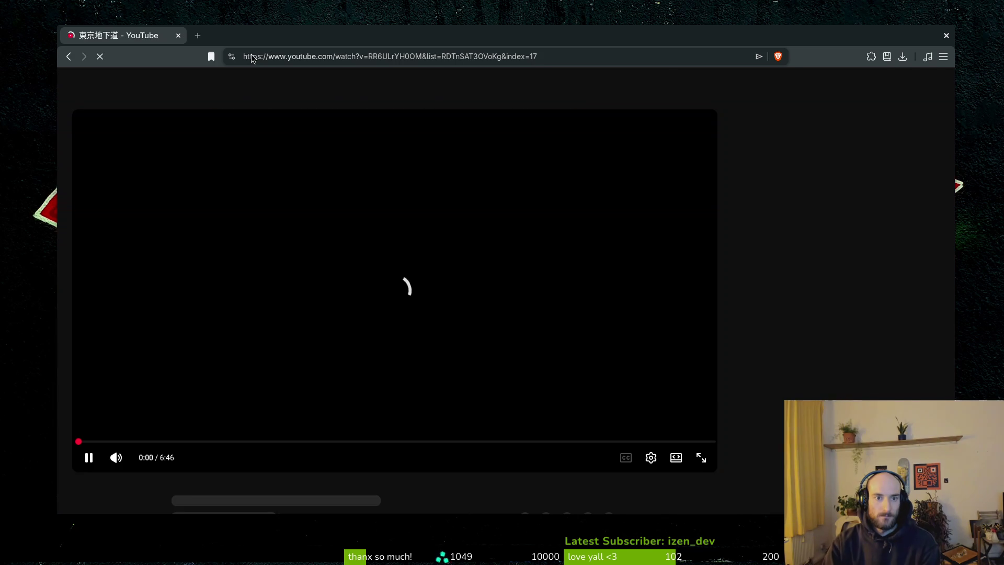
left_click(300, 255)
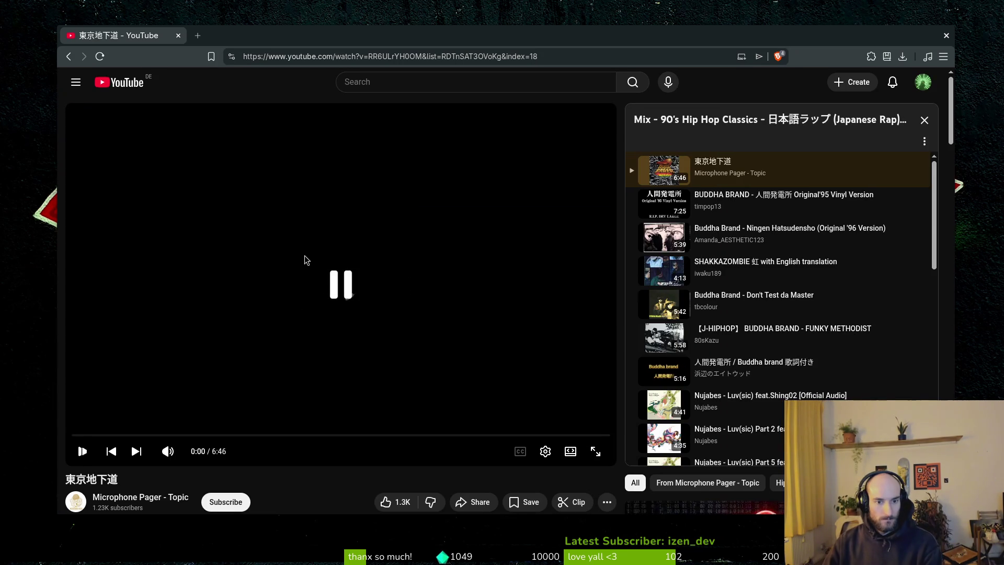
- Search 'escape from duckov tips', open the 30 Things video, and switch to the wide player
left_click(393, 86)
type("escape from ducko")
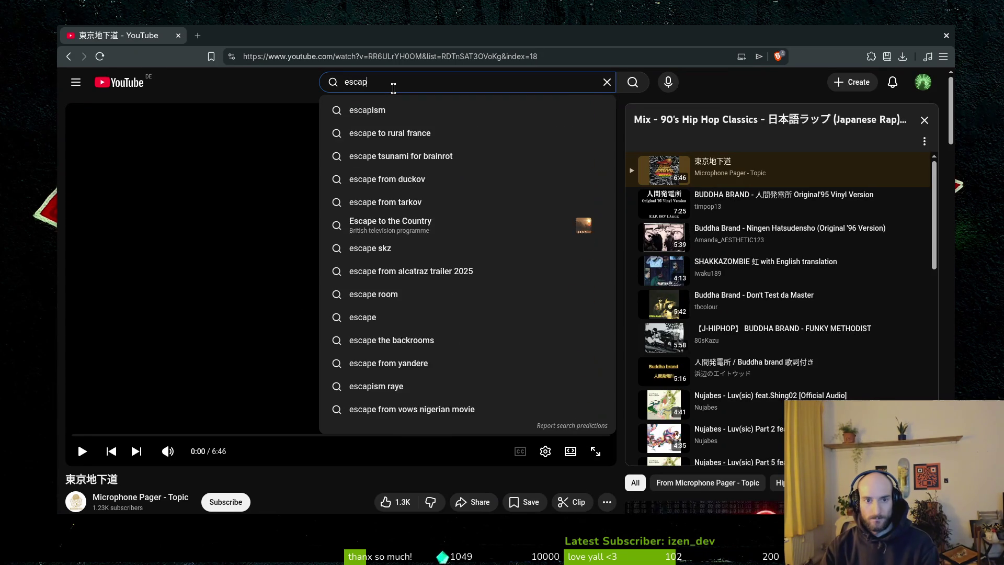
key("Down")
key("Down")
key("Down")
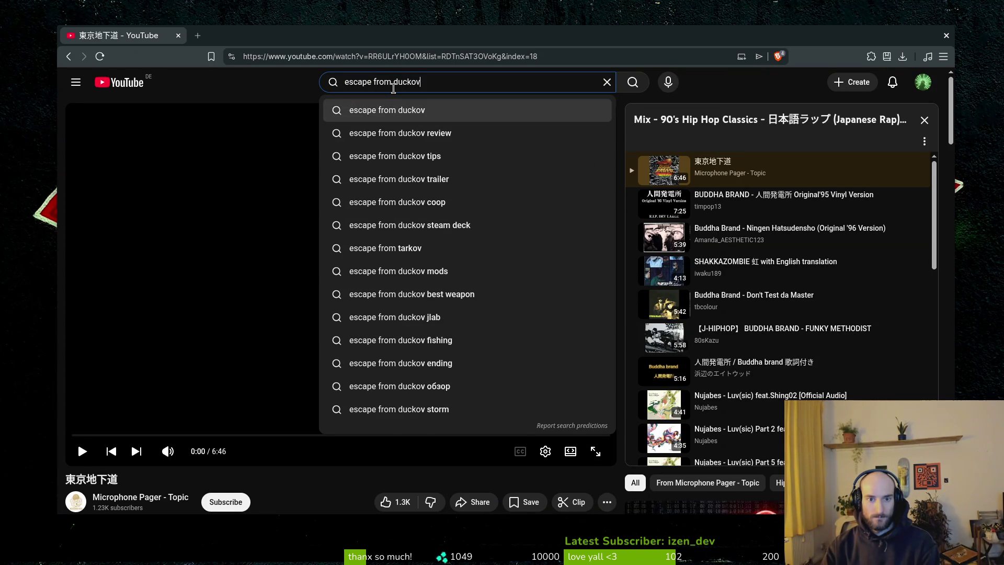
key("Return")
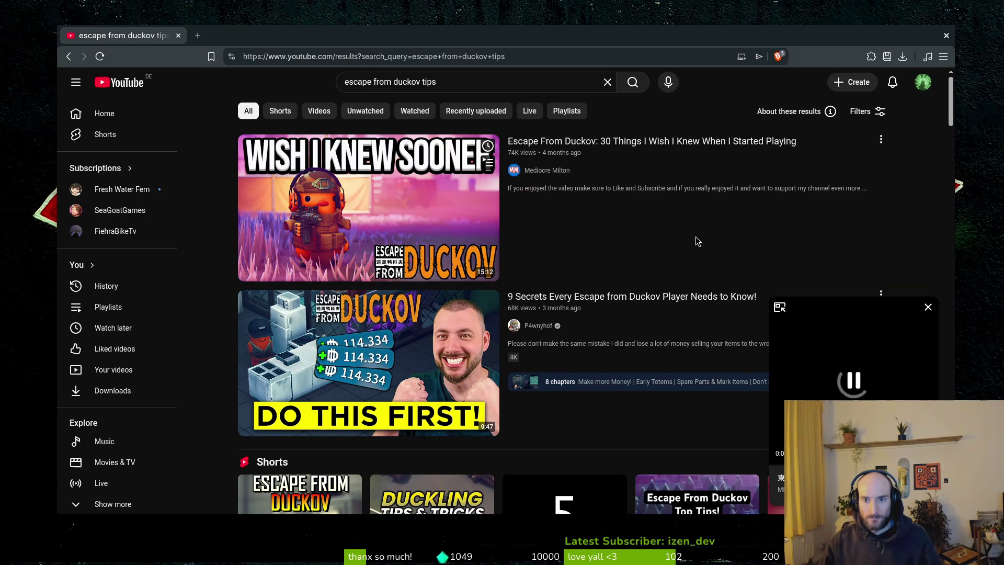
left_click(571, 258)
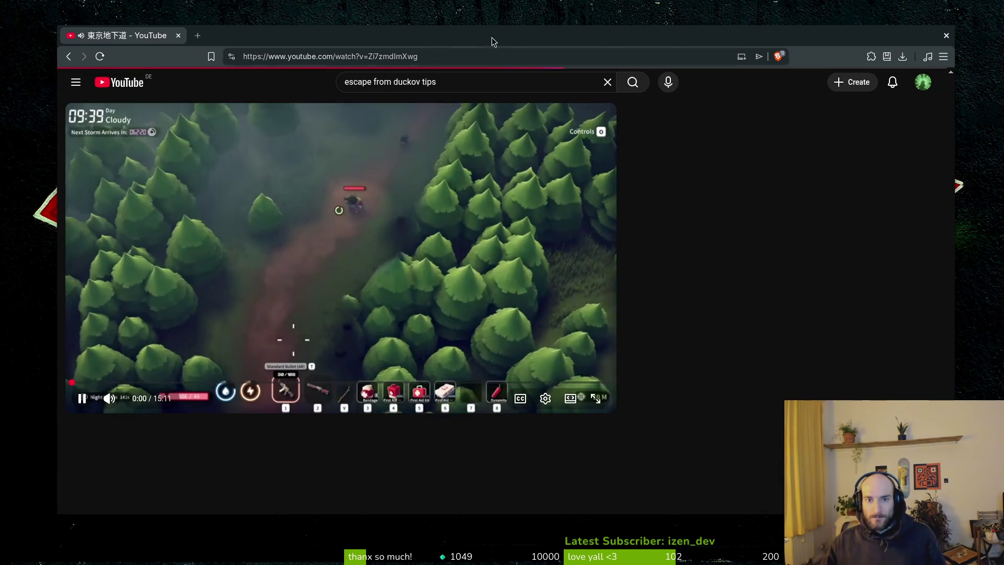
key("super+Up")
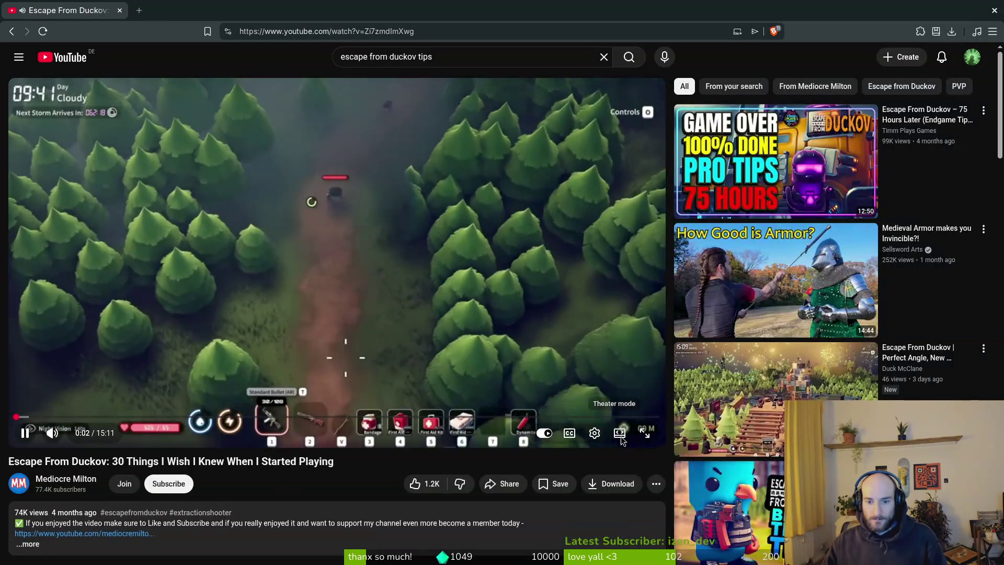
left_click(619, 432)
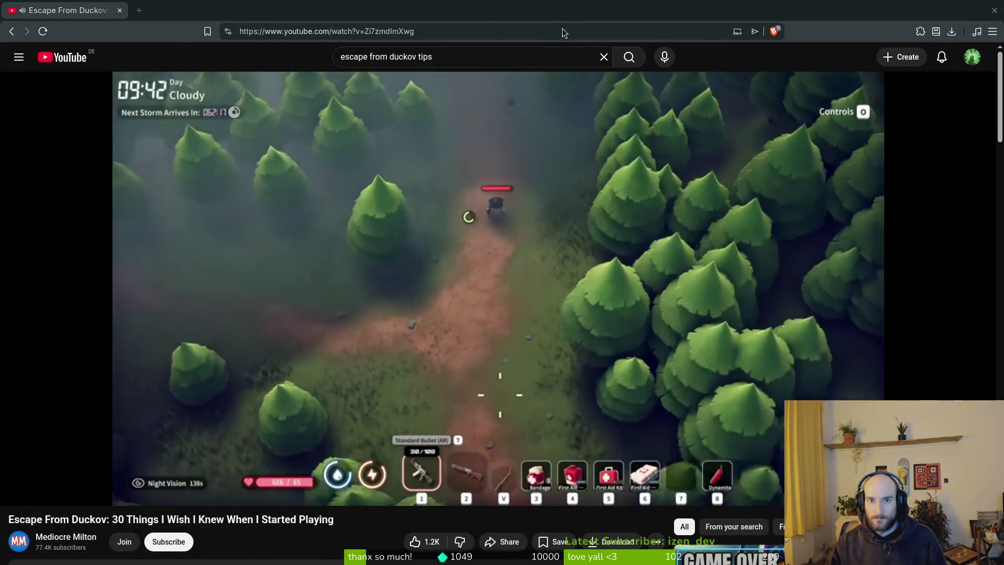
- Restore the browser, toggle the video fullscreen on and off, then re-widen the player and window
key("super+Down")
double_click(421, 38)
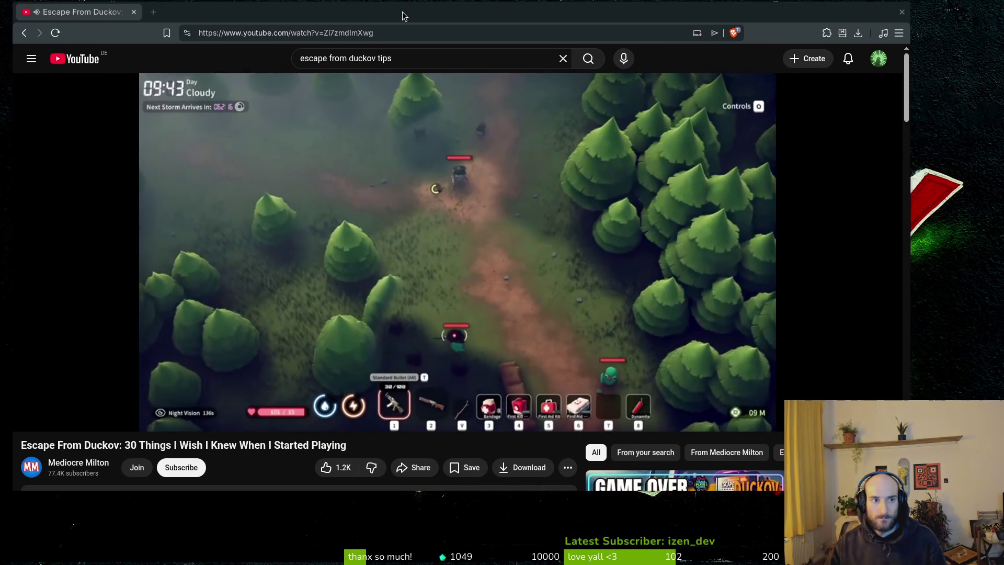
left_click(767, 417)
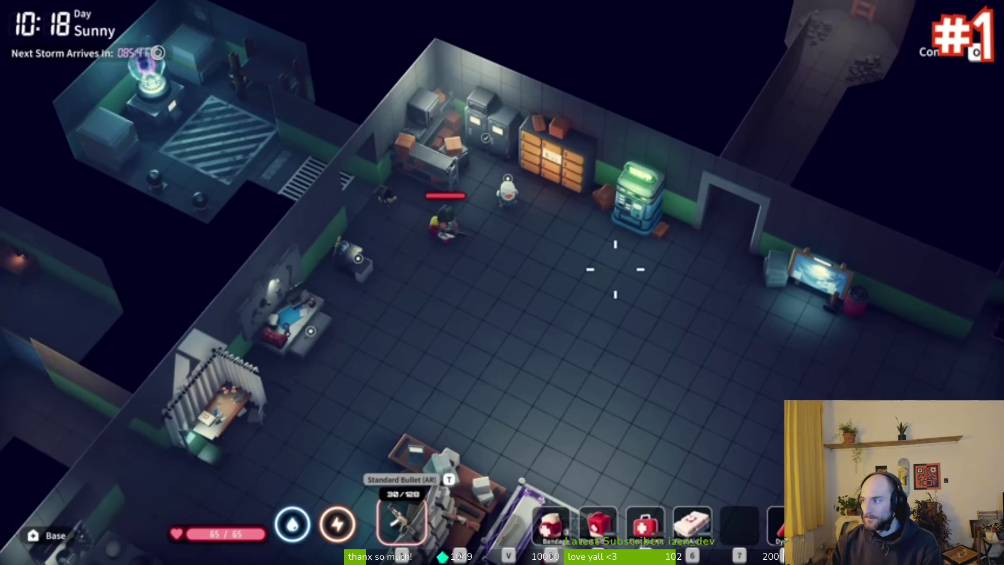
mouse_move(842, 96)
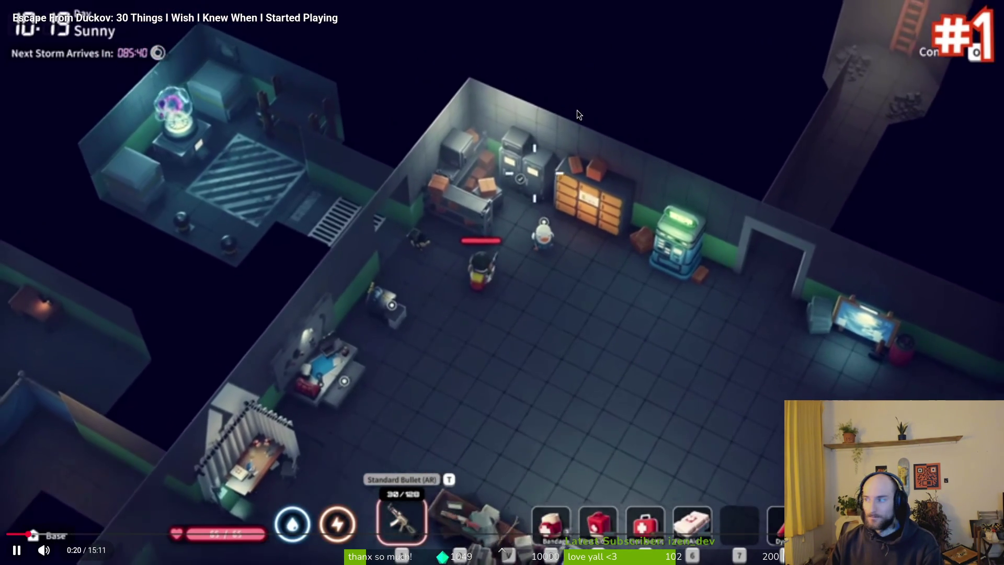
double_click(600, 203)
mouse_move(511, 16)
left_mouse_down()
mouse_move(515, 42)
mouse_move(514, 24)
left_mouse_up()
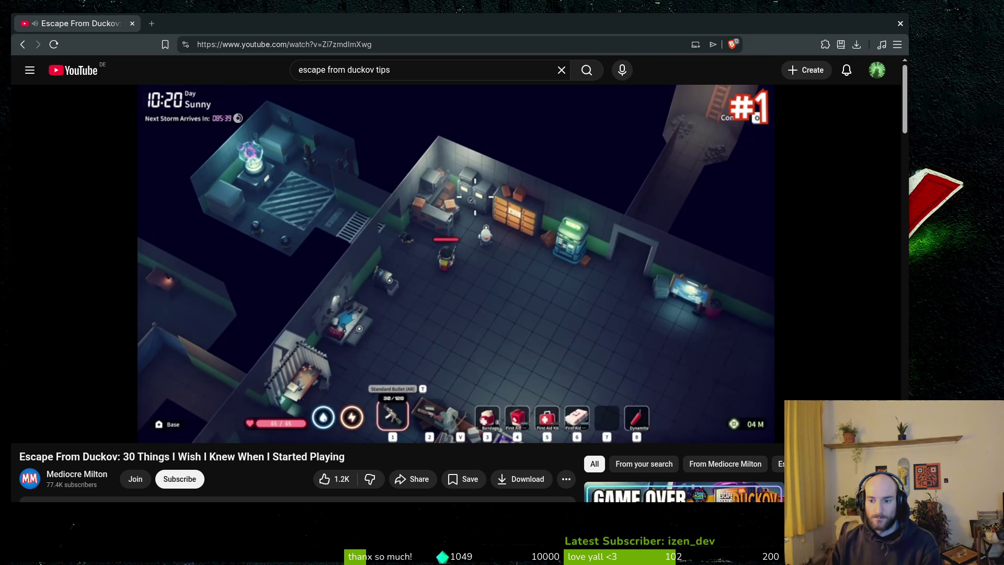
key("t")
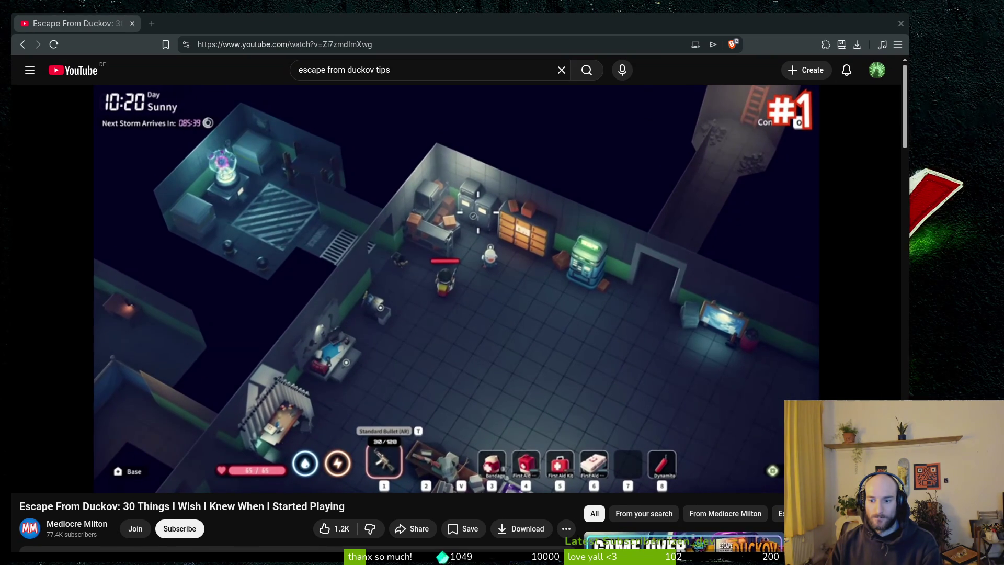
key("super+Up")
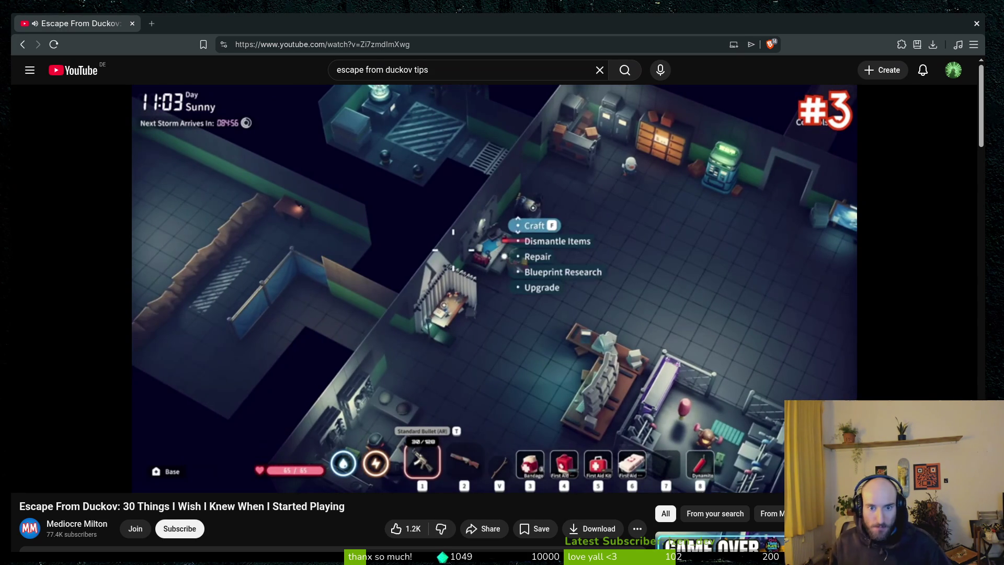
- Watch the tips video through tip #8 on survival skills, then place the cursor in the search bar
mouse_move(642, 321)
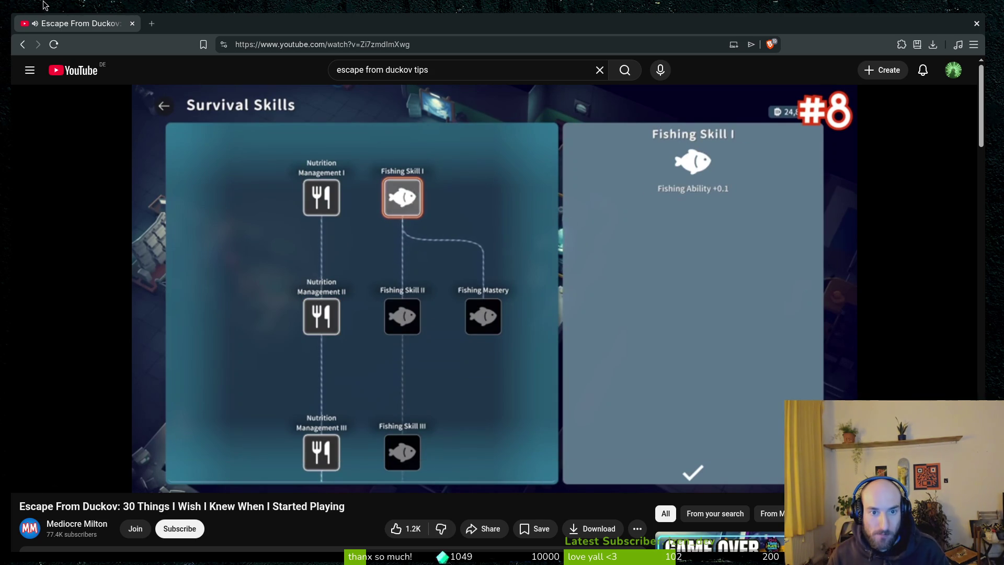
left_click(429, 68)
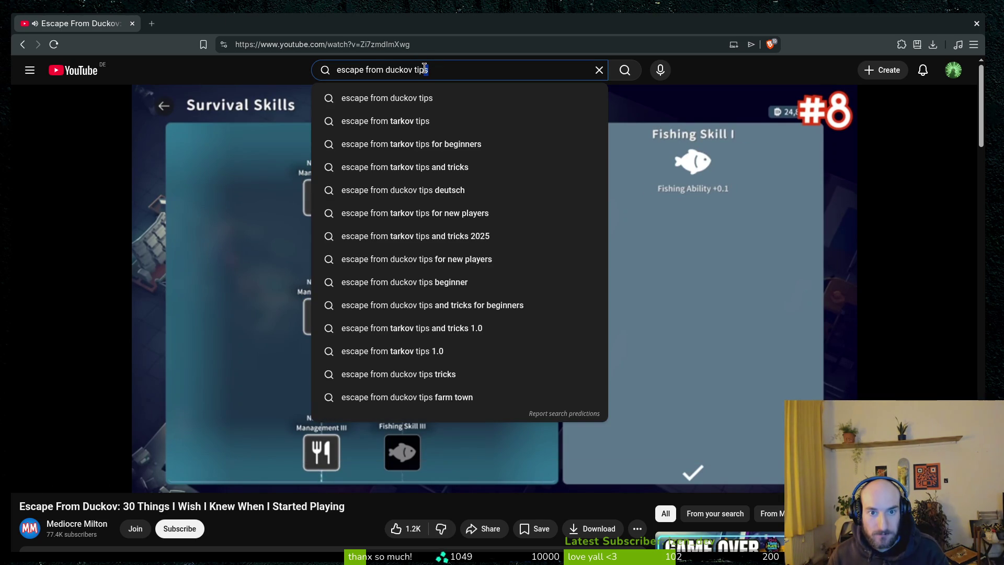
- Fill the search box with 'escape from duckov fishing' without running the search
type("fi")
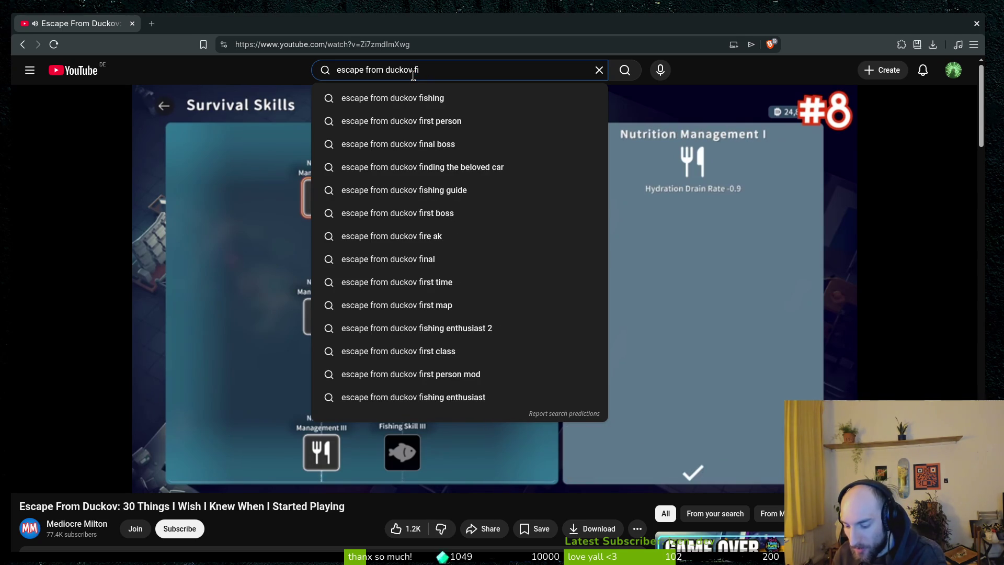
key("Down")
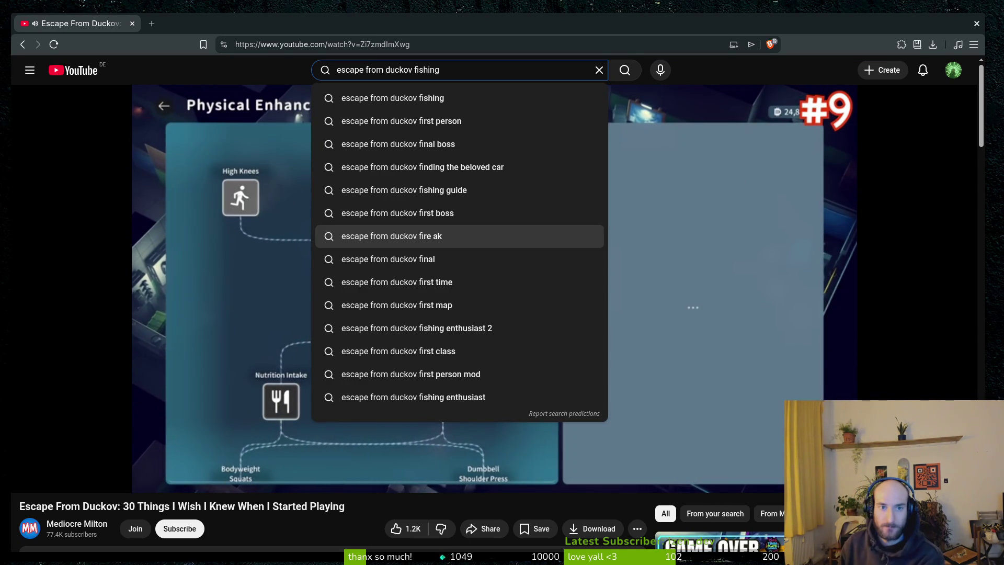
left_click(171, 79)
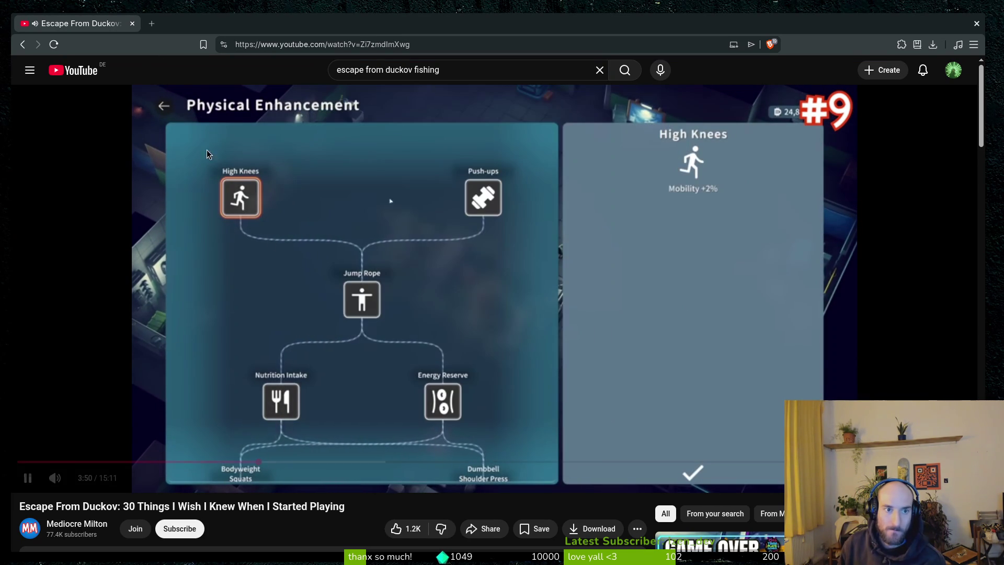
left_click(363, 460)
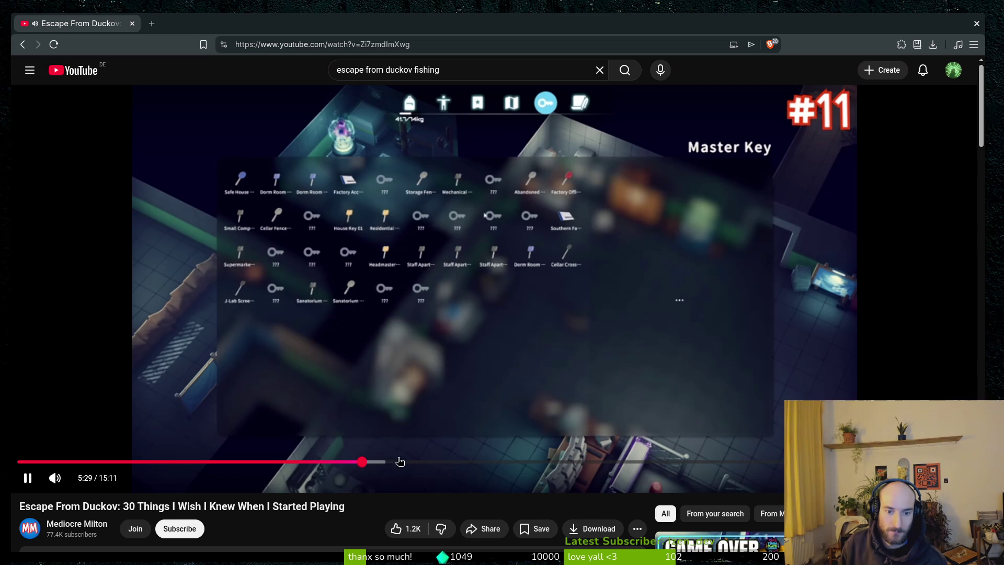
- Drag the progress bar forward to tip #15 at about 7:35
left_click_drag(399, 460, 401, 464)
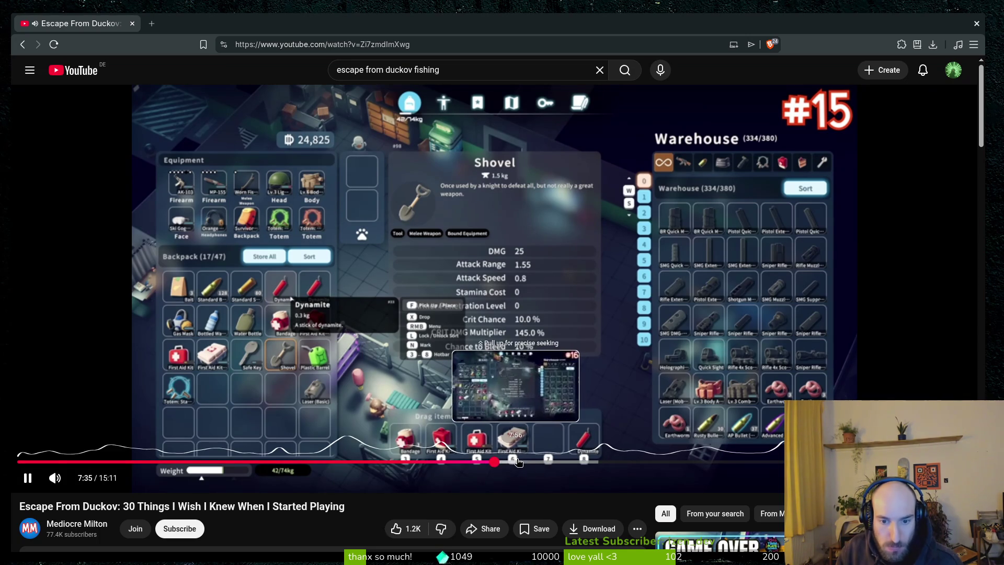
- Seek the tips video ahead to tip #17, then to the Ground Zero map tip
left_click(559, 461)
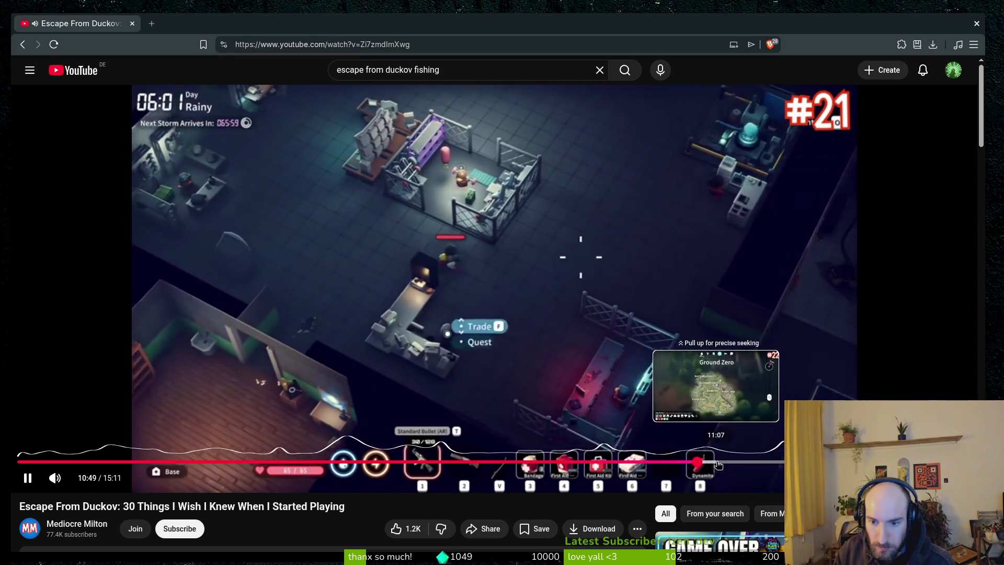
left_click(715, 463)
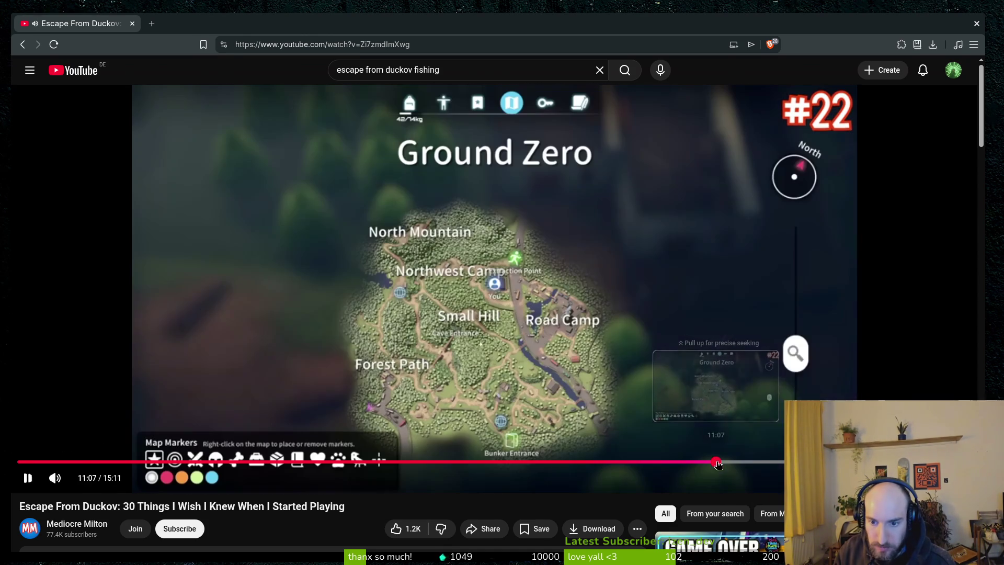
- Skim through tips #22 to #29, ending on the fishing spot tip
left_click(762, 463)
left_click(778, 462)
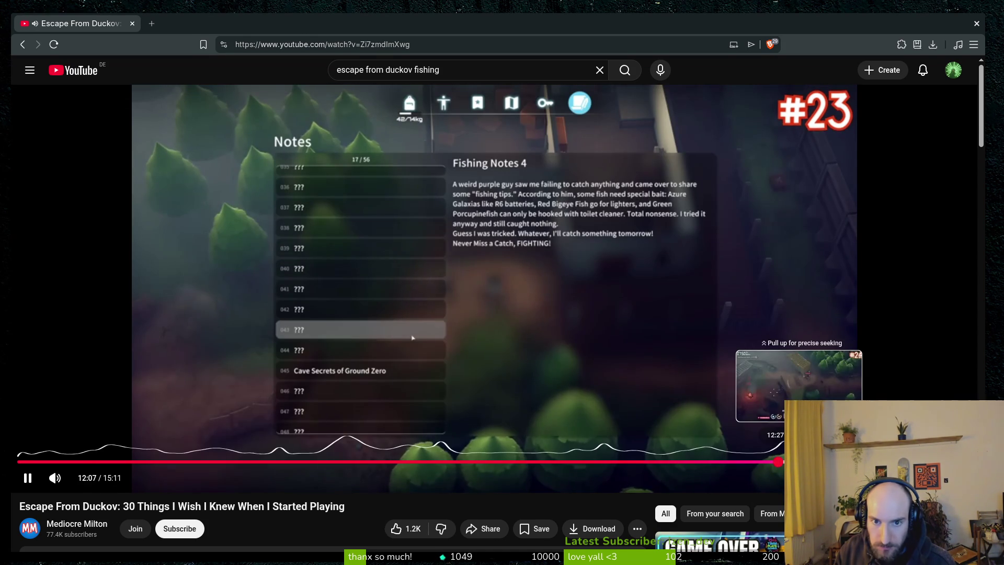
left_click(799, 462)
left_click(836, 462)
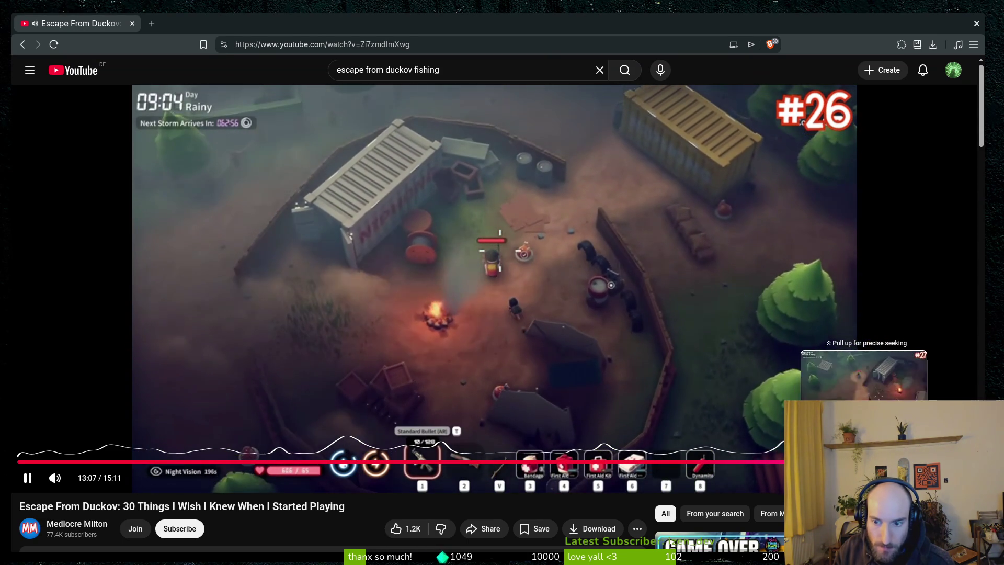
left_click(868, 461)
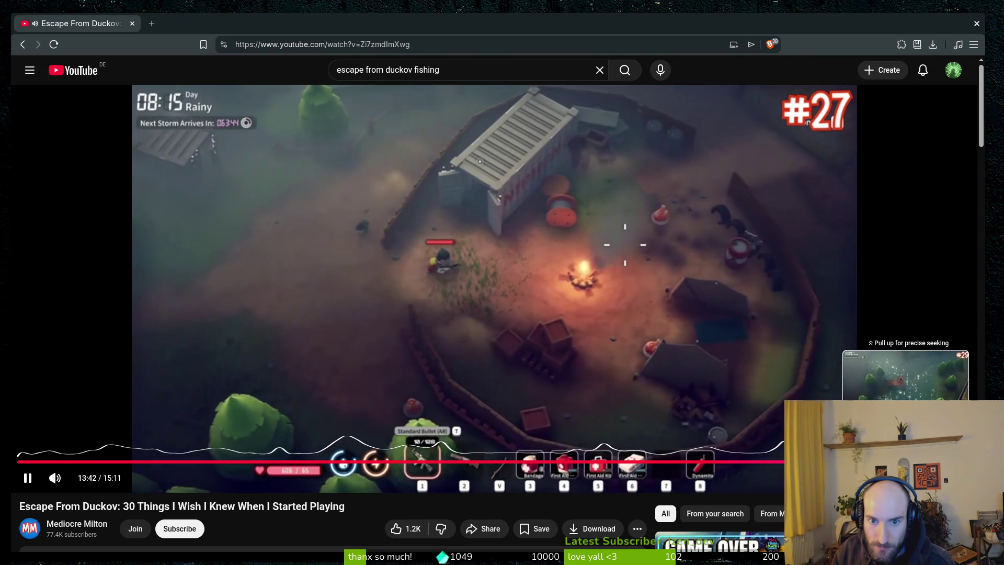
left_click(905, 461)
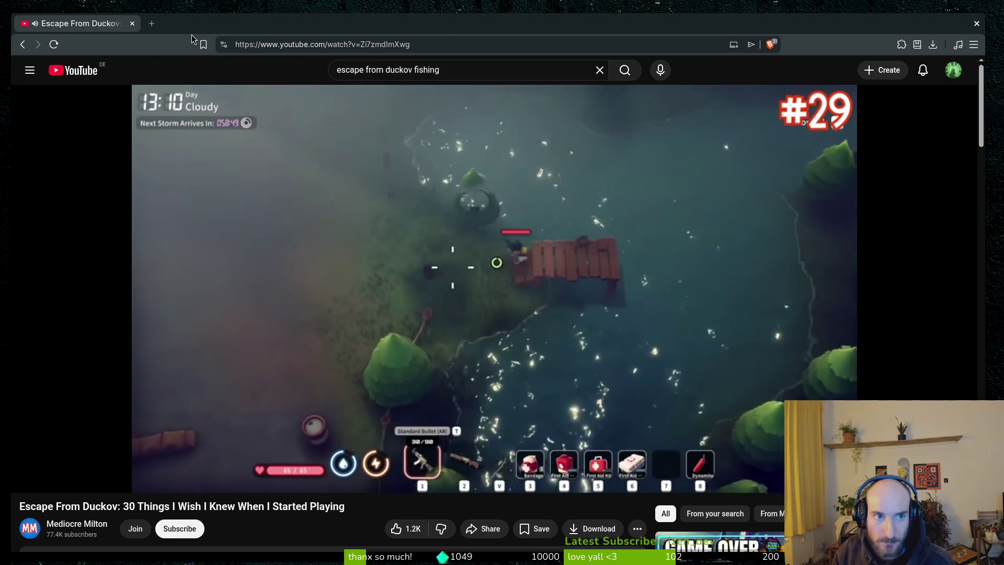
- Run the 'escape from duckov fishing' search and open a result video
left_click(468, 68)
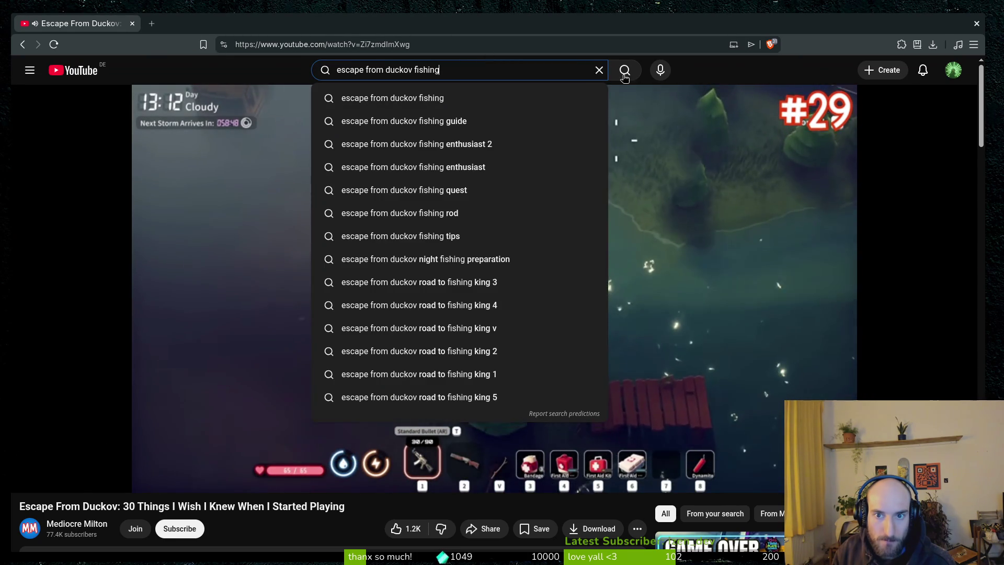
left_click(667, 345)
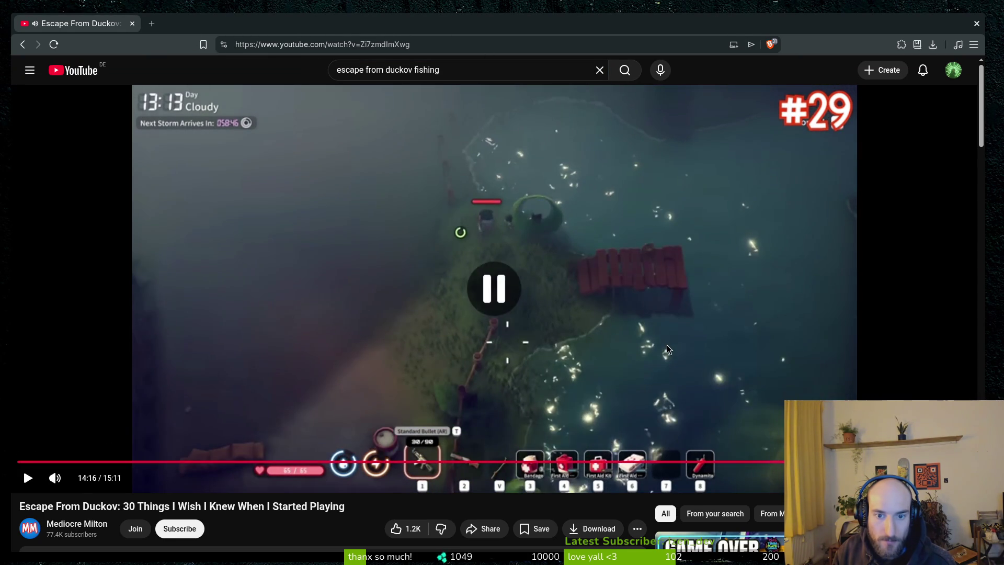
left_click(666, 344)
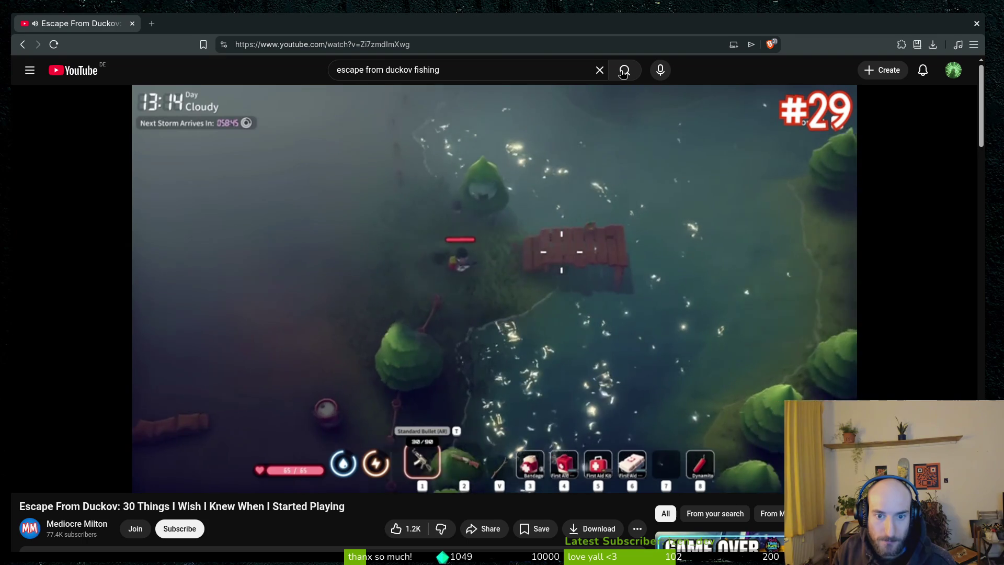
left_click(623, 71)
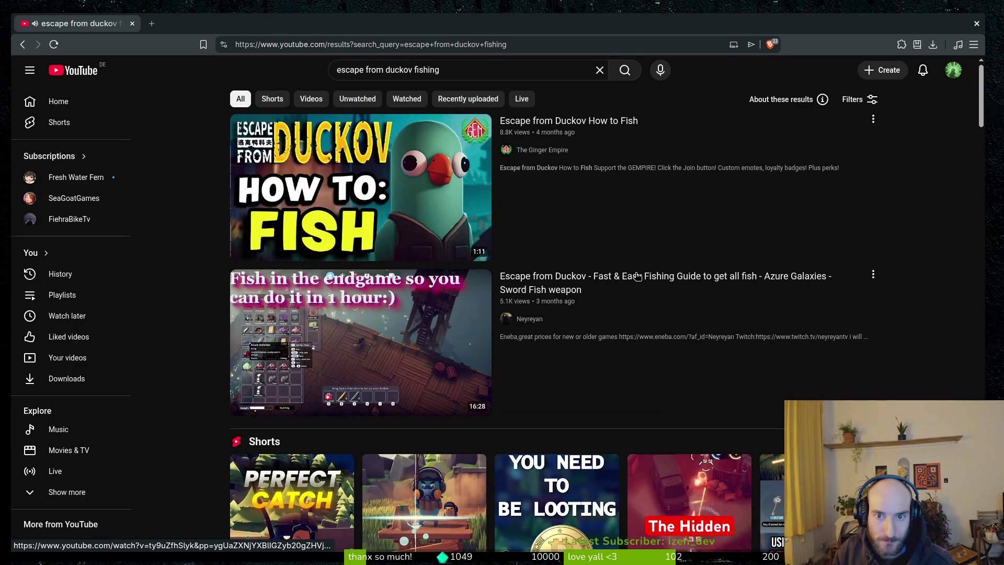
left_click(403, 218)
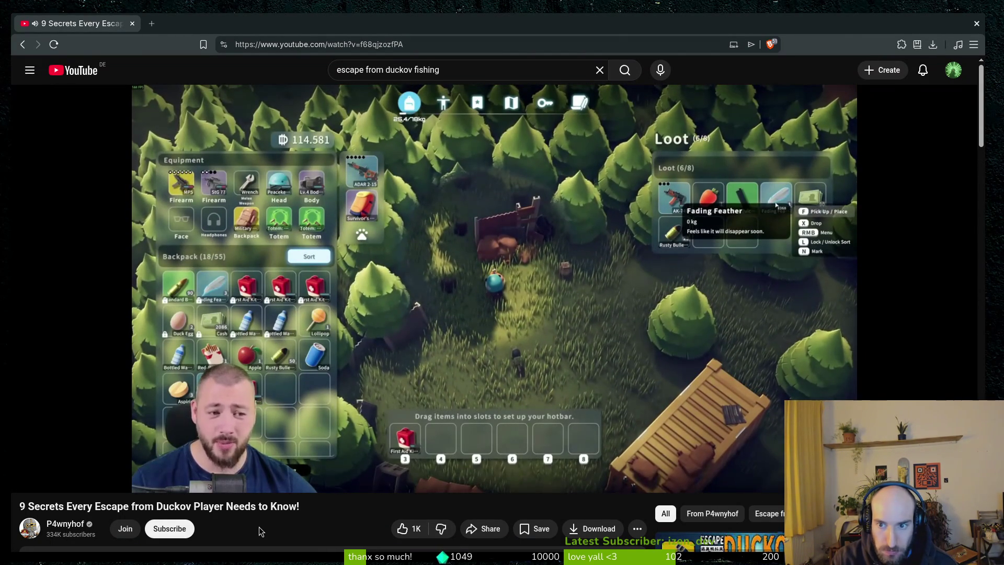
key("Left")
key("Left")
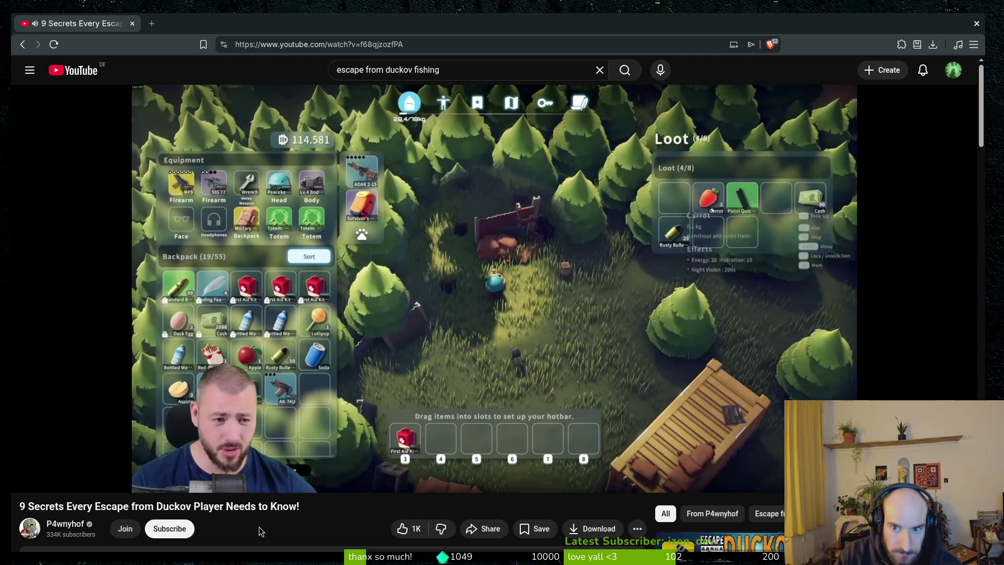
- Rewind the '9 Secrets' video and turn on English auto-generated captions
key("Left")
key("Left")
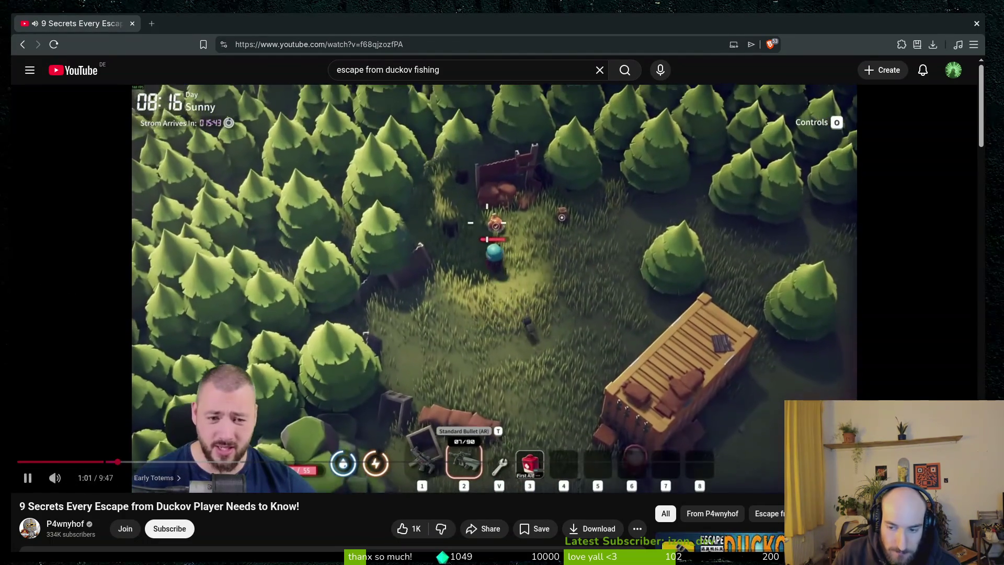
key("c")
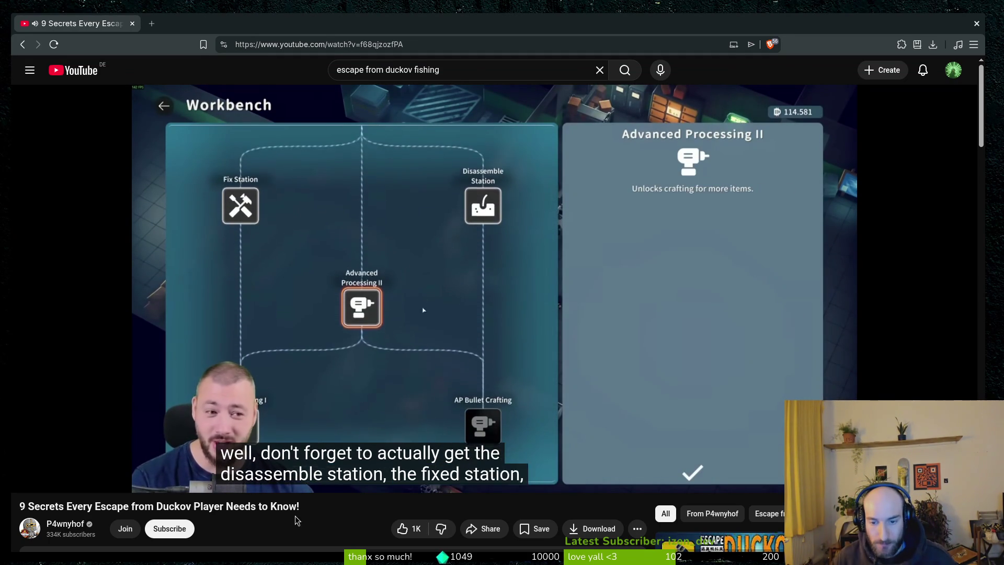
mouse_move(352, 456)
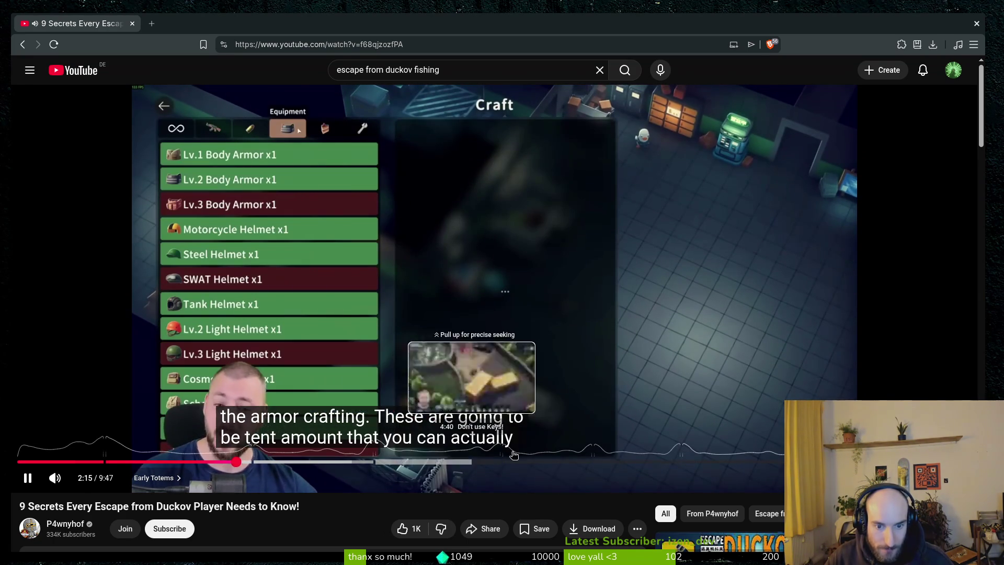
- Skip through the Don't use Keys!, Shovels are a must and Free Food & Energy chapters to about 8:42
left_click(380, 463)
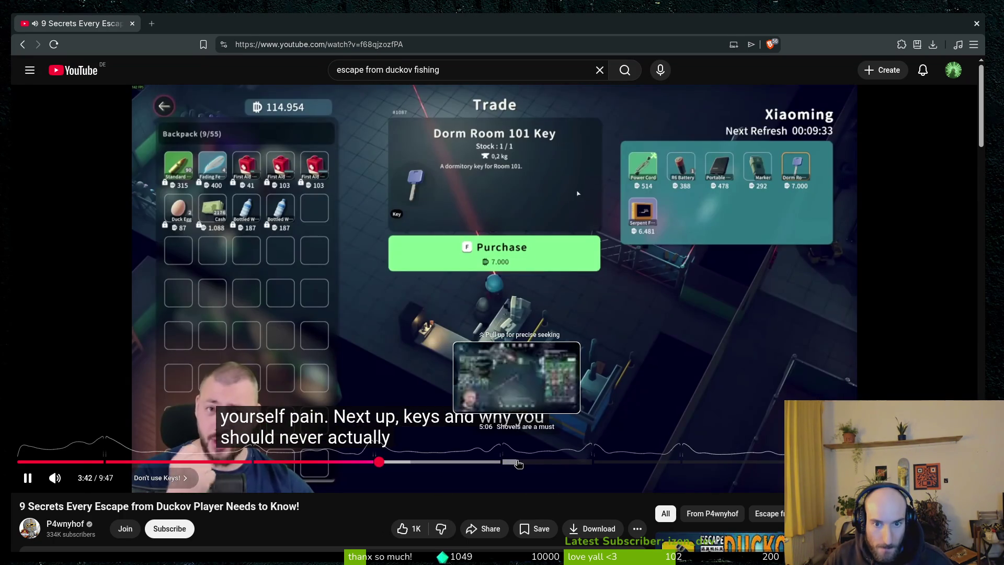
left_click(519, 463)
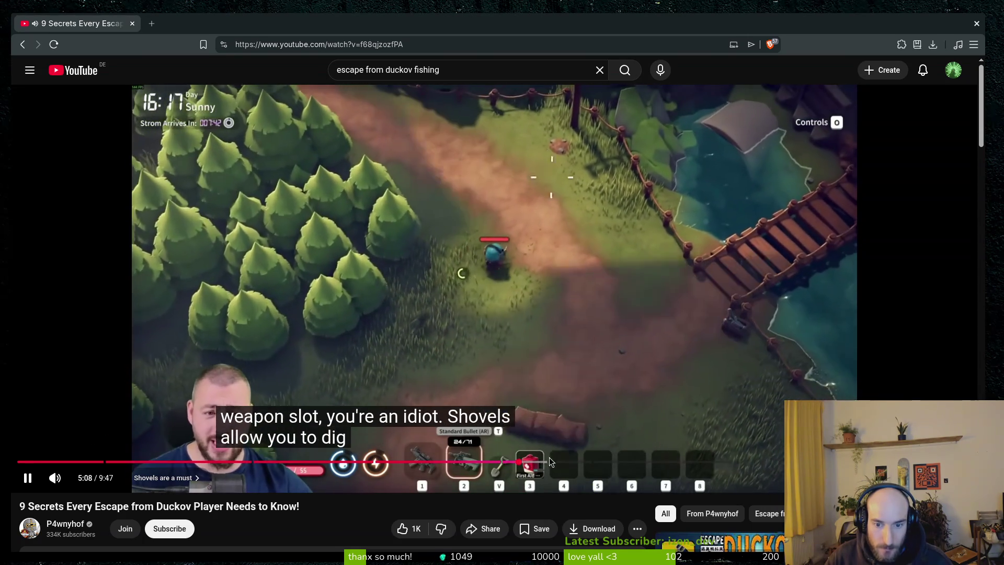
left_click(604, 463)
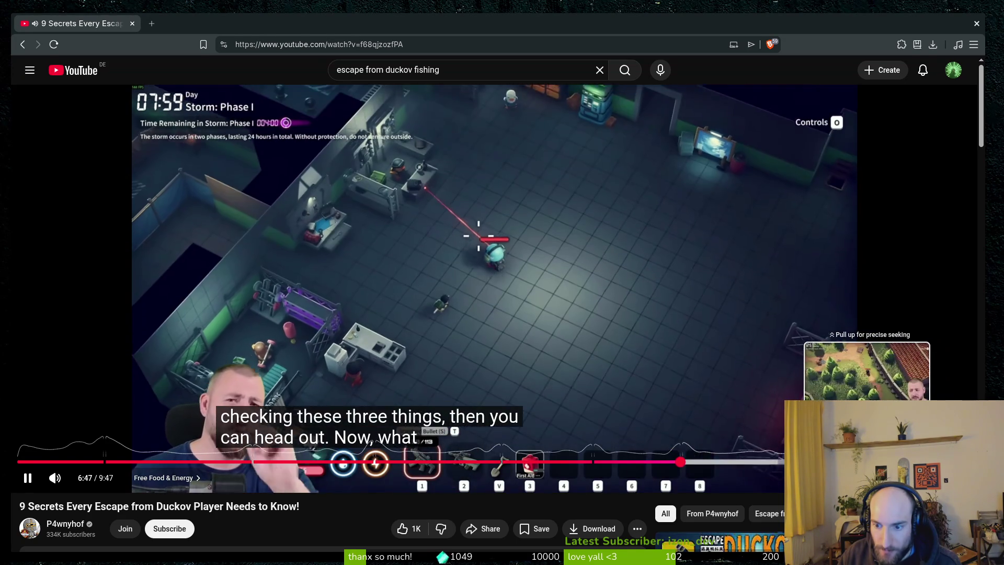
left_click(865, 461)
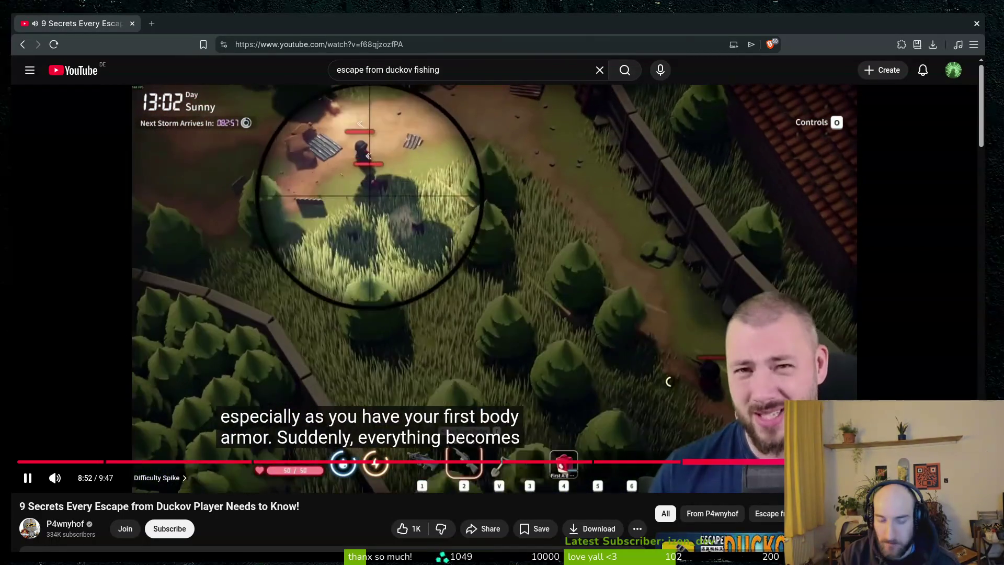
- Rewind the tips video ten seconds and watch the final Difficulty Spike tip to the end
key("j")
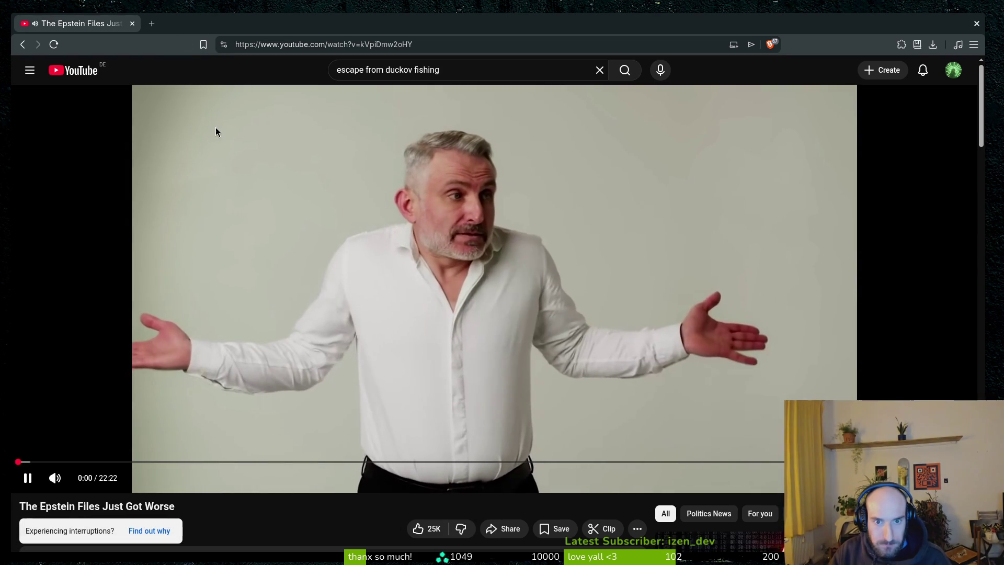
- Return to the Duckov tips video and select the existing query in the search box
left_click(214, 129)
key("alt+Left")
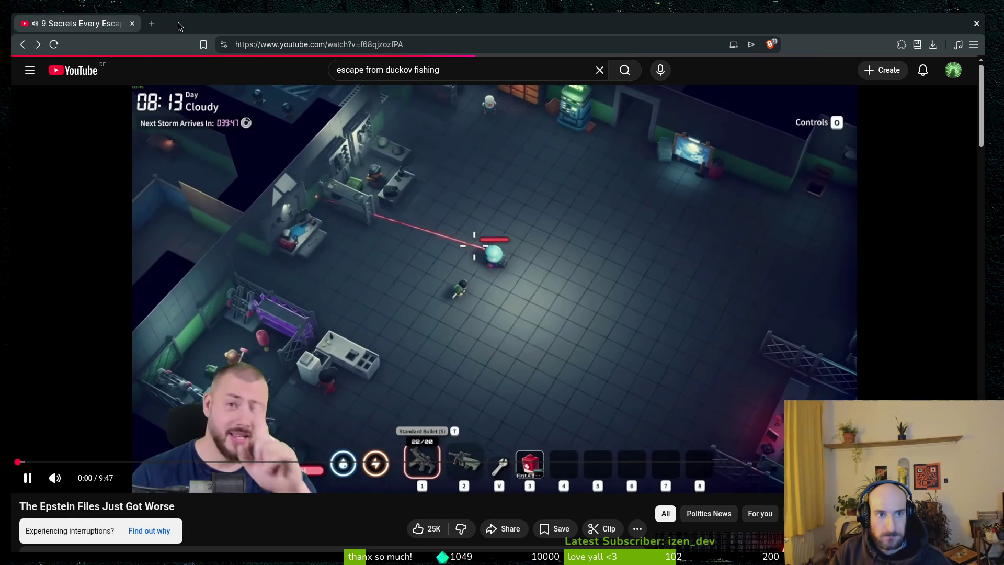
left_click(500, 71)
key("ctrl+a")
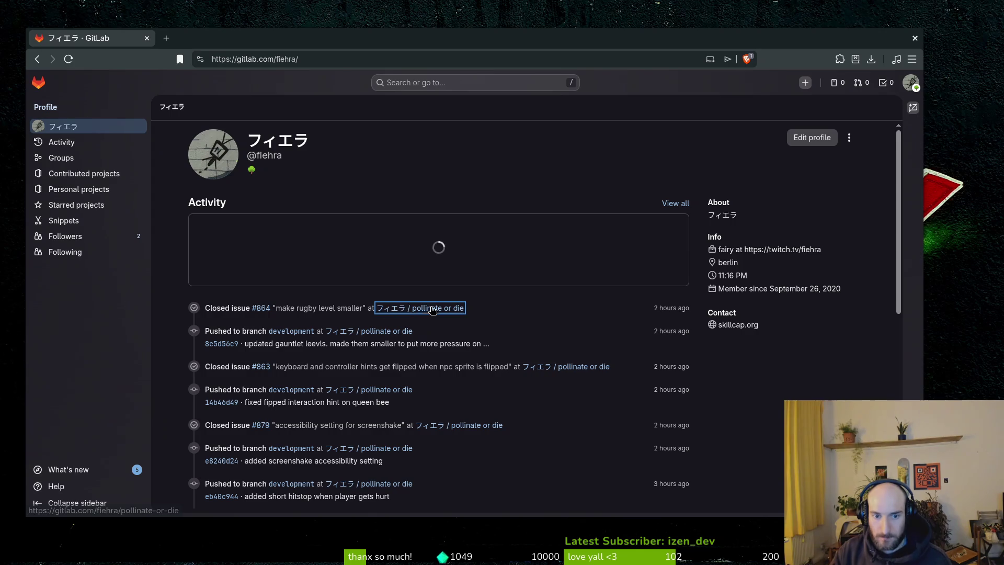
- Open the pollinate or die project link from the GitLab profile page
left_click(432, 308)
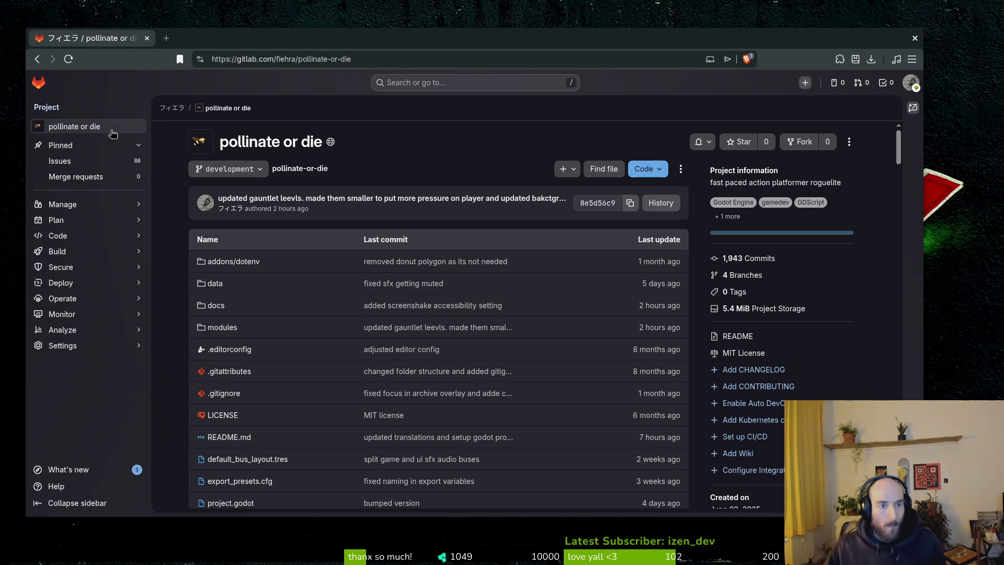
- Show the project's Issues list (86 open) and shift the browser window slightly right
left_click(104, 161)
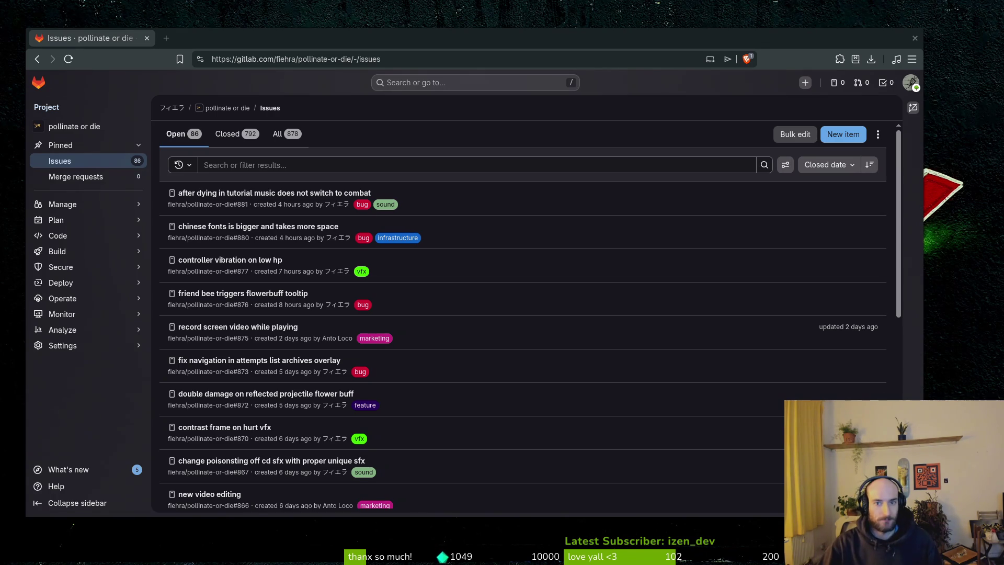
left_click_drag(439, 41, 453, 40)
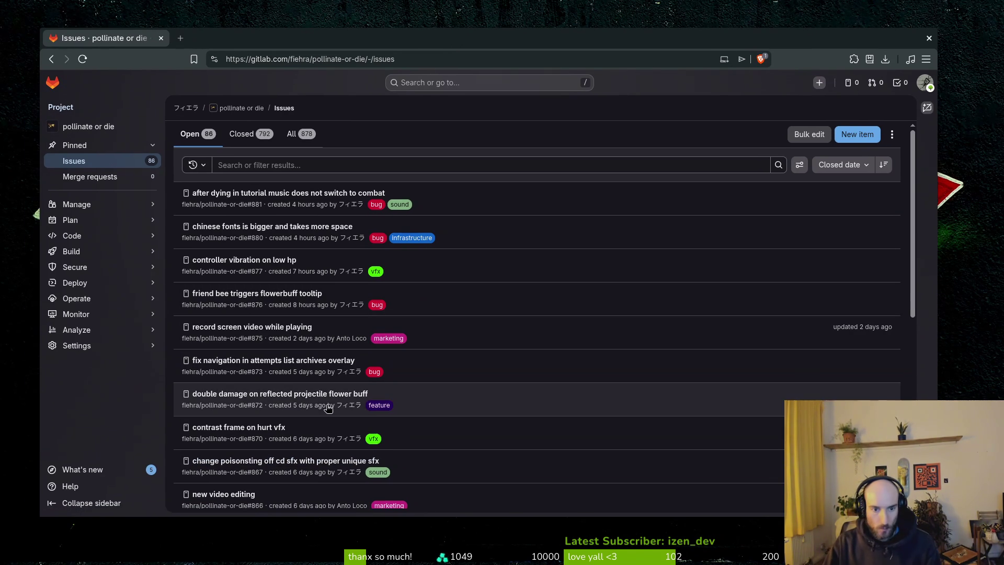
- Close GitLab issue #873, then open the pollinateOrDie project in Godot's Project Manager
left_click(293, 365)
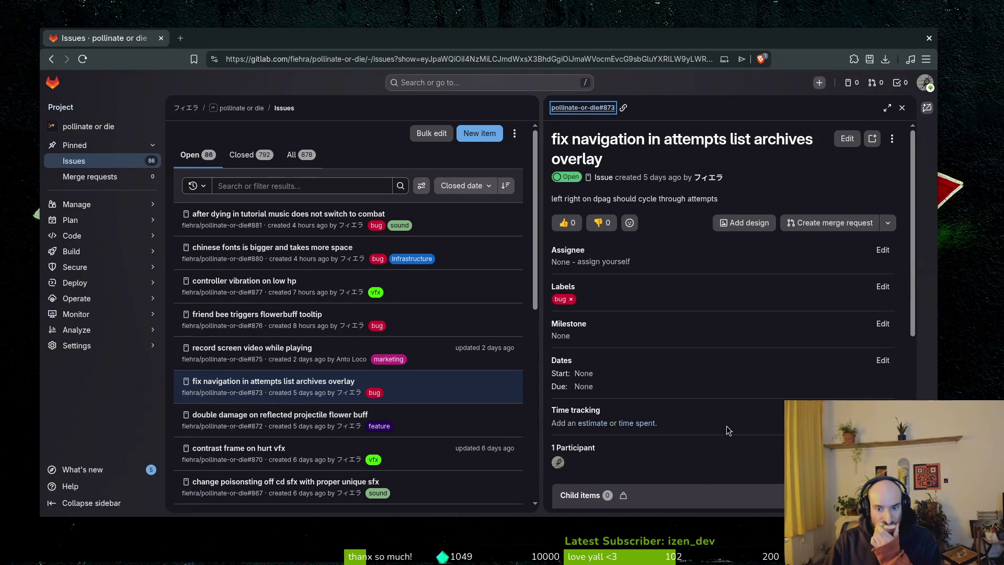
scroll(725, 434, "down", 5)
left_click(623, 495)
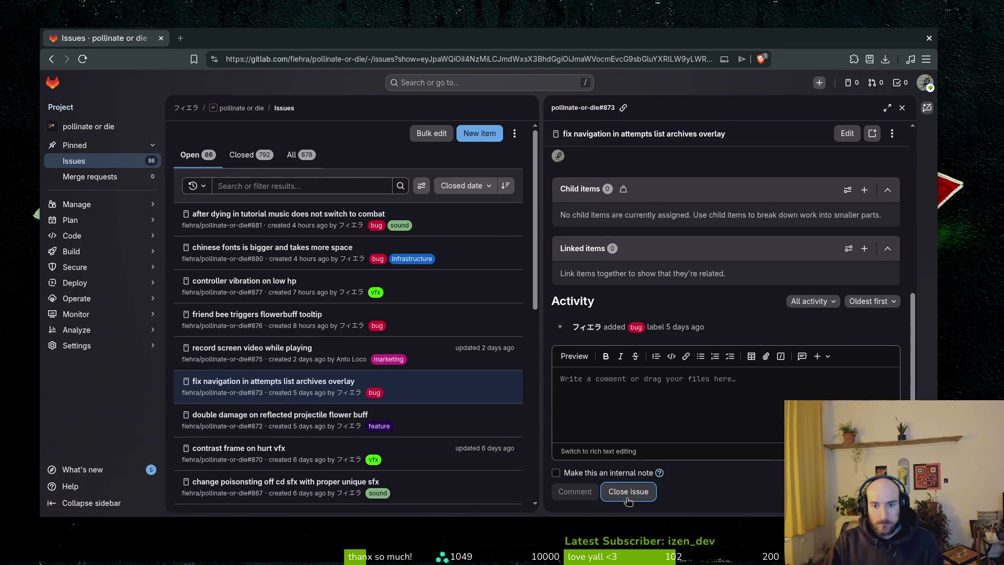
key("Escape")
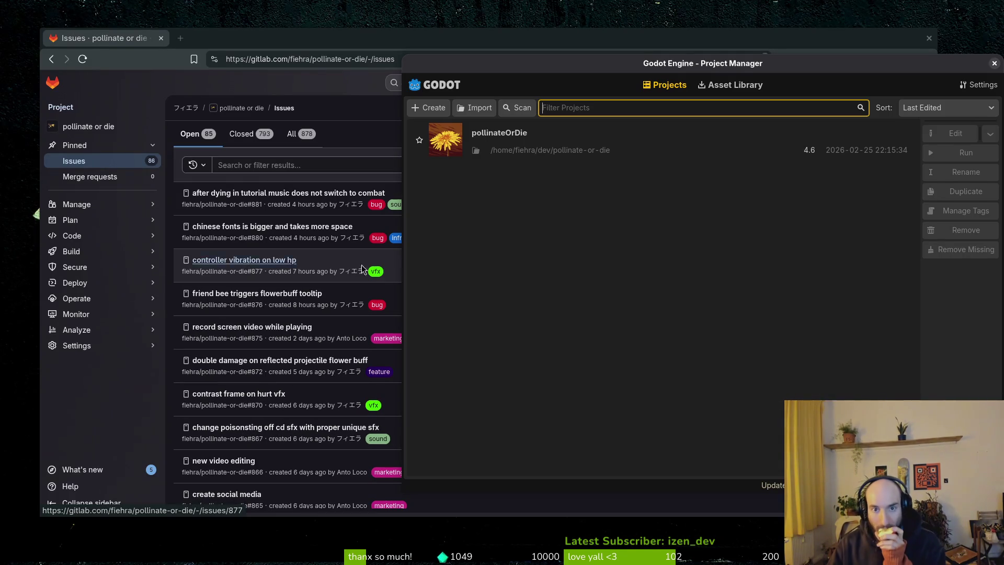
double_click(539, 139)
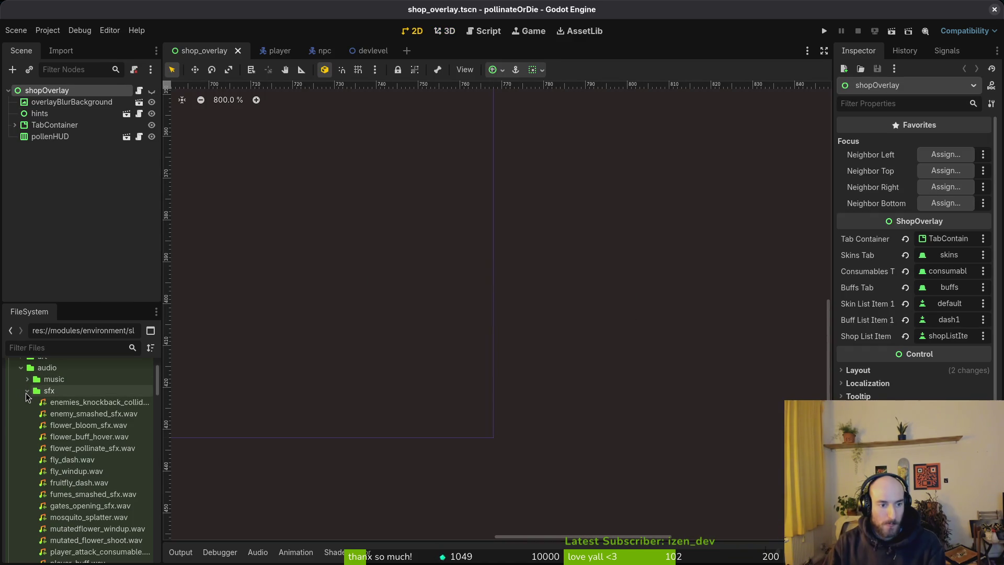
- Collapse the sfx and modules folders in the FileSystem dock
left_click(27, 391)
left_click(15, 425)
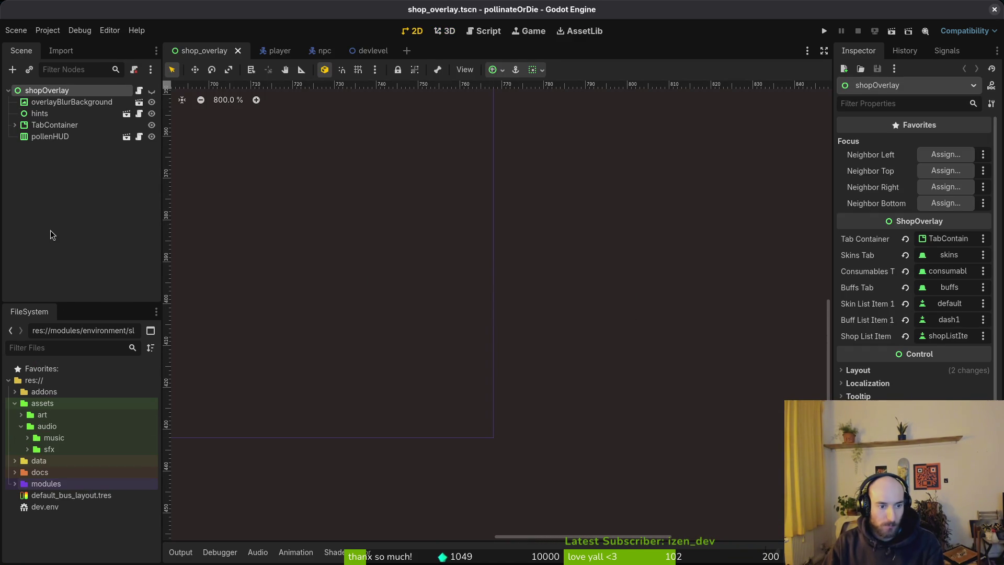
key("ctrl+shift+o")
key("Escape")
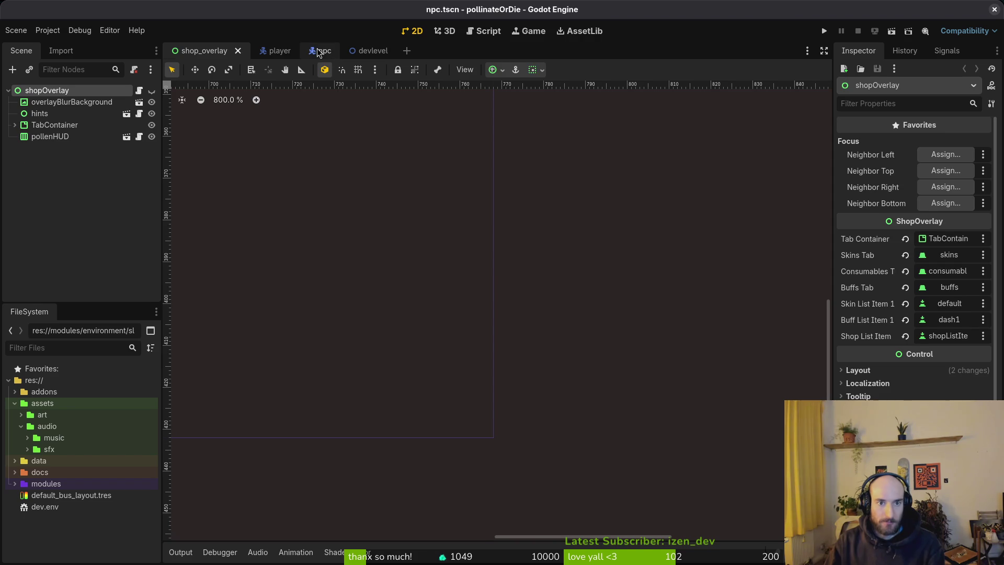
- Switch to the npc scene and check the npc's and talkTriggerArea's collision layer and mask
left_click(320, 51)
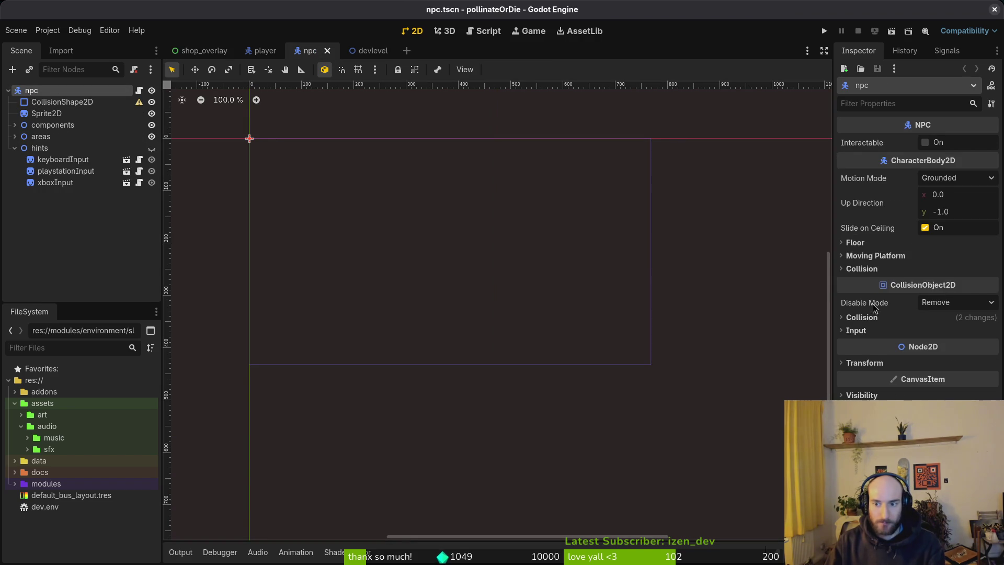
left_click(864, 318)
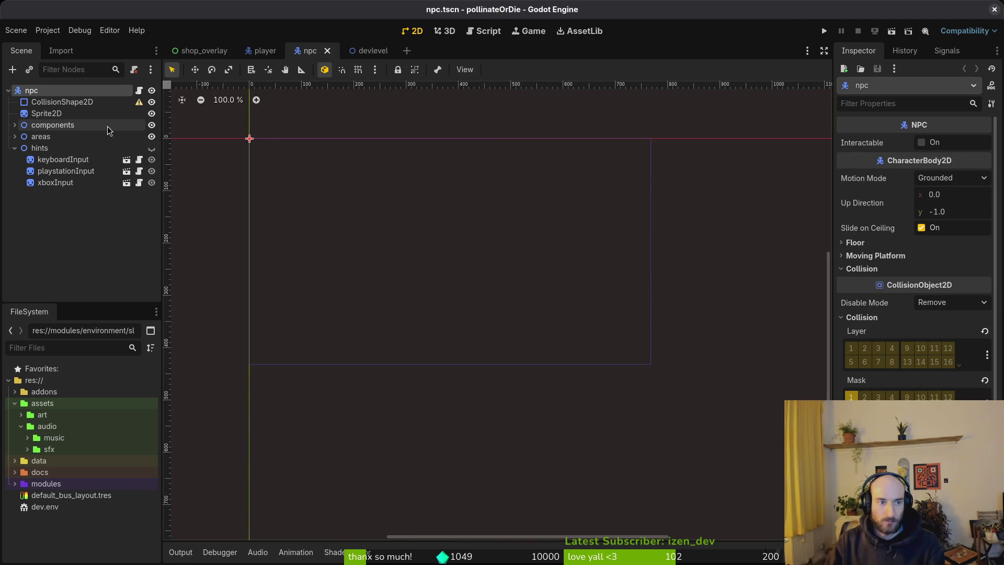
left_click(15, 136)
left_click(21, 148)
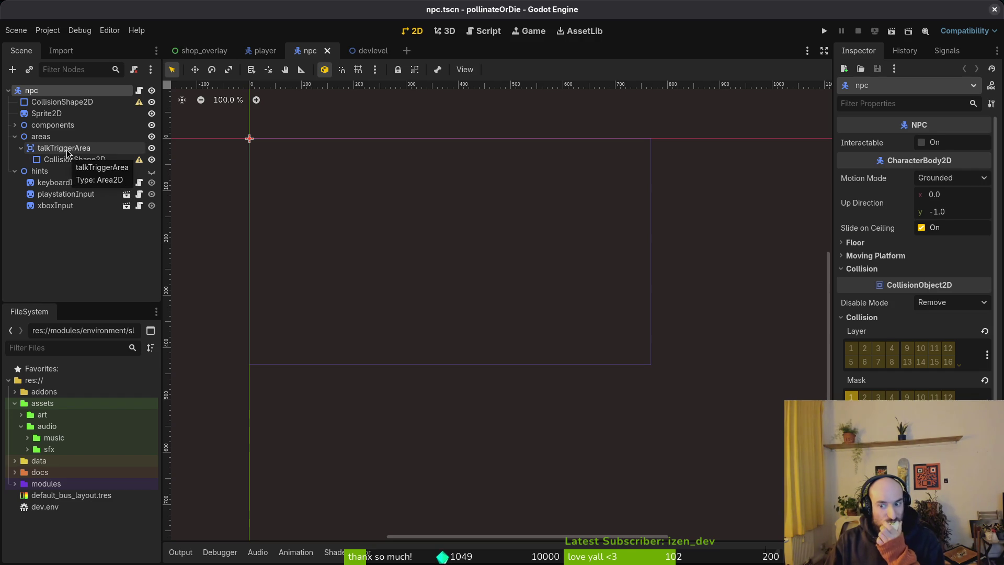
left_click(68, 151)
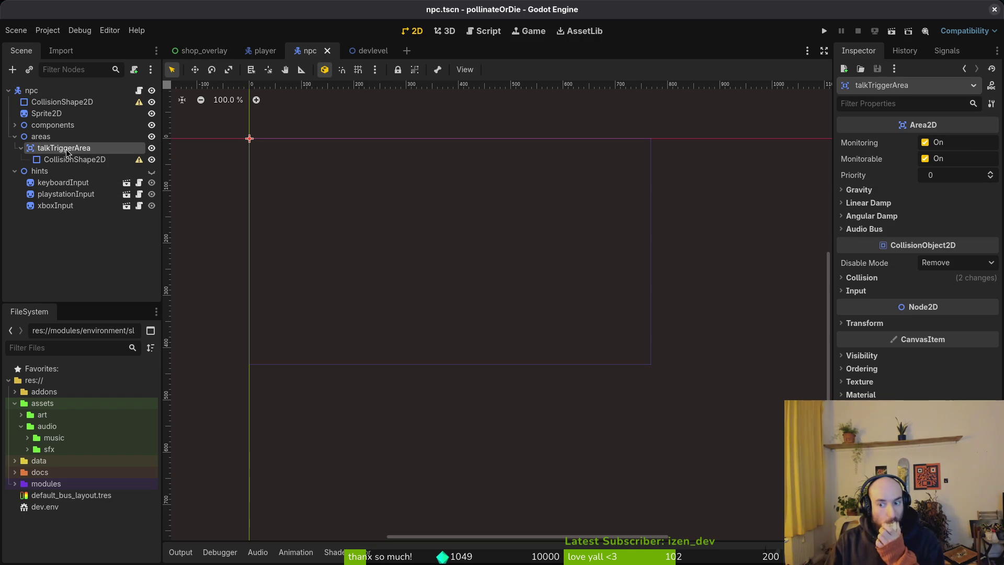
left_click(862, 278)
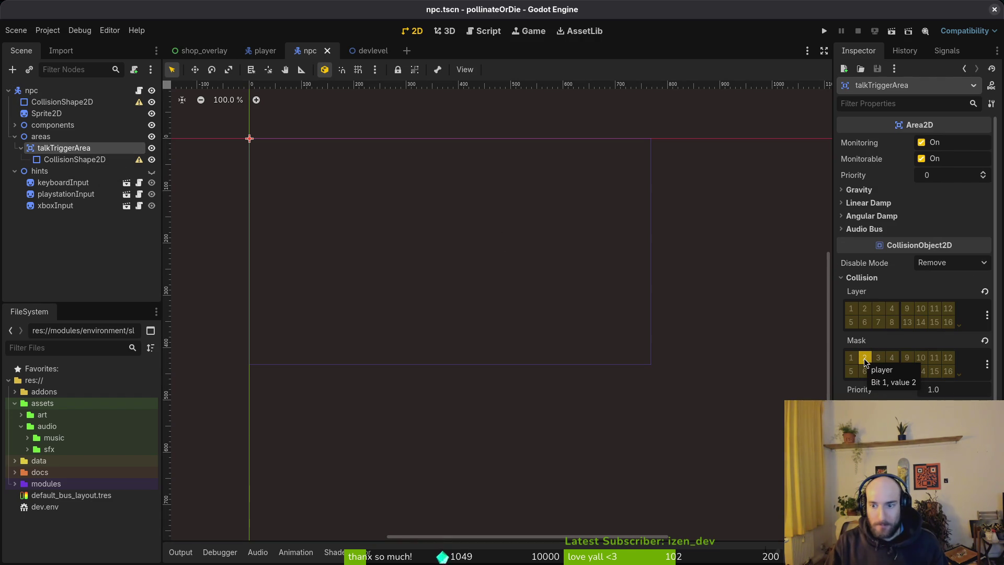
left_click(14, 136)
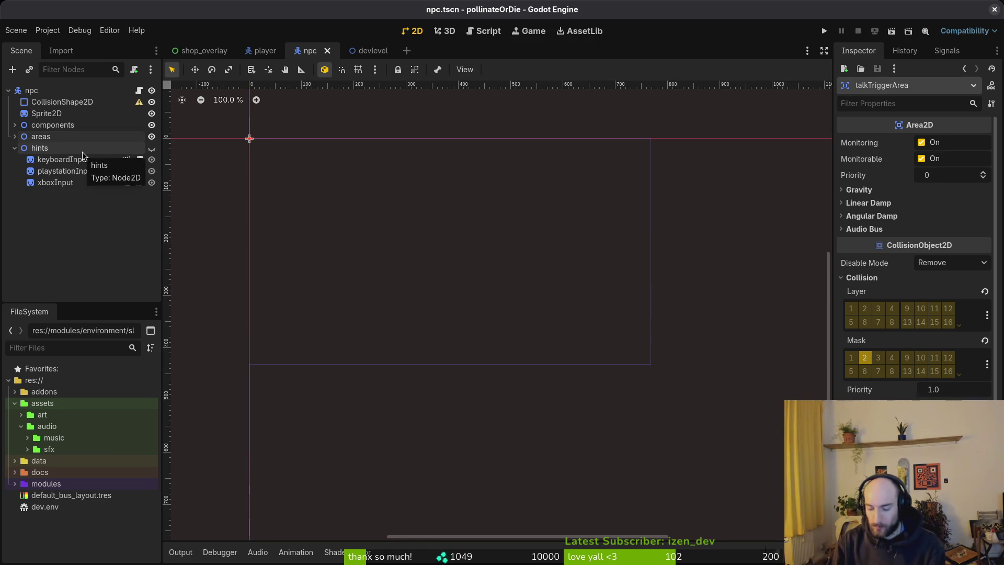
key("shift+alt+o")
- Open flower_buff.tscn and check its HurtboxComponent and tooltipTrigger collision settings
type("flobufts")
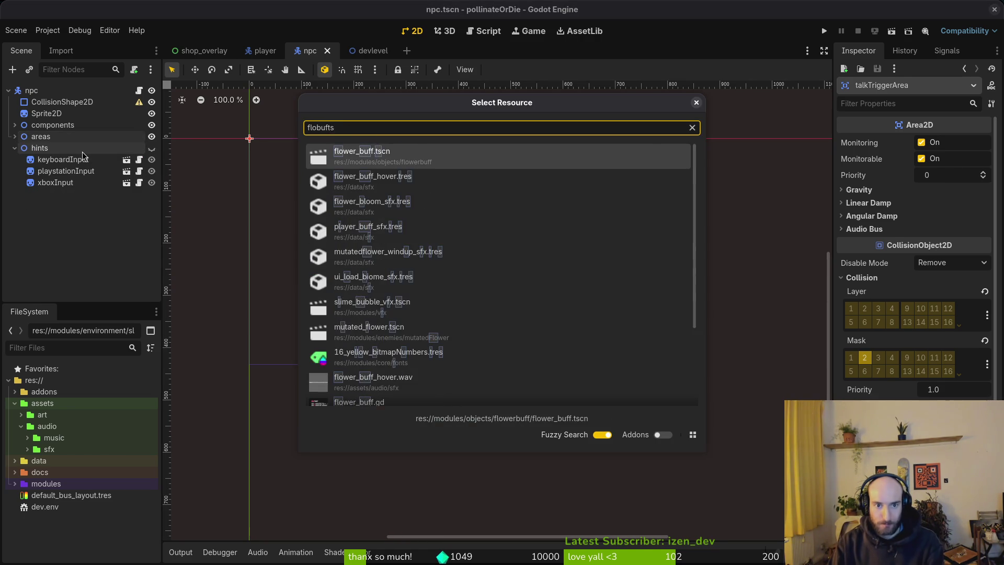
key("Return")
left_click(64, 137)
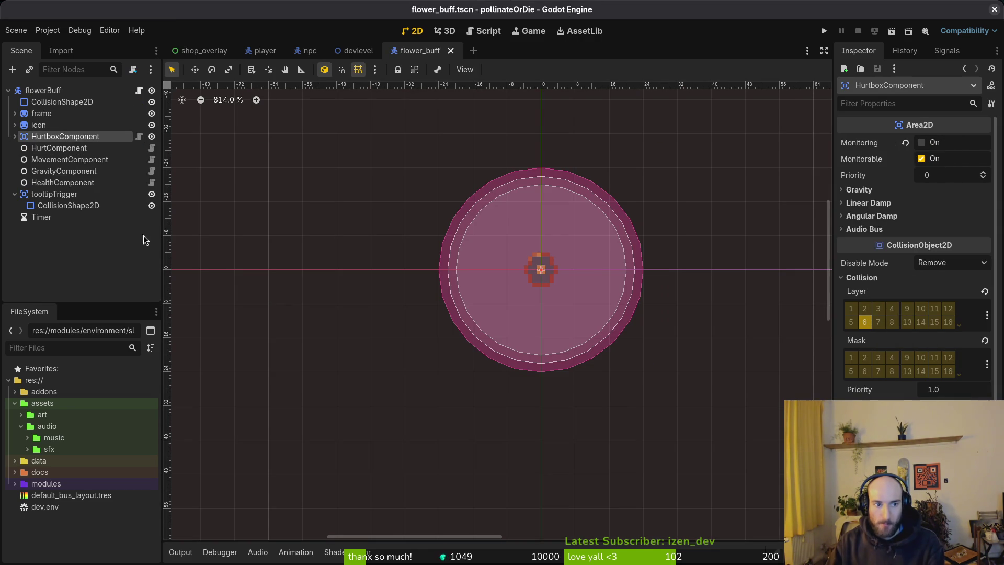
left_click(53, 194)
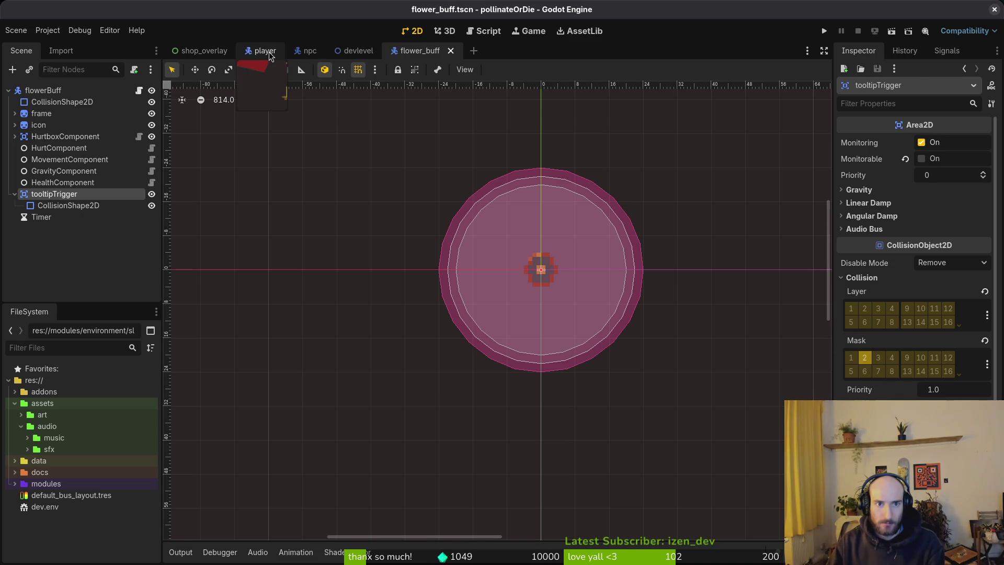
- Open friend.tscn and select its areas node
key("alt+shift+o")
type("friend.ts")
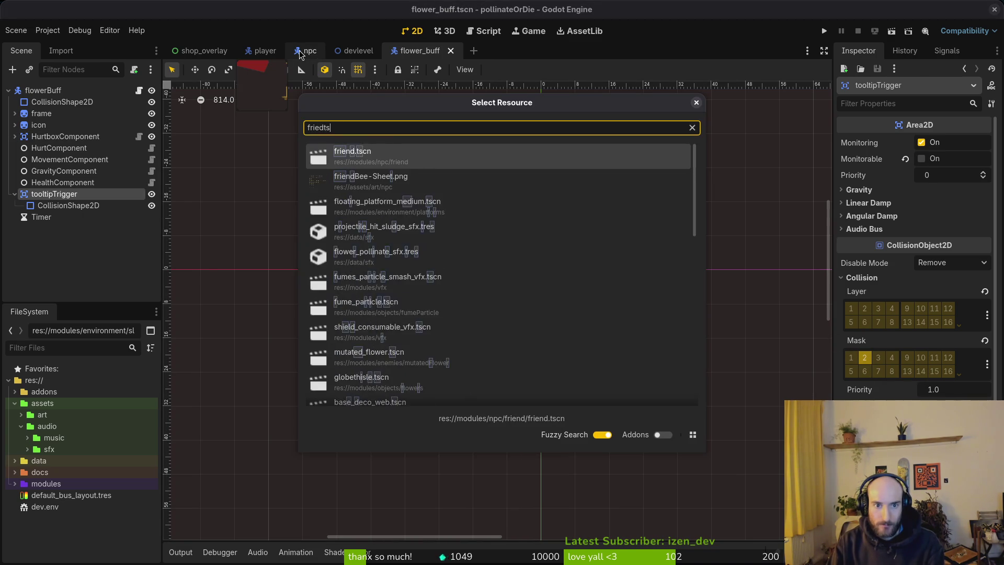
key("Return")
left_click(47, 148)
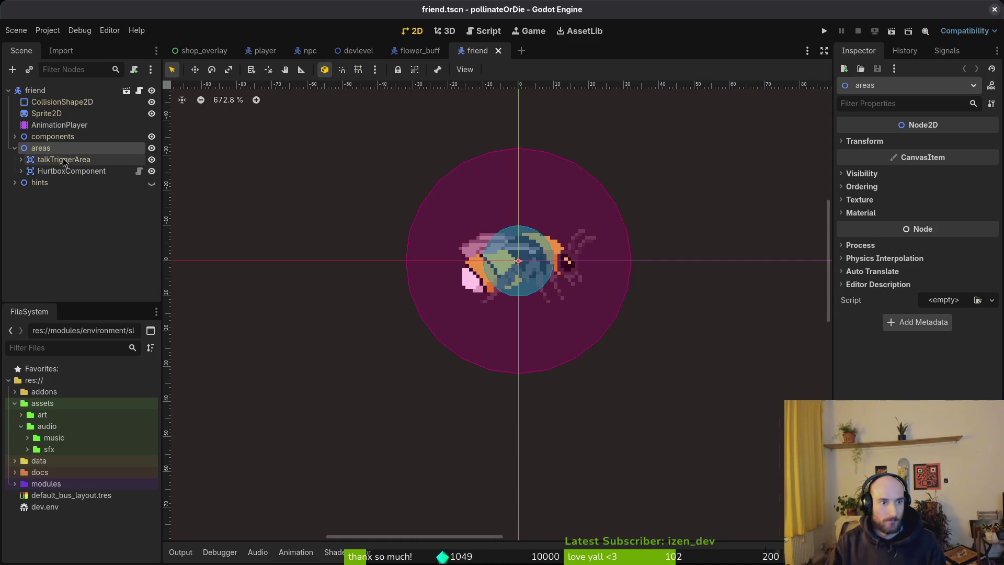
- Check the friend's talkTriggerArea collisions and hide the HurtboxComponent shape
left_click(64, 160)
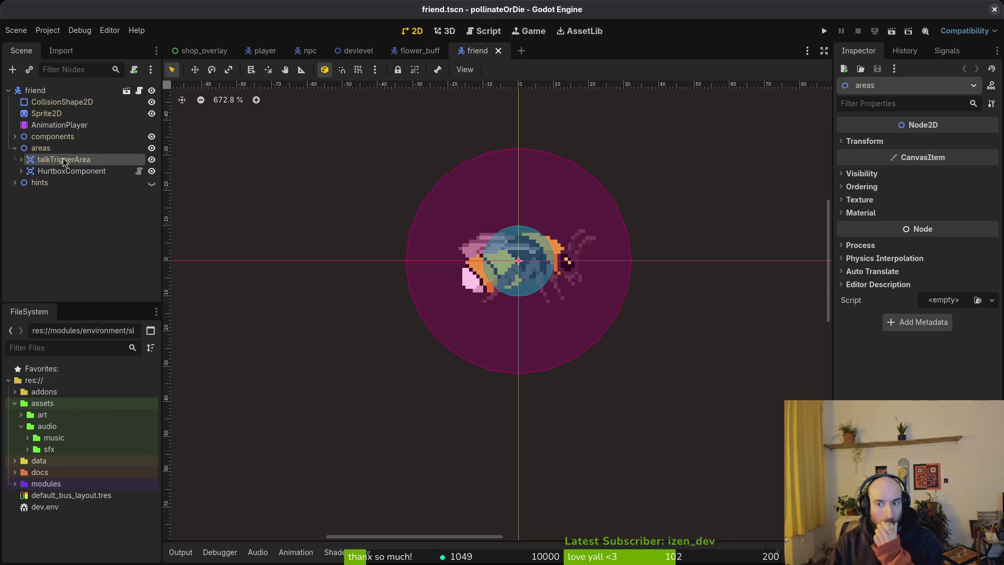
left_click(861, 277)
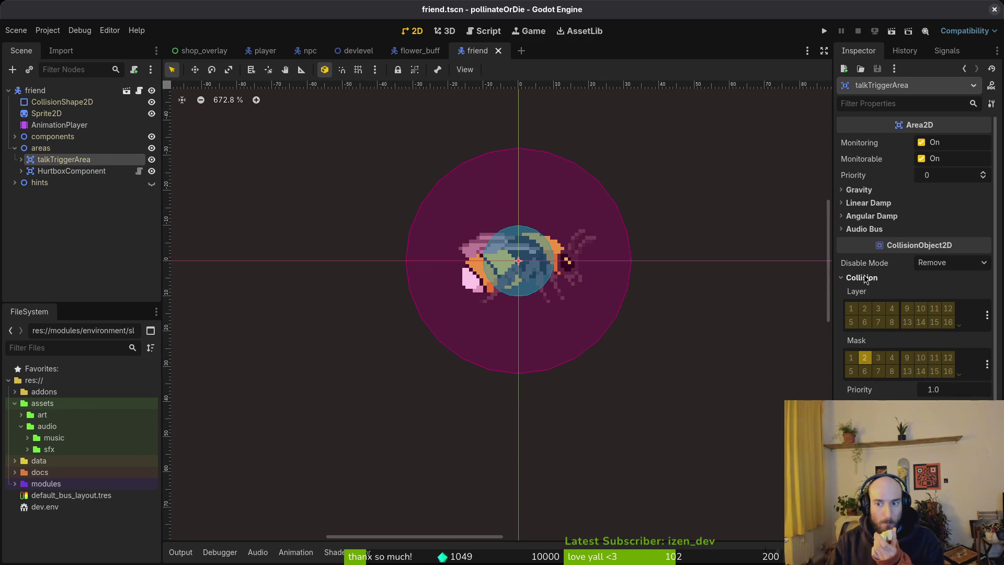
left_click(66, 172)
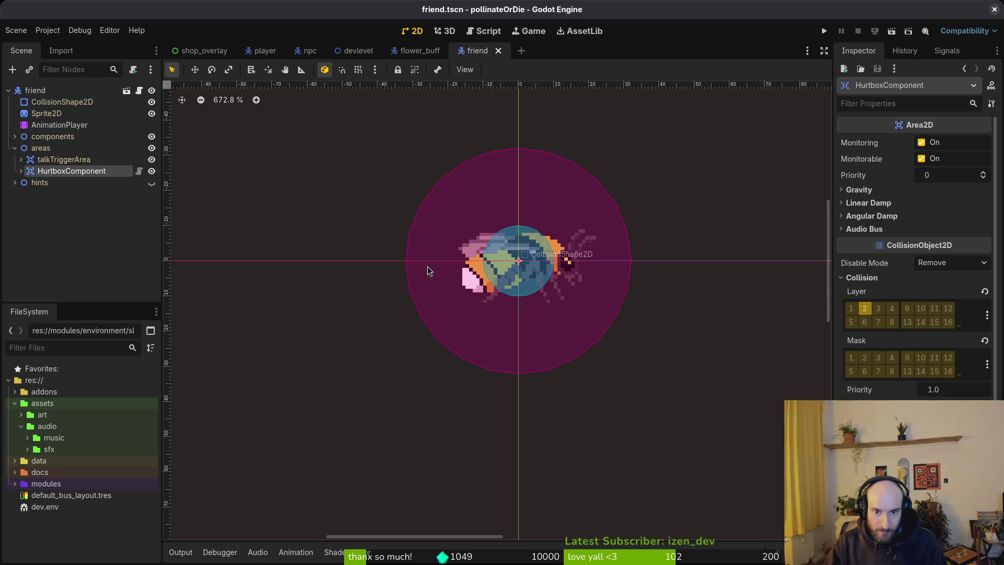
left_click(152, 171)
left_click(152, 171)
left_click(152, 171)
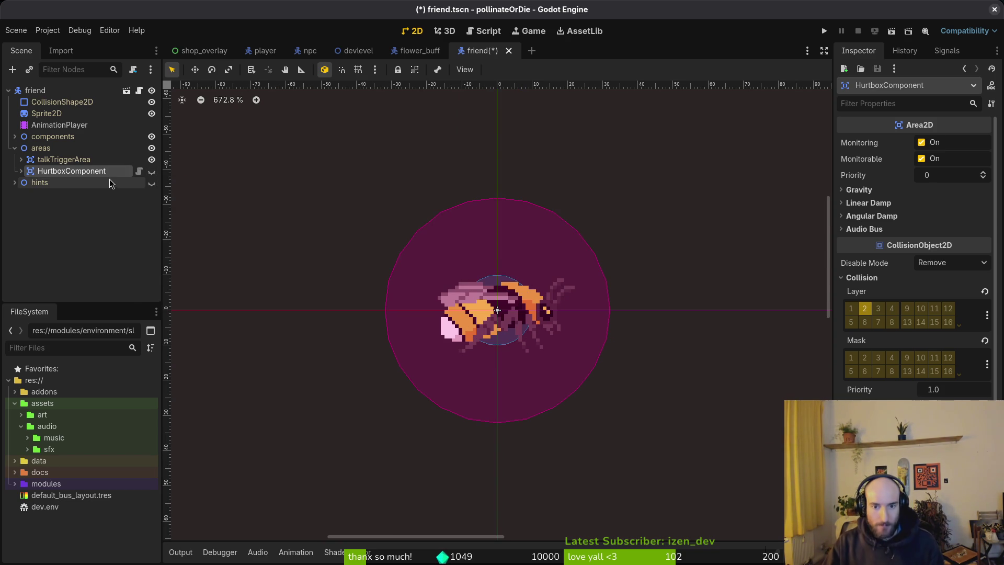
- Delete the friend scene's HurtboxComponent node and launch the game to playtest
double_click(67, 174)
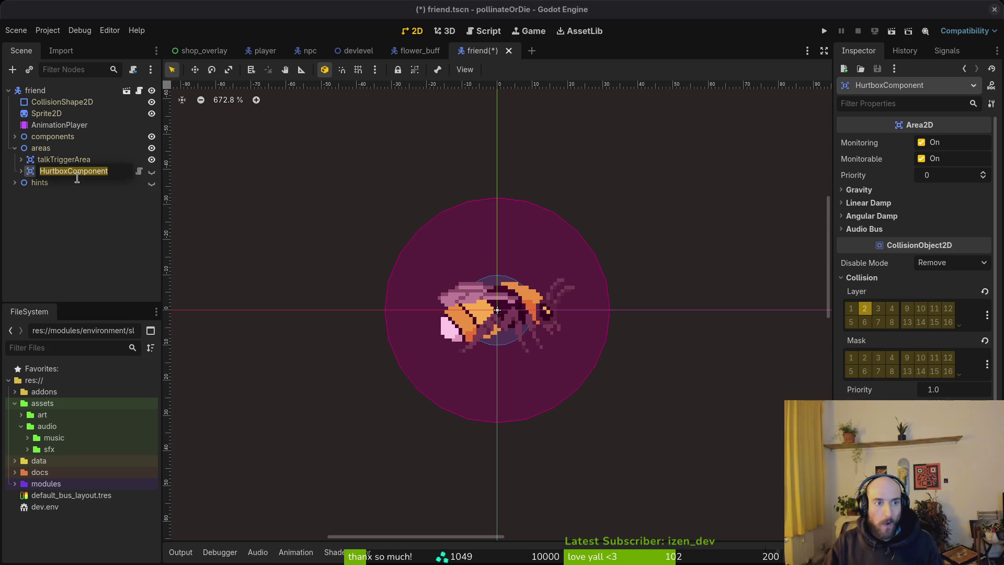
key("Escape")
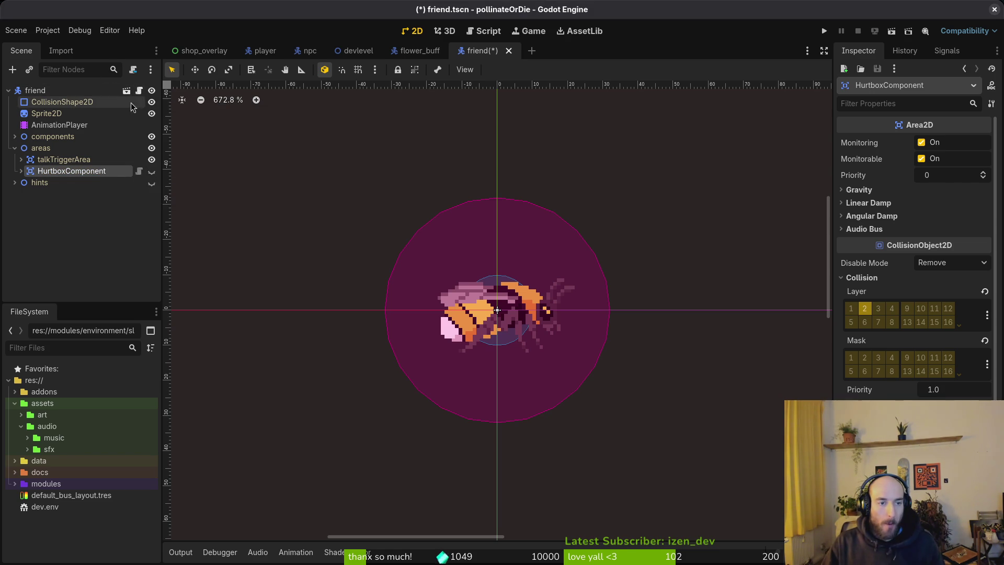
double_click(92, 171)
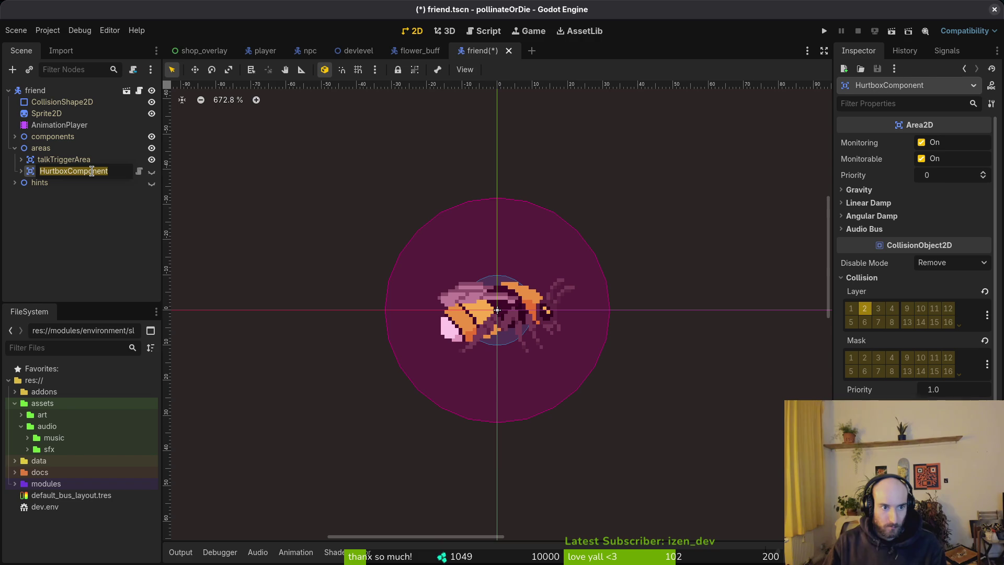
key("Escape")
key("Delete")
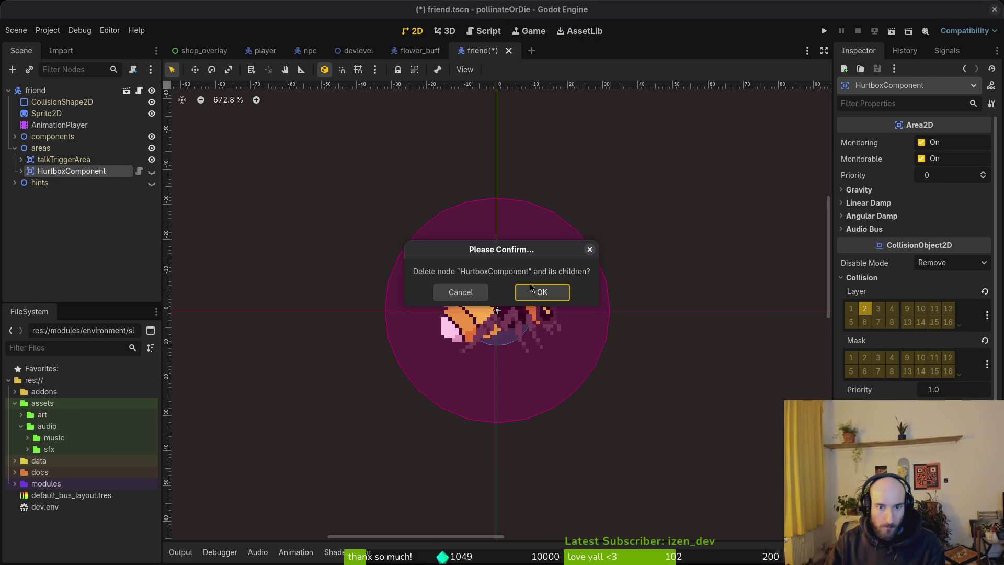
left_click(524, 290)
key("F5")
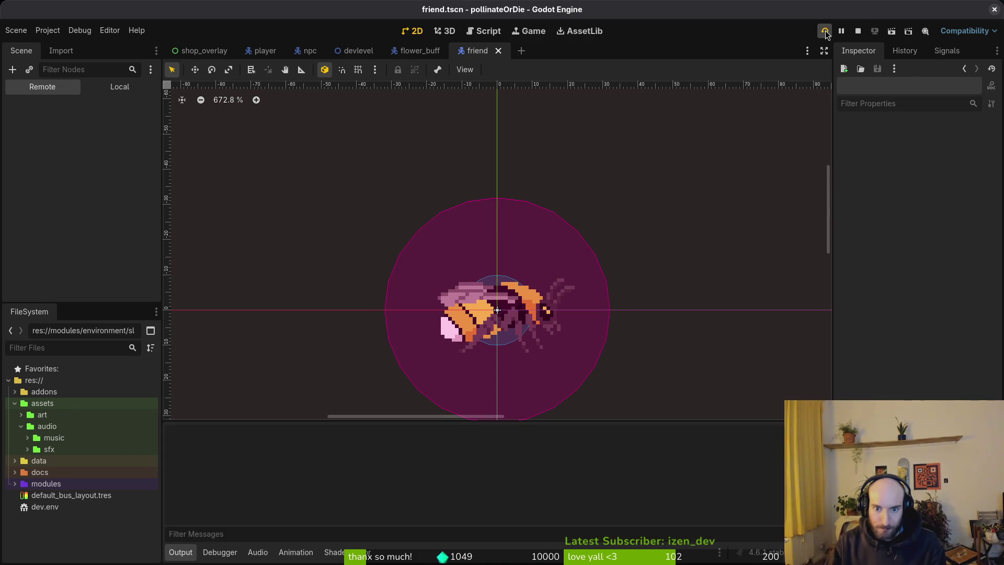
- Start a new game and fly the bee through the first cave room onto the stump
key("Down")
key("Return")
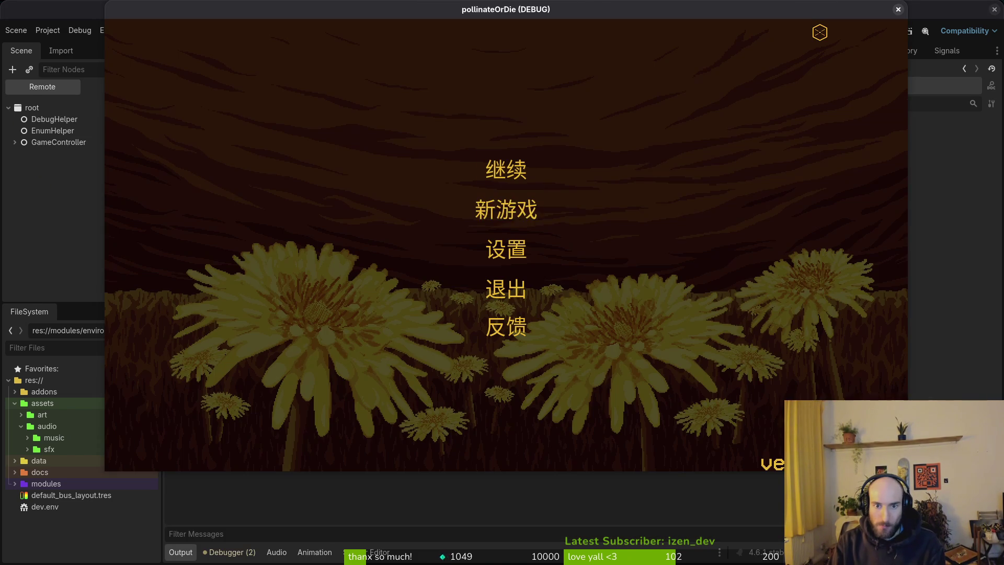
key("space")
key("space")
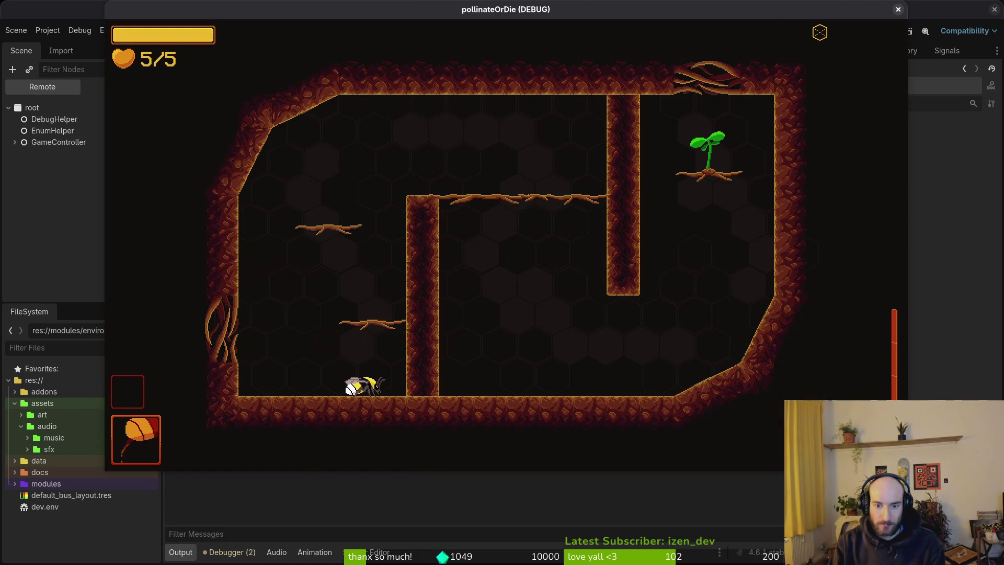
key("Up")
key("Right")
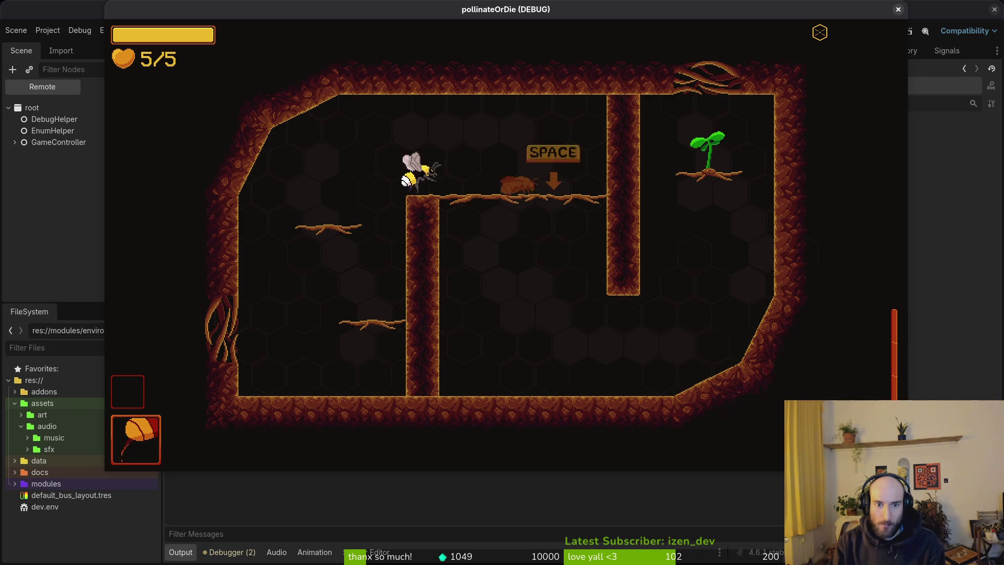
key("Down")
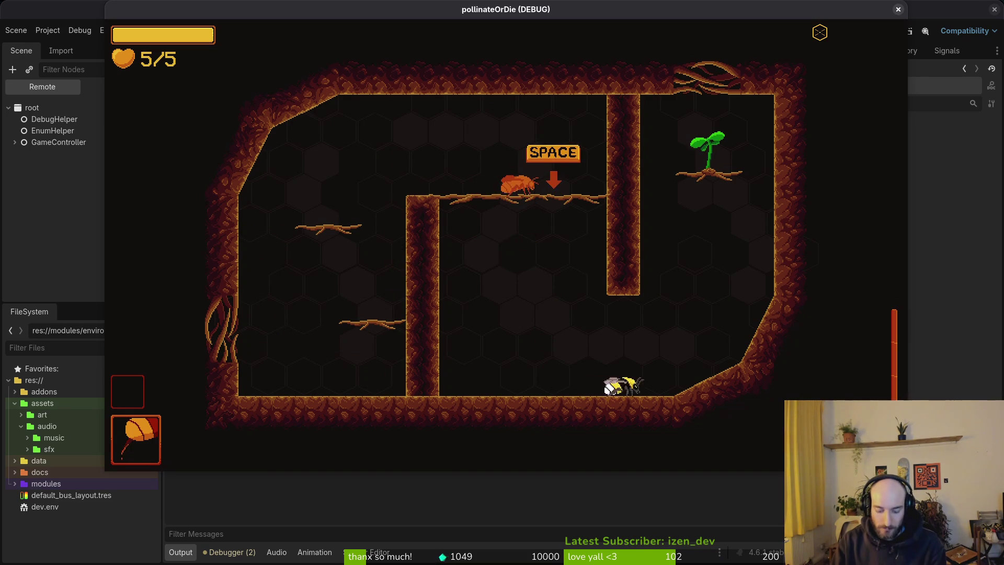
key("Up")
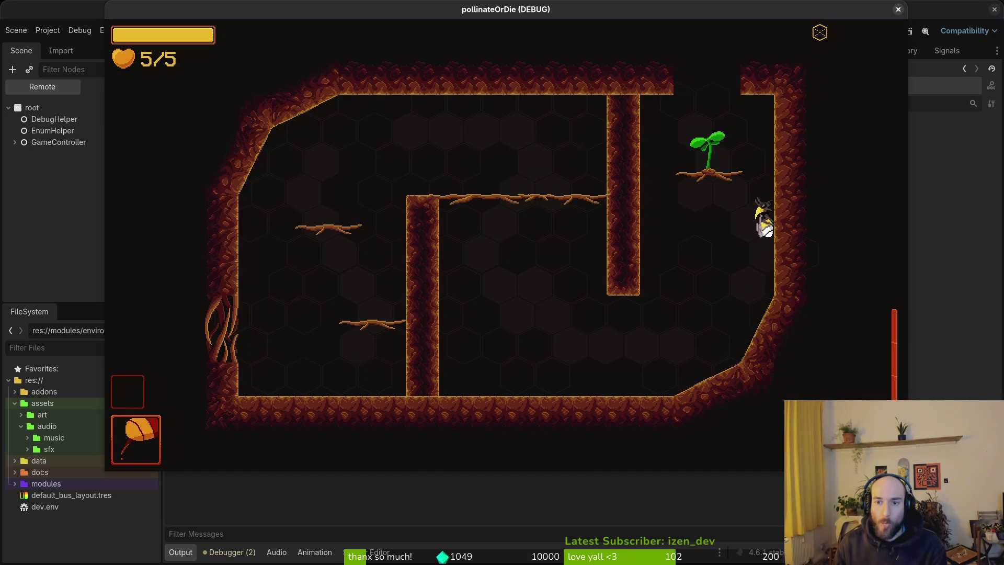
key("Left")
key("Up")
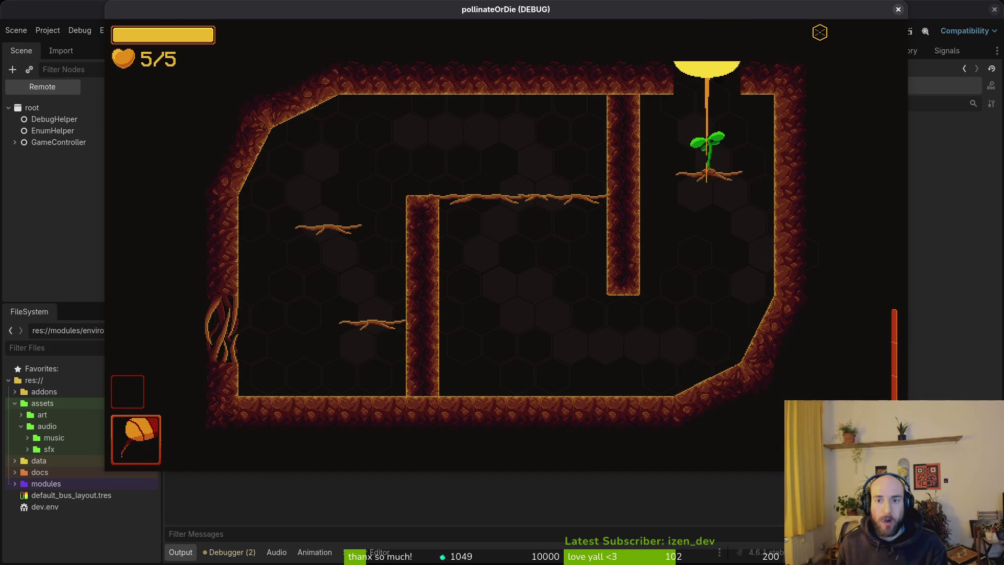
key("space")
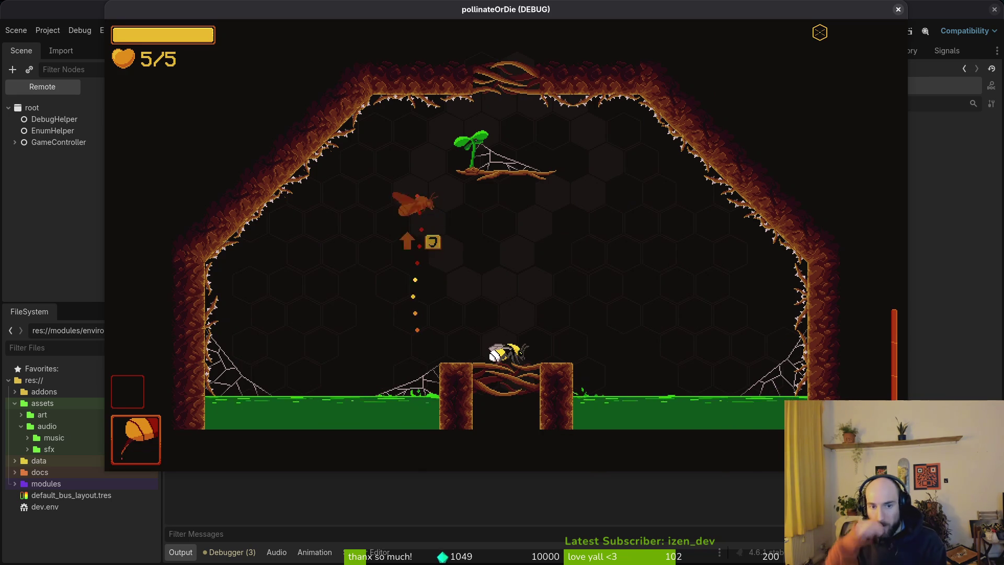
- Fly the bee past the sprout into the next cave and across to the caged friend
key("Up")
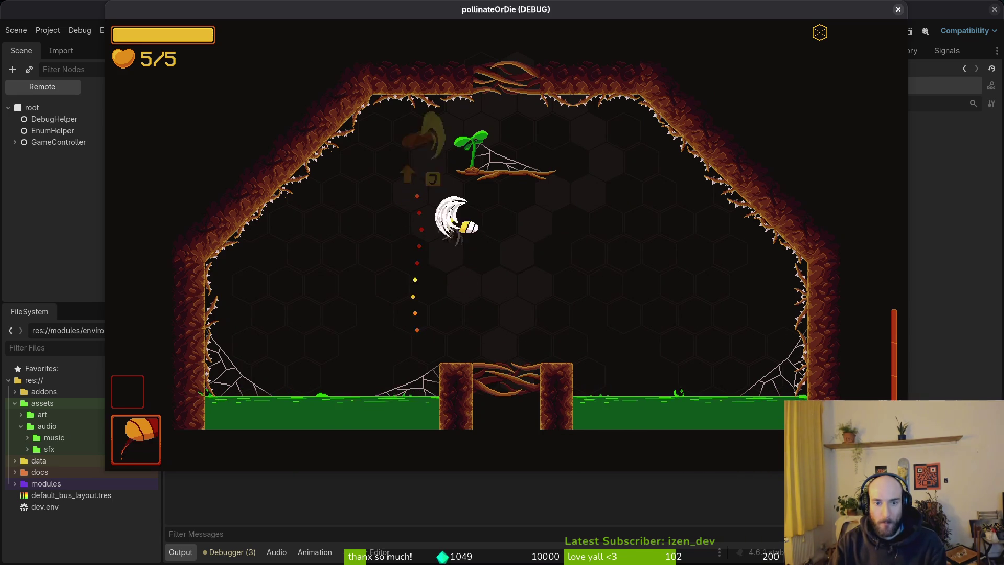
key("Up")
key("Up")
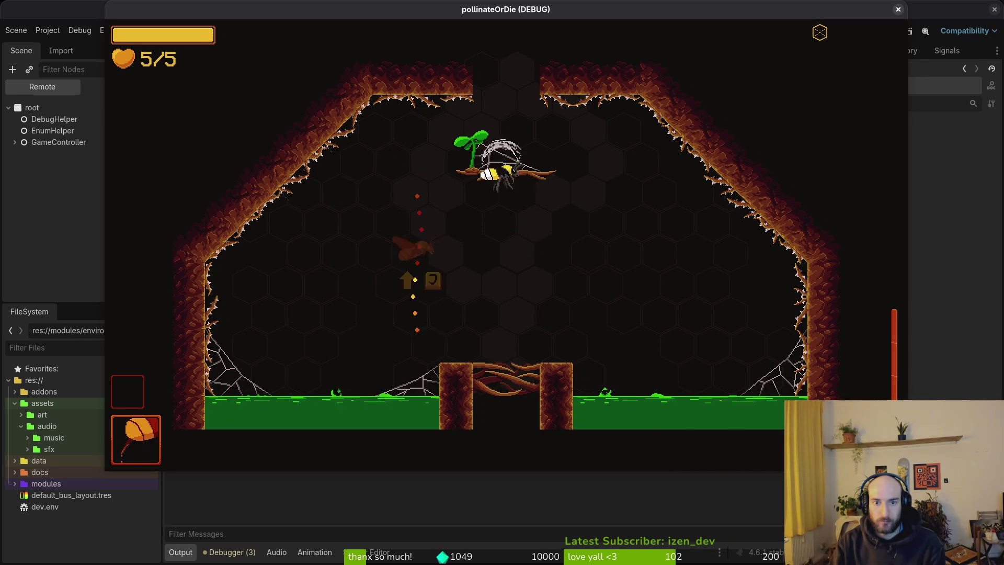
key("Up")
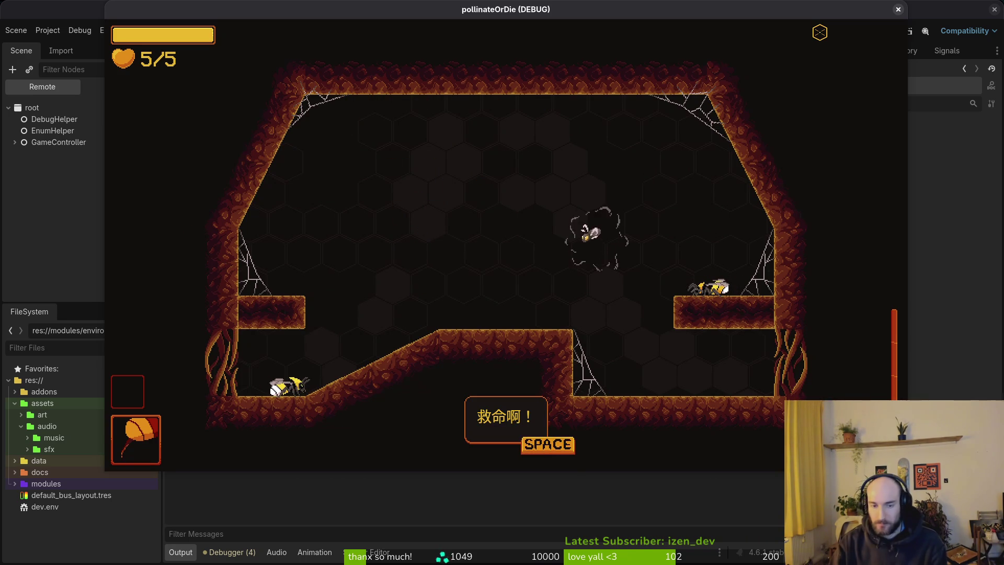
key("Up")
key("Right")
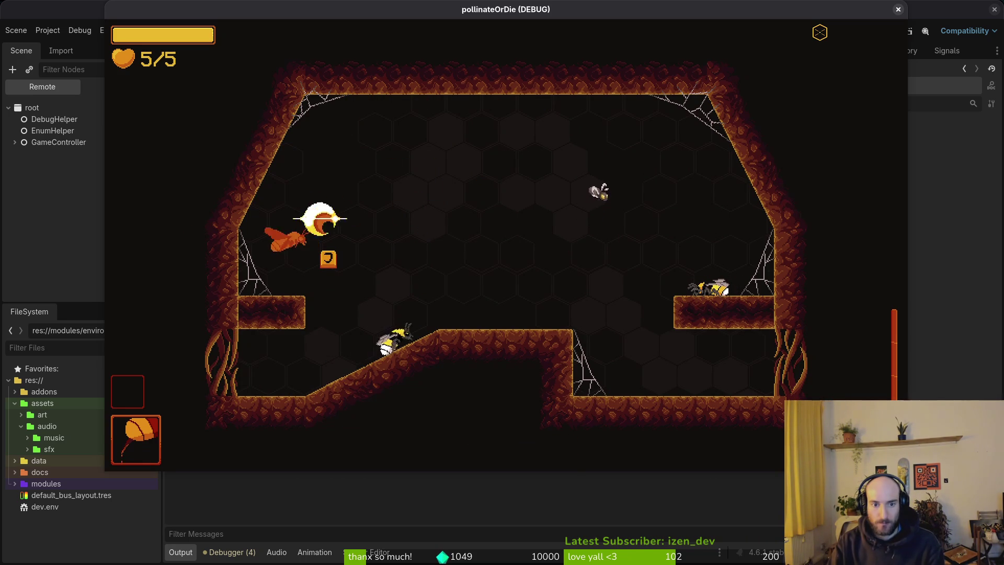
key("Up")
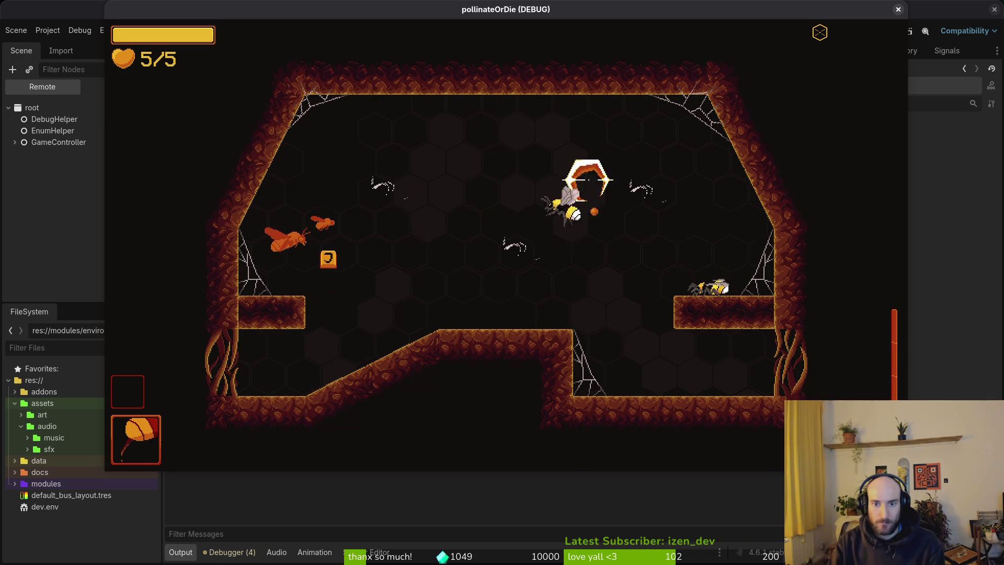
key("Right")
key("Up")
key("Left")
key("Up")
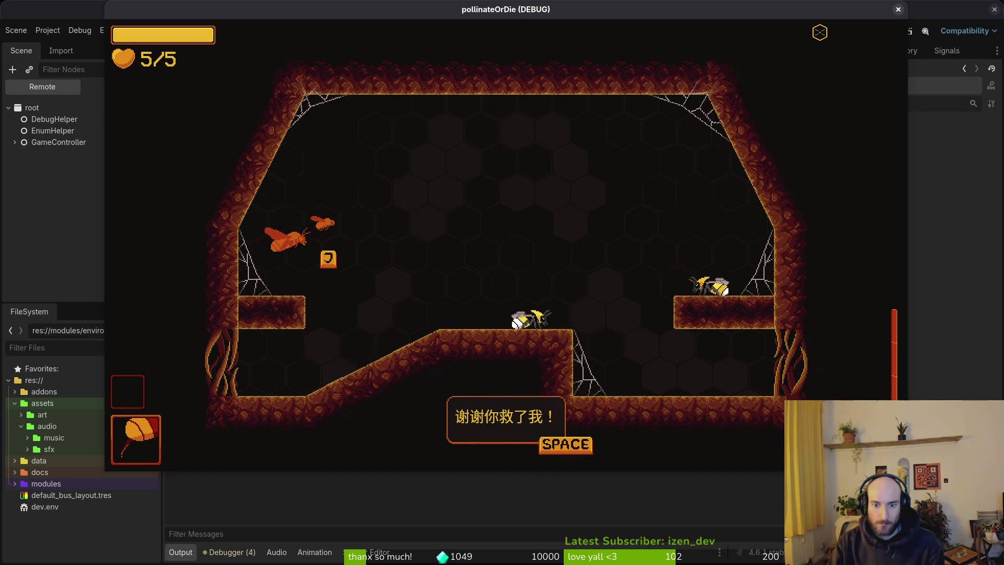
- Free the caged friend bee, dismiss its thank-you dialogue, and close the game
key("space")
key("space")
key("space")
key("Left")
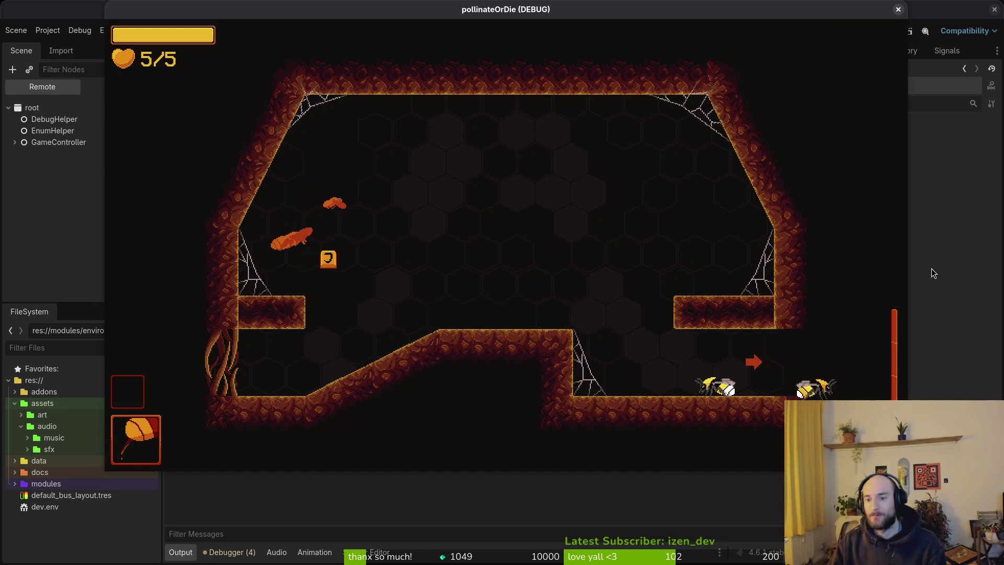
key("F8")
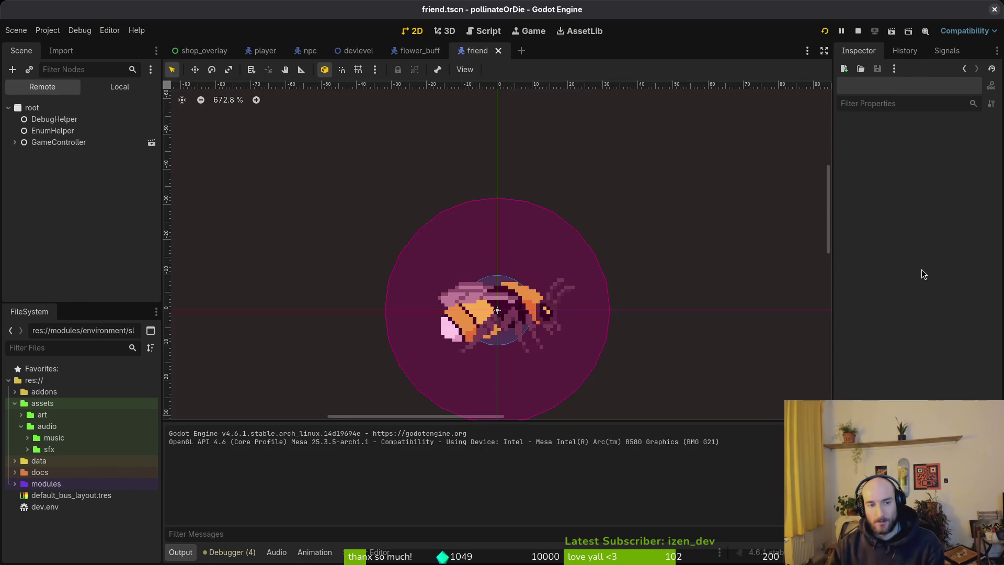
- Restore the deleted HurtboxComponent in the local friend scene, make it visible, and save
left_click(108, 92)
key("ctrl+z")
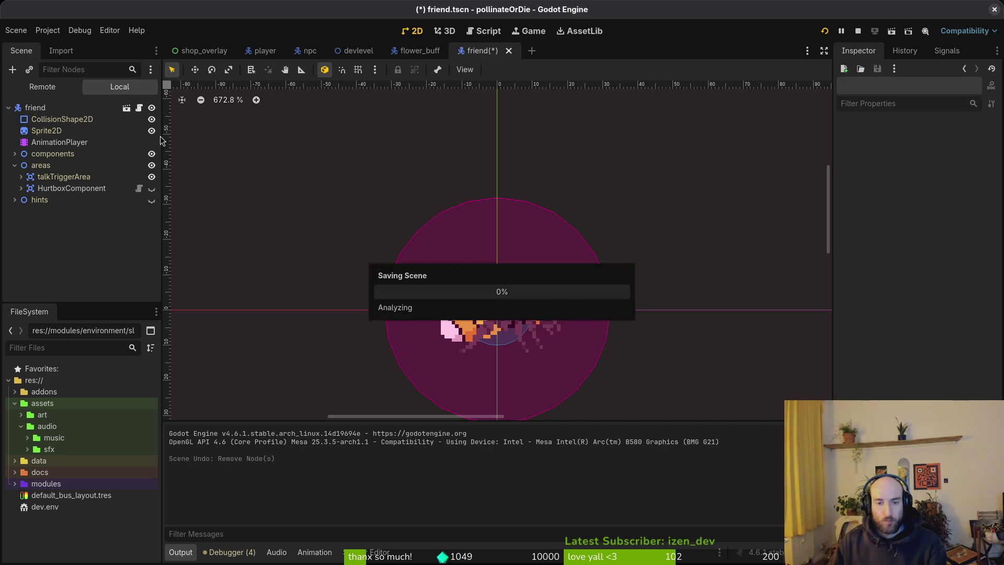
key("ctrl+s")
left_click(152, 188)
key("ctrl+s")
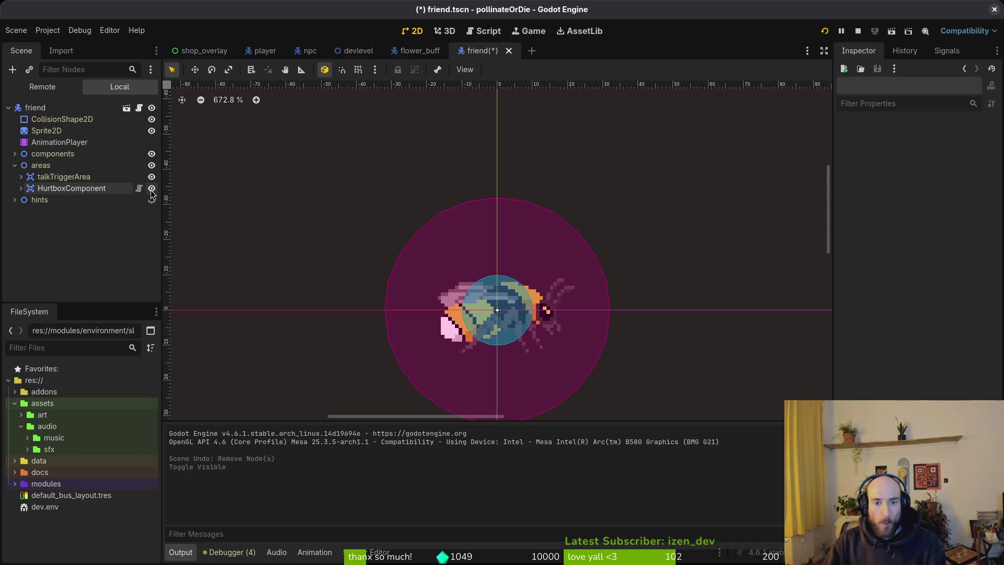
- Start renaming HurtboxComponent, then cancel so it keeps its original name
left_click(52, 188)
double_click(51, 194)
key("BackSpace")
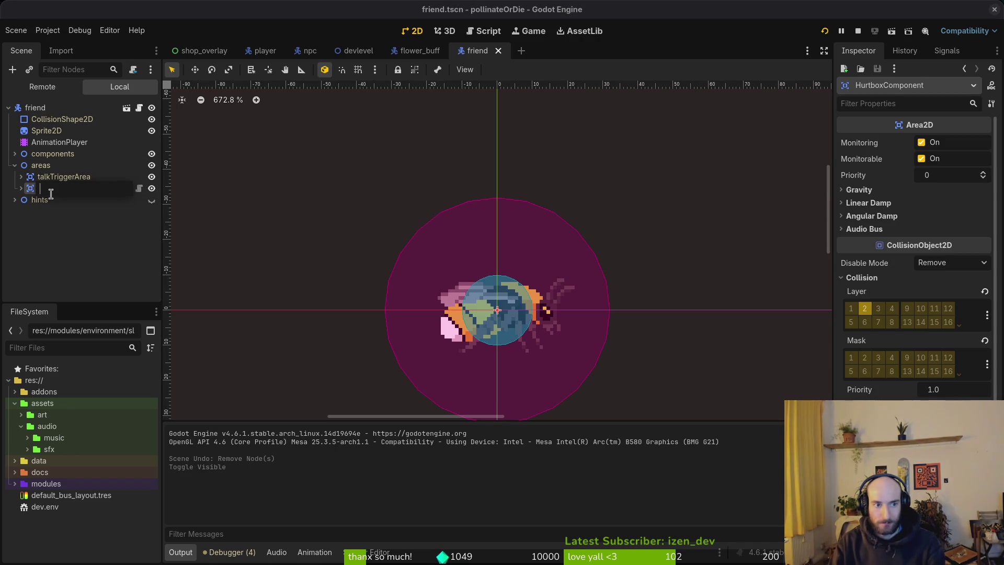
key("Escape")
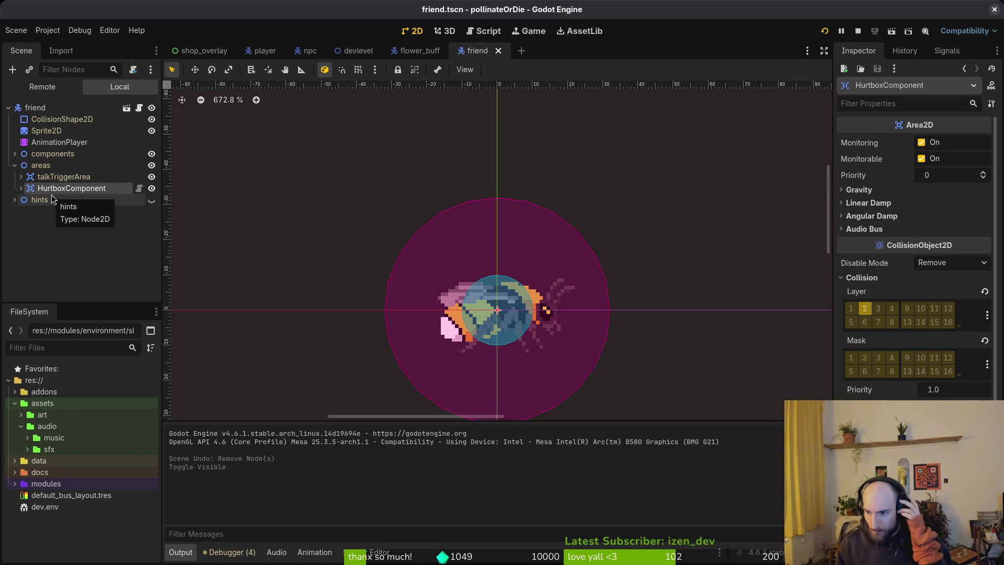
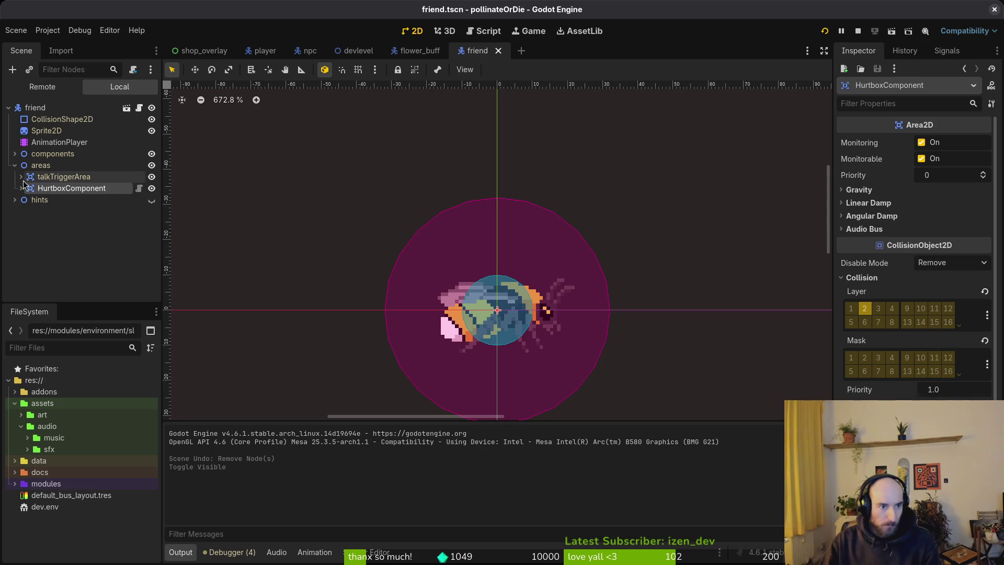
- Fold the areas node, save friend.tscn, and switch to the flower_buff scene
left_click(15, 165)
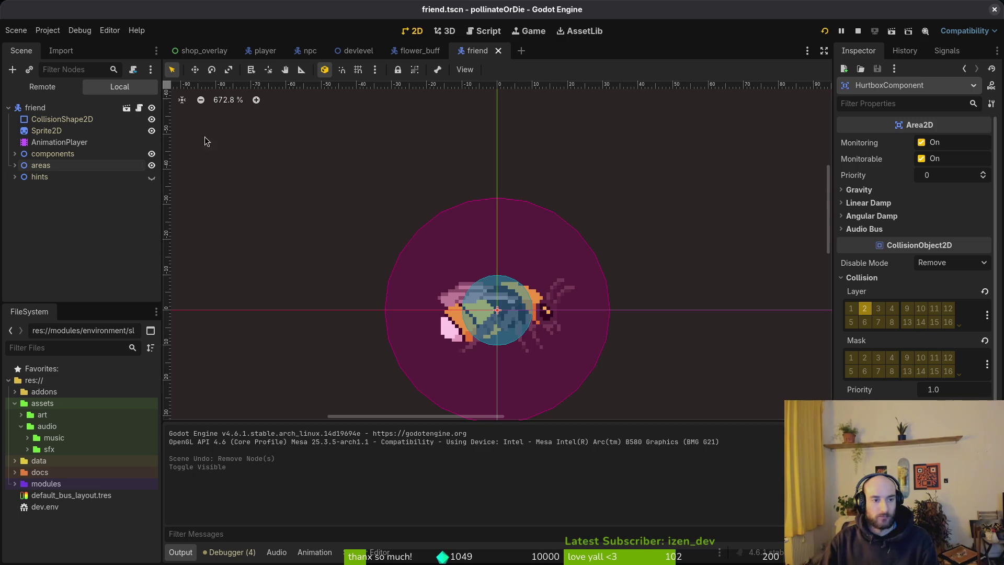
key("ctrl+s")
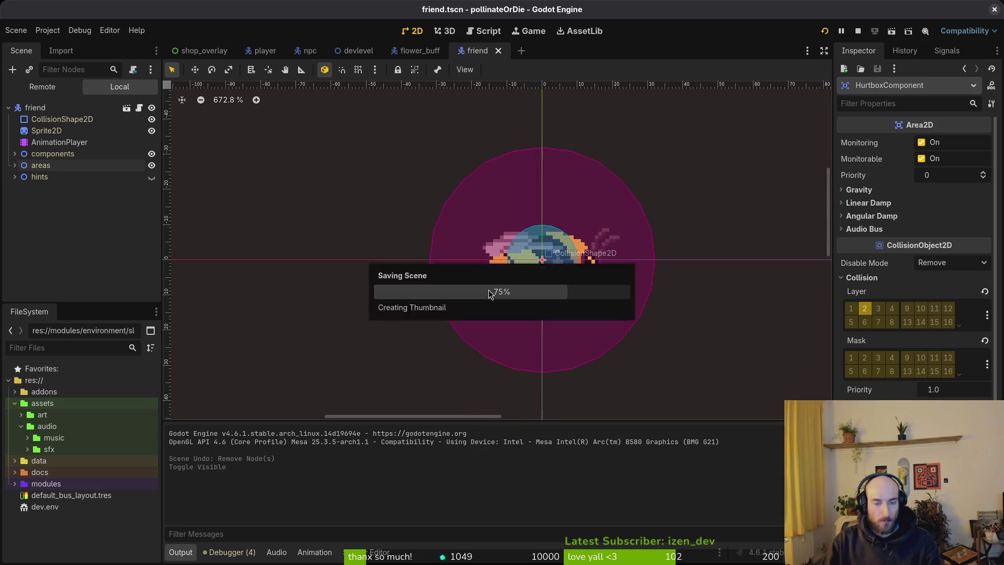
left_click(418, 51)
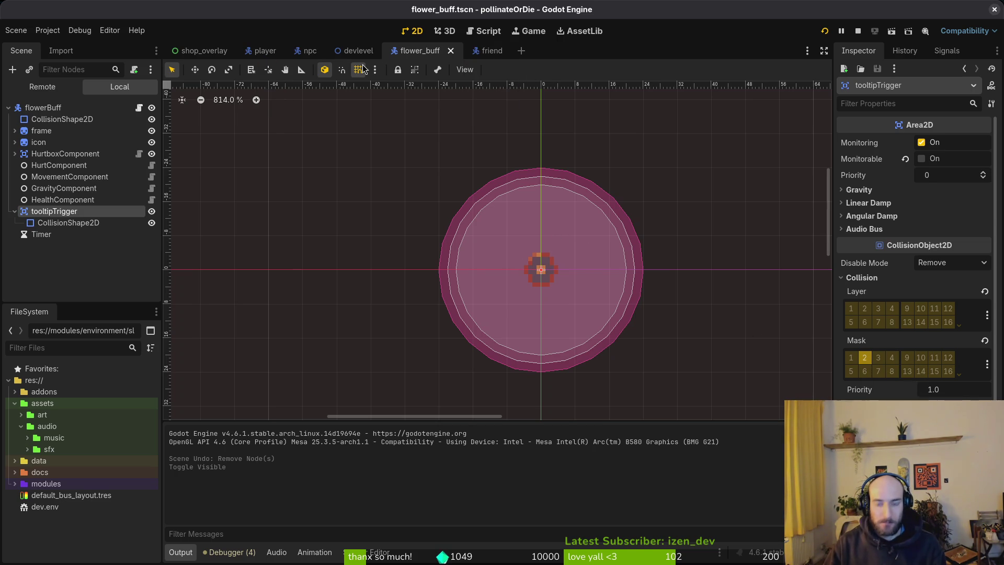
- Quick-open the gate.tscn scene
key("ctrl+shift+o")
type("gate.t")
key("Return")
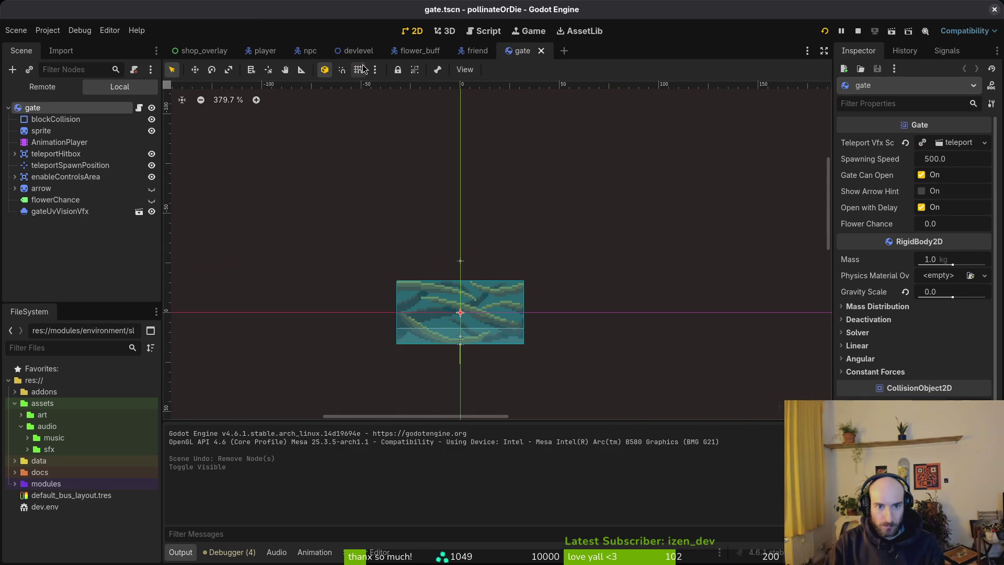
- Toggle teleportHitbox's blockBuffs mask bit on and off, leaving only layer 2, and save
left_click(65, 155)
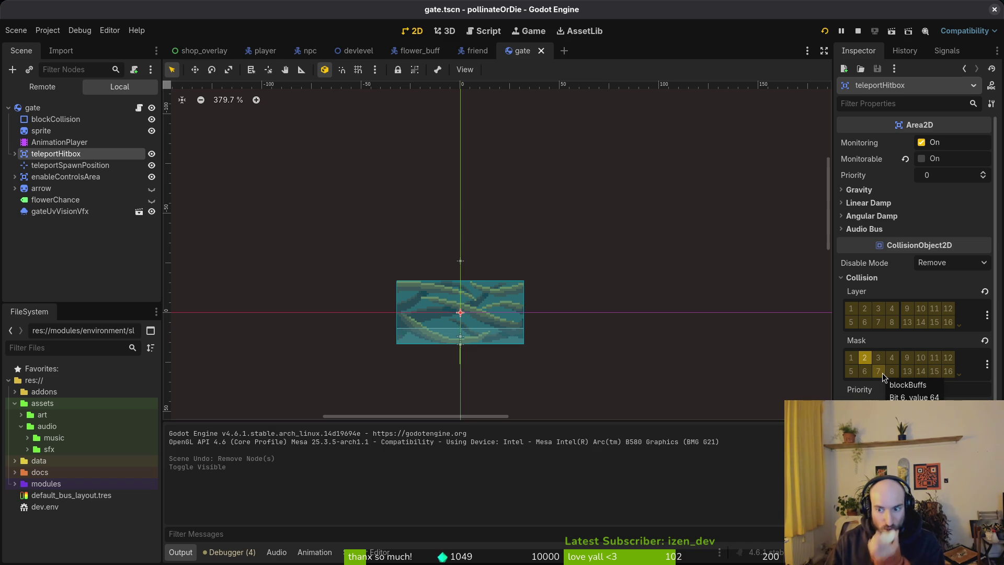
left_click(881, 372)
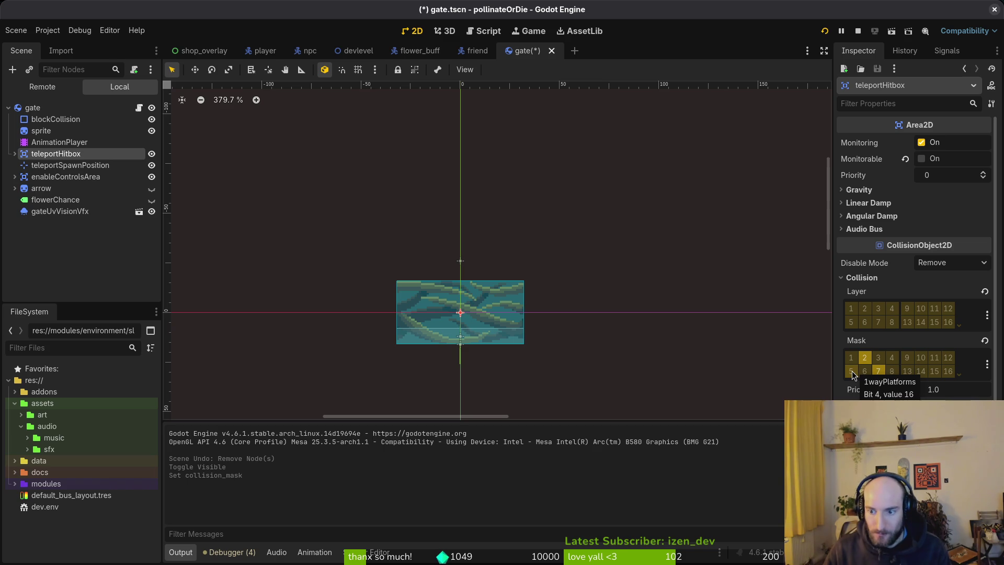
left_click(880, 372)
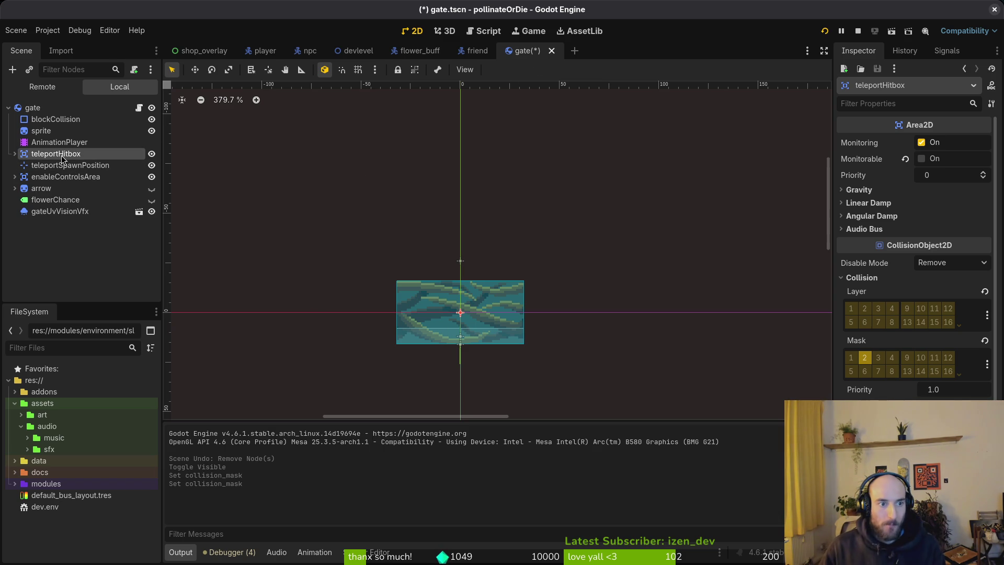
left_click_drag(445, 346, 484, 324)
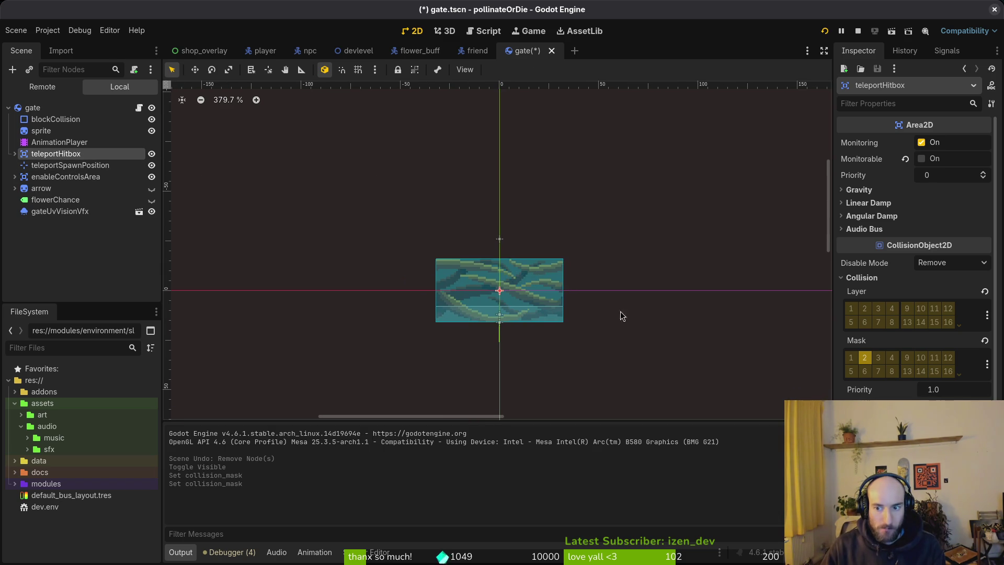
left_click_drag(390, 262, 401, 270)
key("ctrl+s")
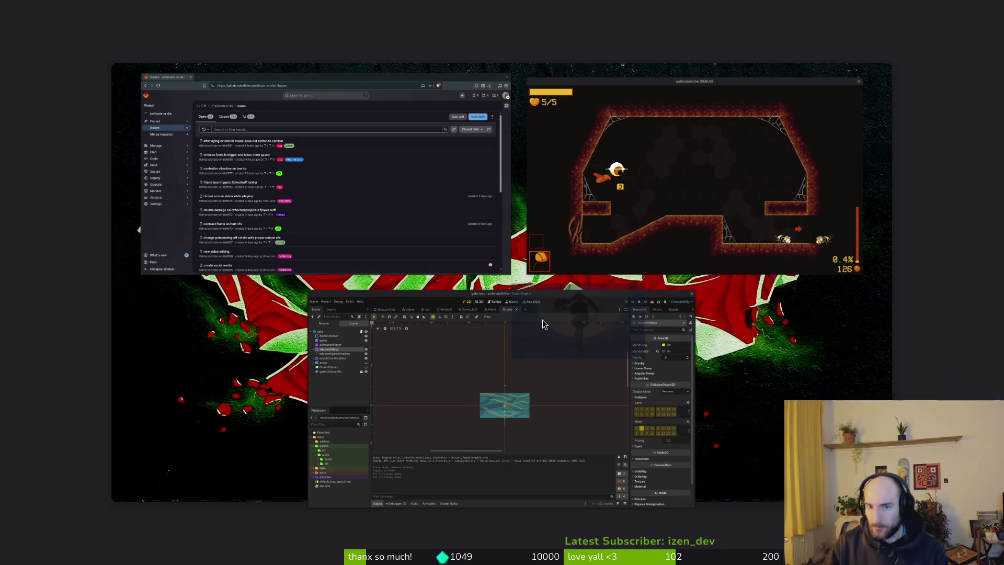
- Launch Neovim in the project folder and open flower_buff.gd with the fuzzy finder
key("super+Return")
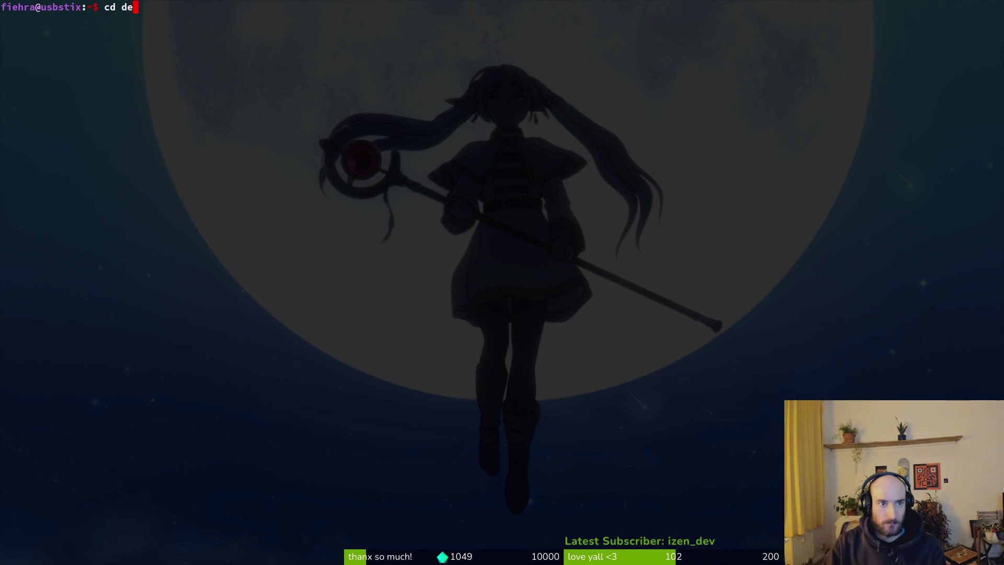
type("v/gel")
key("Tab")
key("Return")
type("v .")
key("Return")
key("space")
key("f")
key("f")
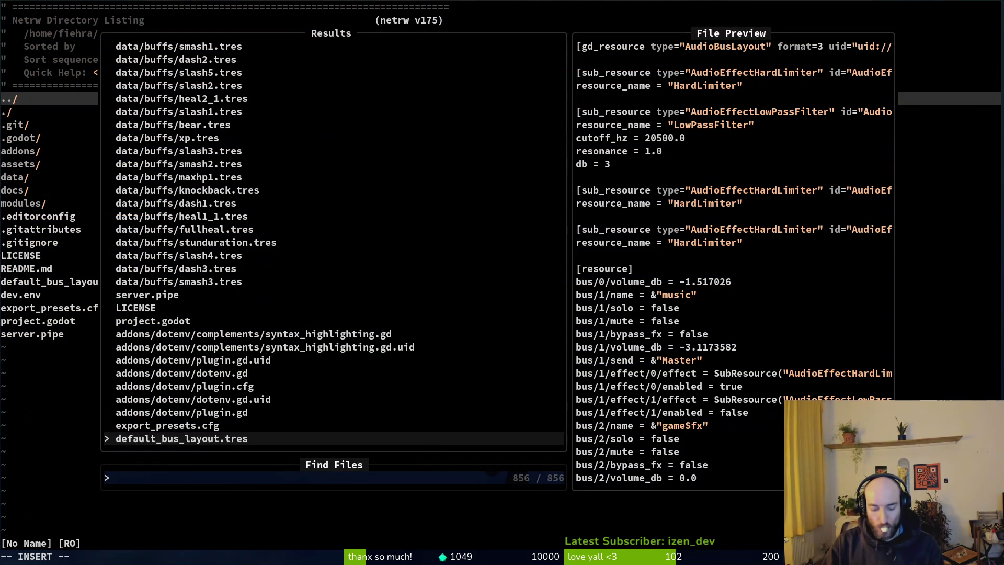
type("flowerbuff")
key("Return")
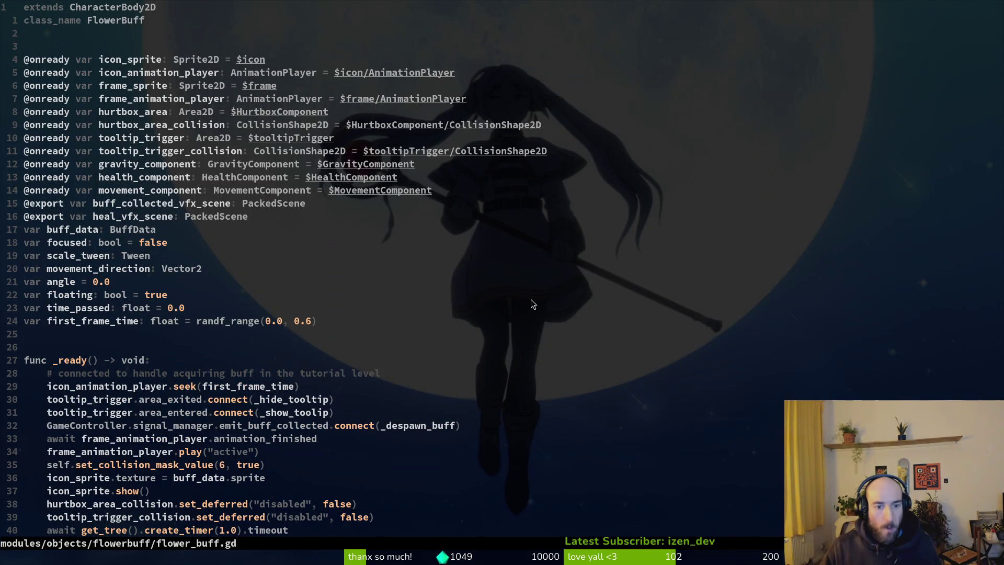
- Add an 'if area.owner is Player:' check at the top of _show_toolip
scroll(303, 322, "down", 18)
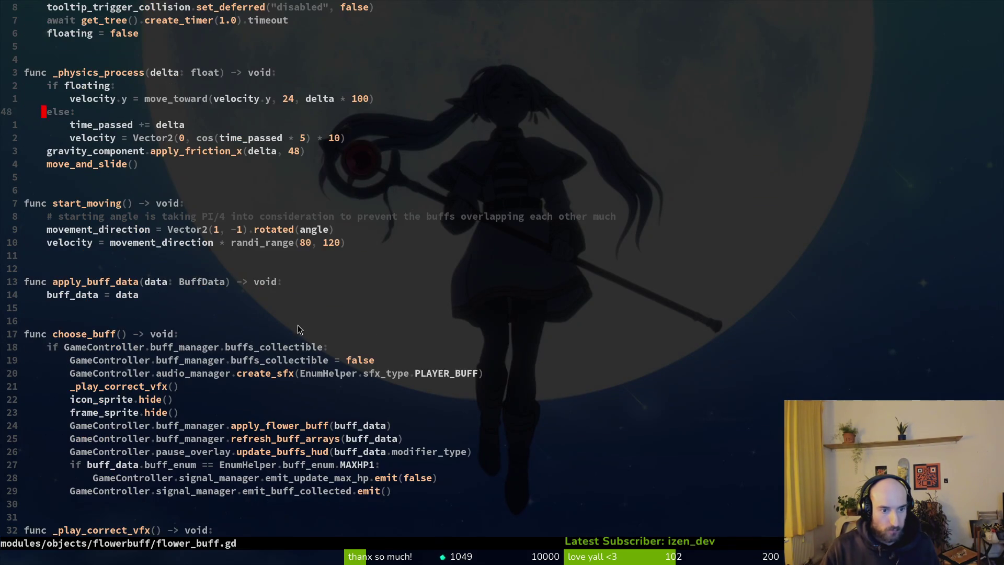
scroll(214, 342, "down", 6)
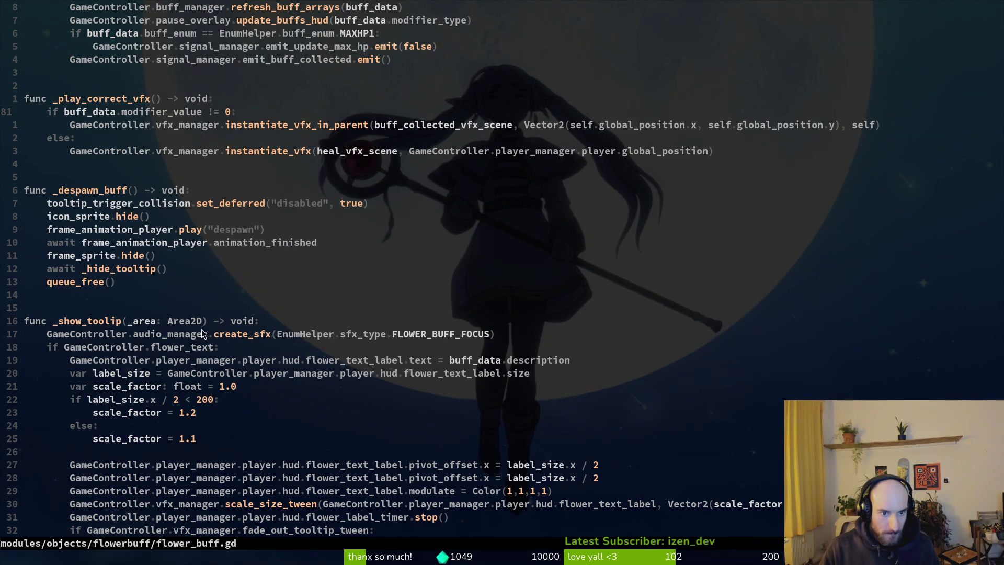
scroll(165, 283, "down", 4)
left_click(142, 165)
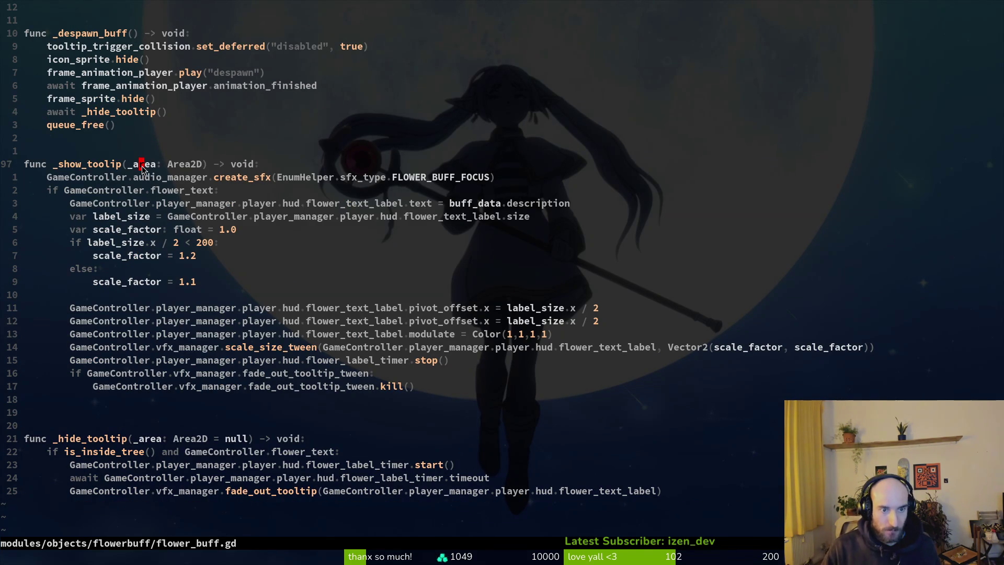
type("of ")
type("f a")
type("rea")
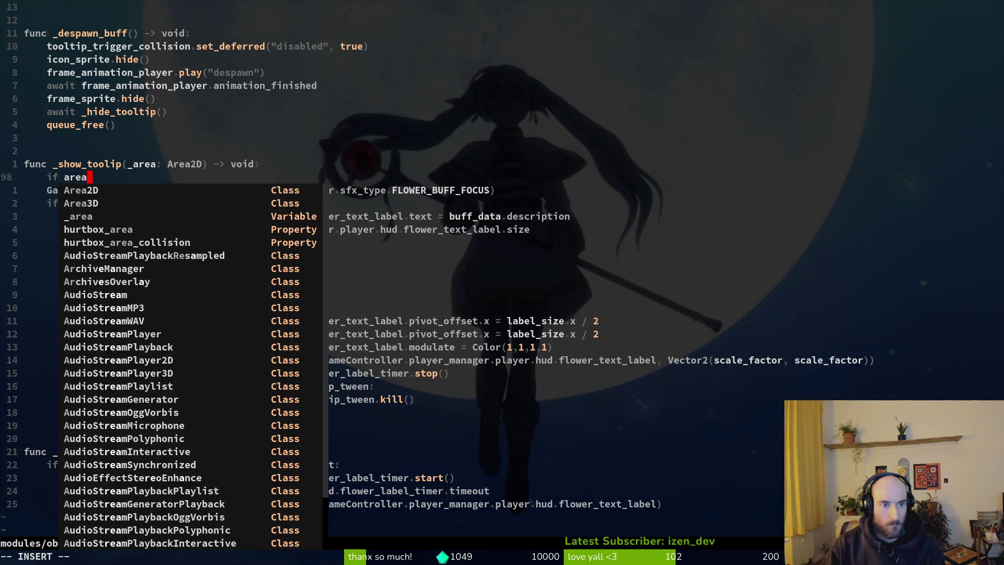
type("owner")
type("a")
key("BackSpace")
key("BackSpace")
key("BackSpace")
type("is ")
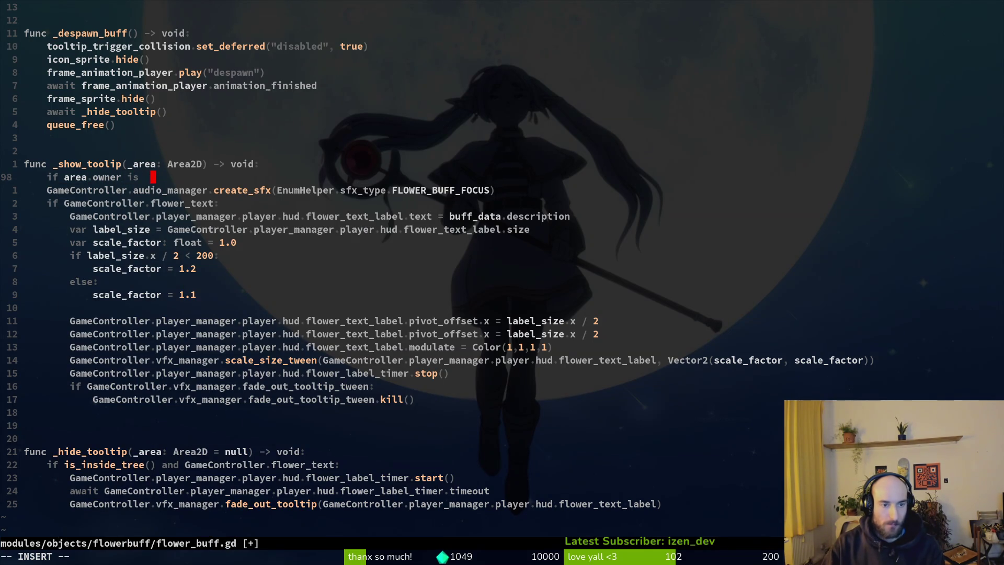
type("Player")
key("Escape")
key("k")
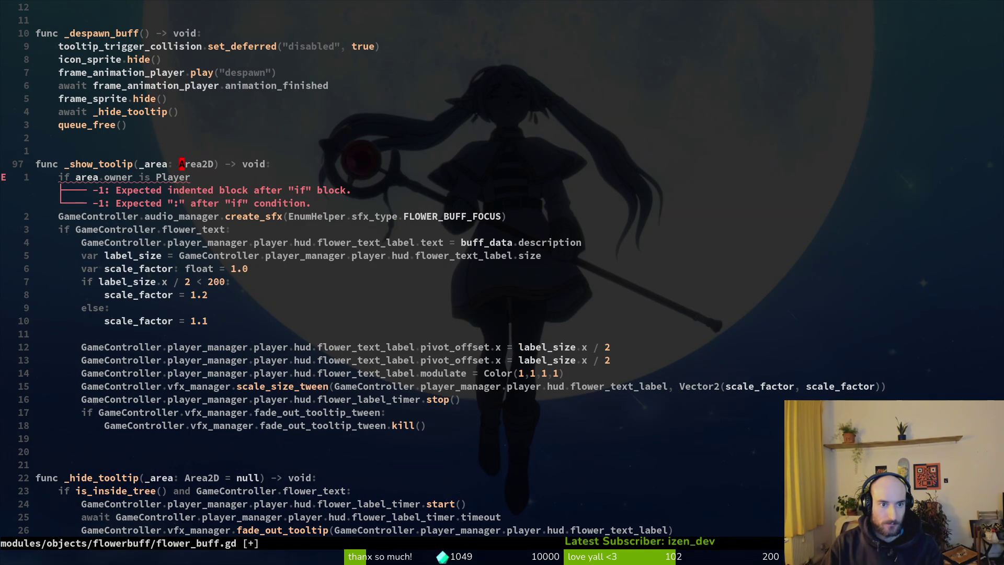
type("jA:")
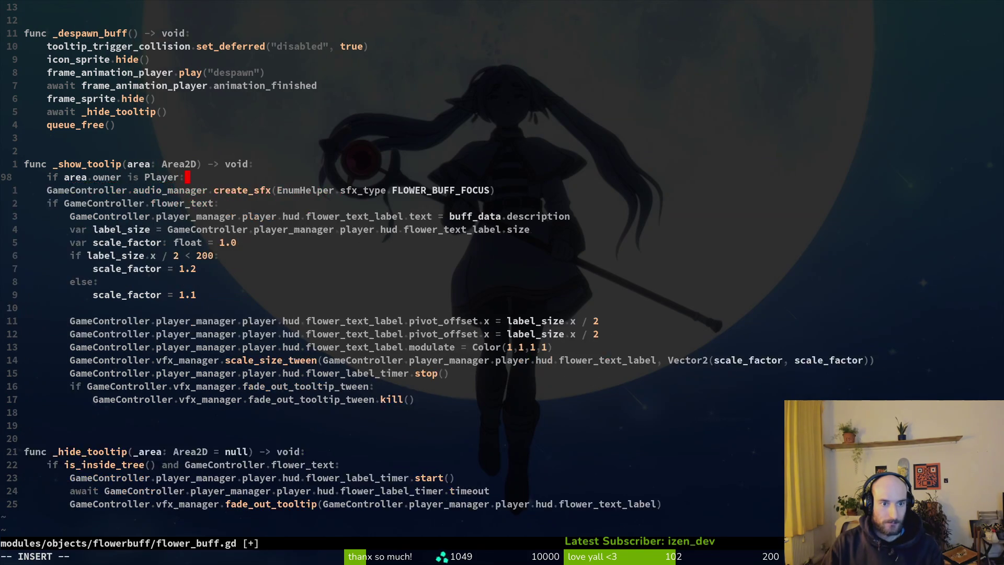
key("Escape")
- Indent the rest of _show_toolip's body under the new check and save with :w
key("j")
key("shift+v")
key("1")
key("5")
key("j")
key("j")
key("greater")
type(":w")
key("Return")
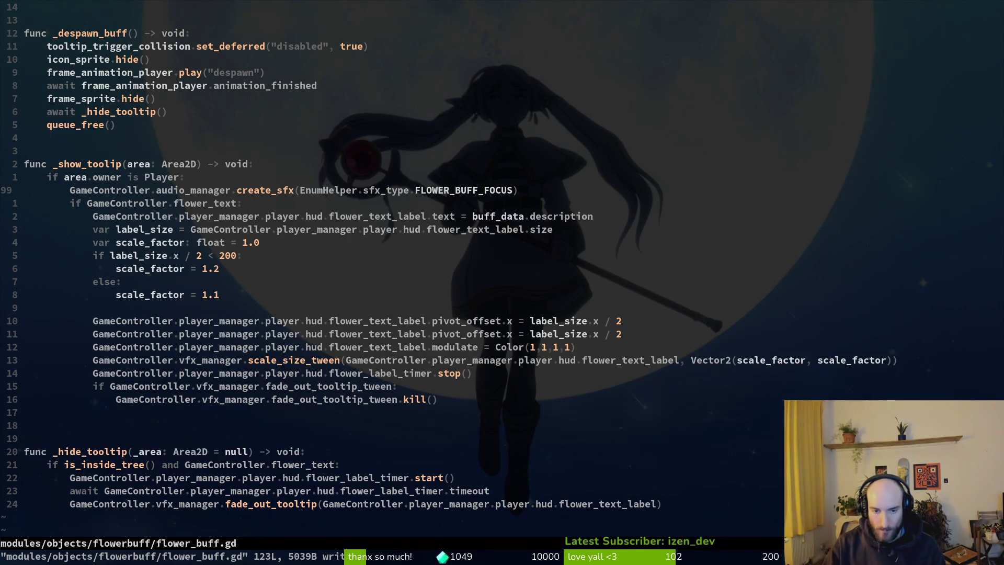
- Add 'and area.owner is Player' to _hide_tooltip's condition, rename _area to area, and save
key("j")
key("j")
key("j")
key("j")
key("j")
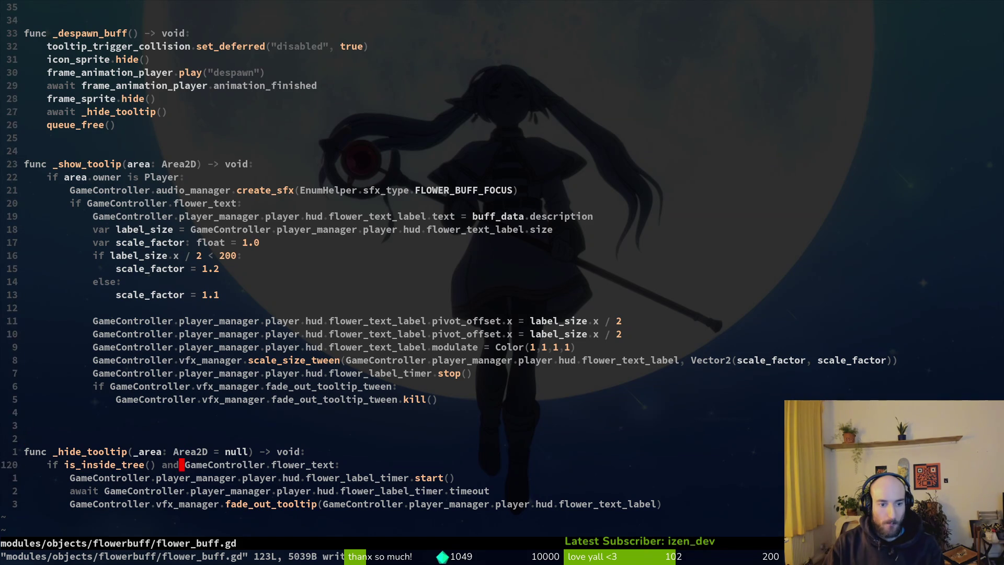
type("A and ")
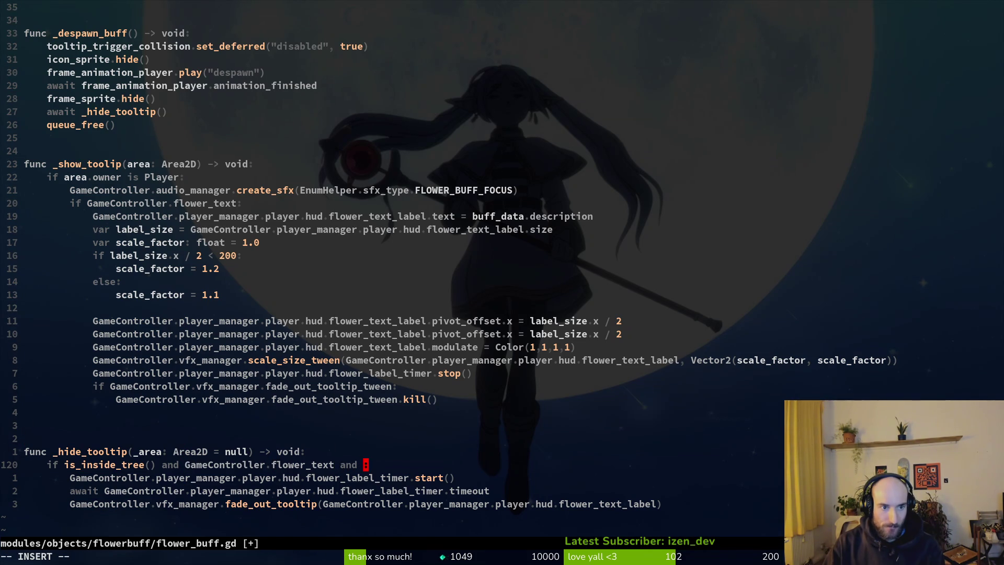
type("rea")
type("owner is Player")
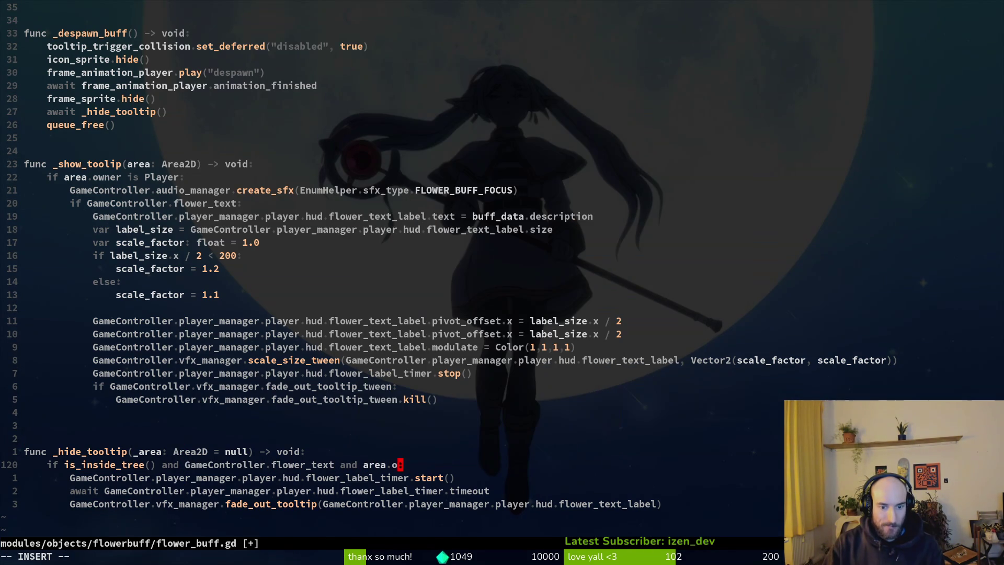
key("Escape")
key("k")
key("b")
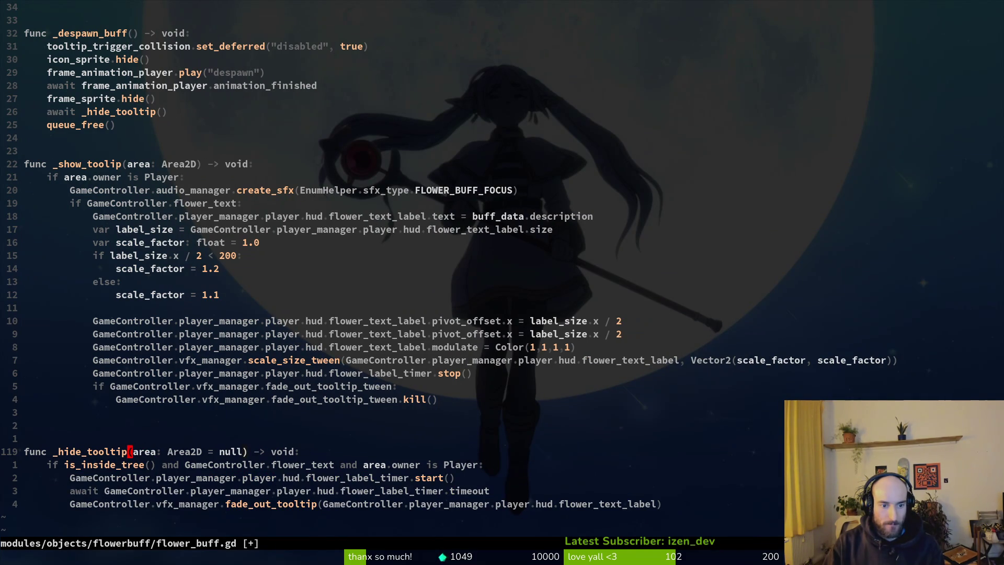
type(":w")
key("Return")
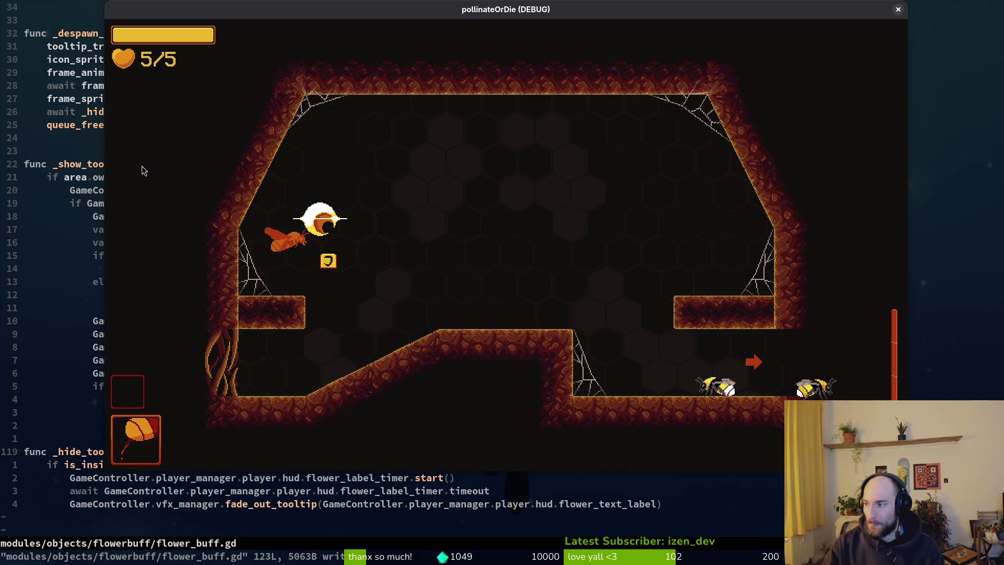
- Relaunch the game with F5 and continue from the main menu into a level
key("F5")
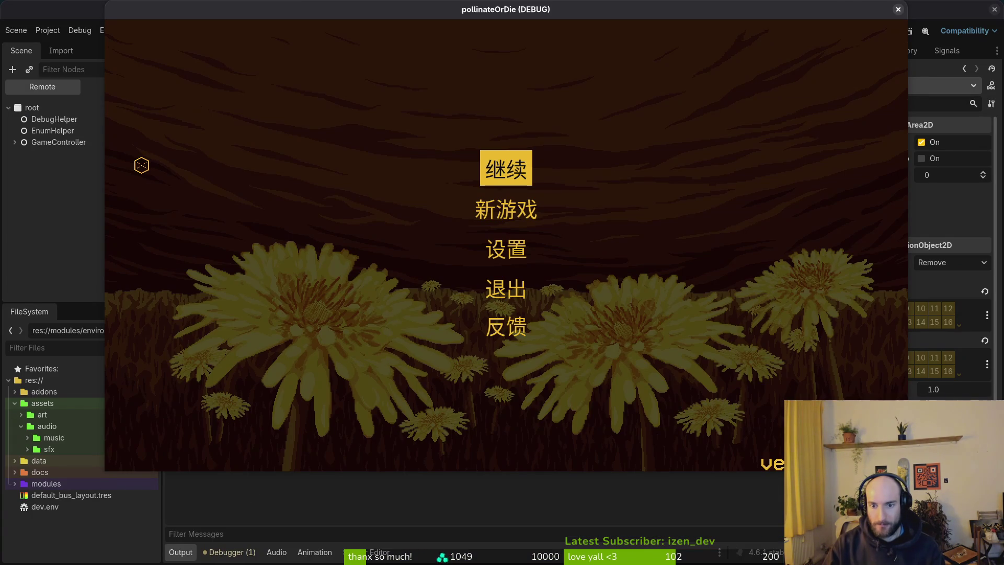
key("Return")
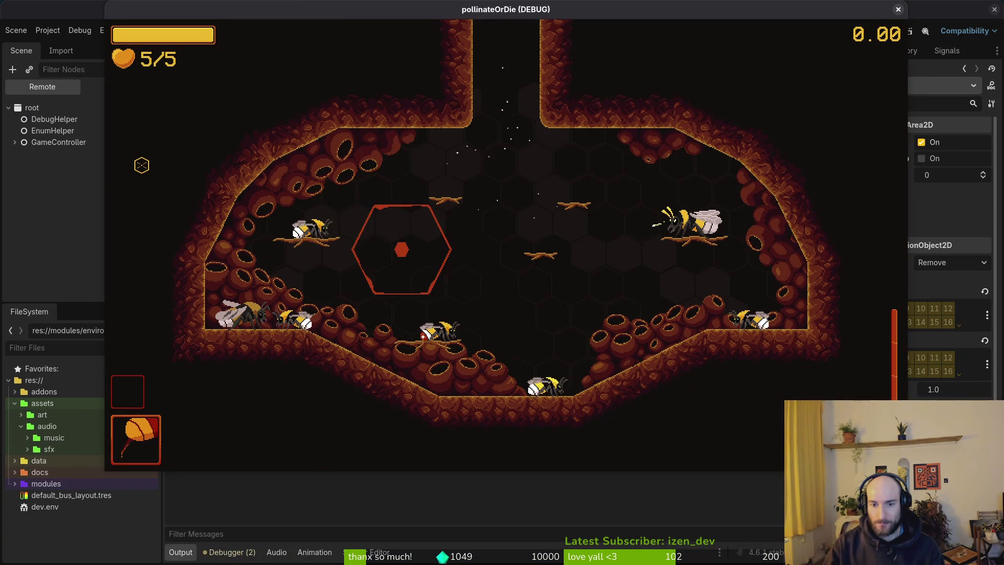
key("F8")
key("alt+Tab")
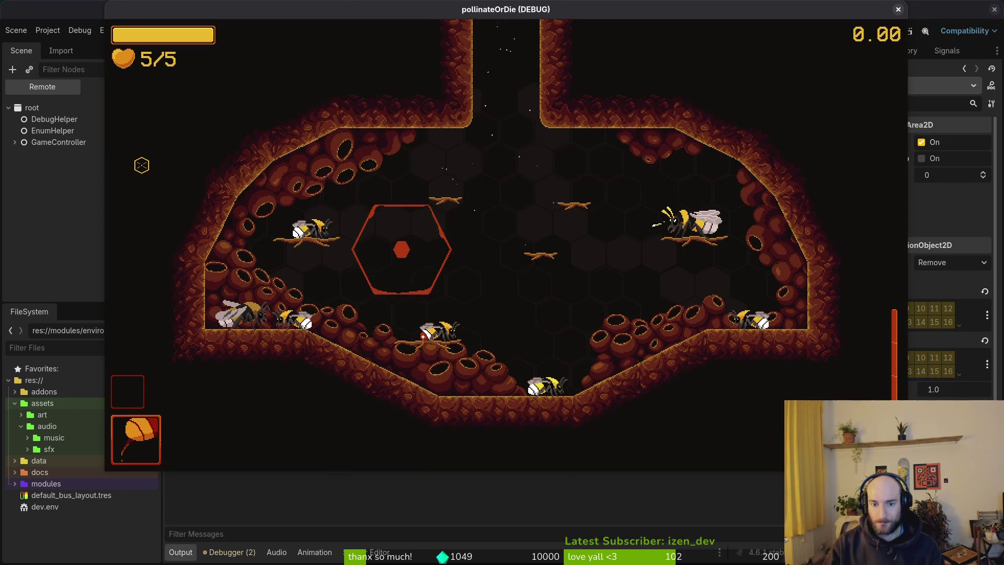
key("alt+Tab")
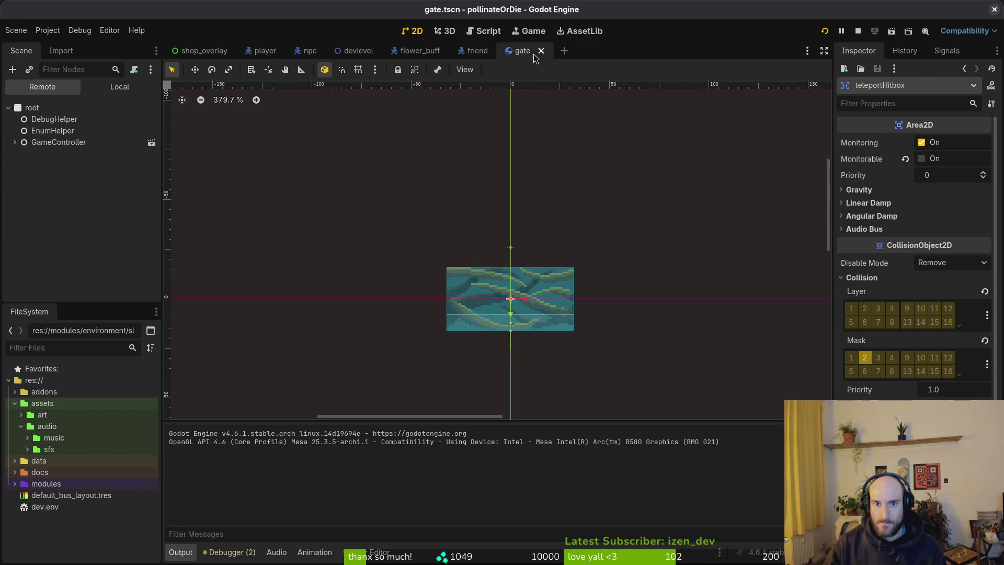
key("alt+Tab")
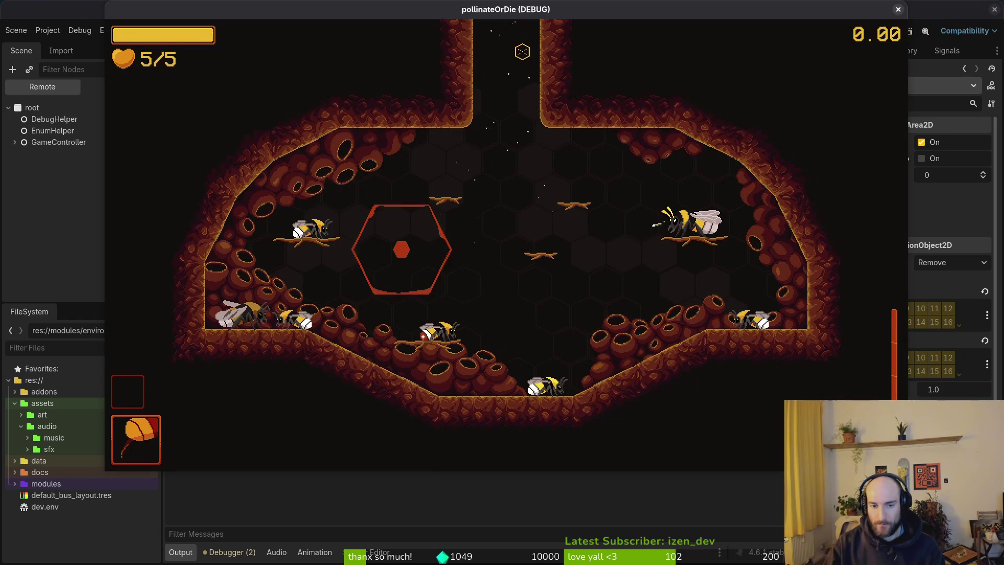
- Load level 6 from the debug level-select menu and step through the dandelion's Chinese dialogue
key("Escape")
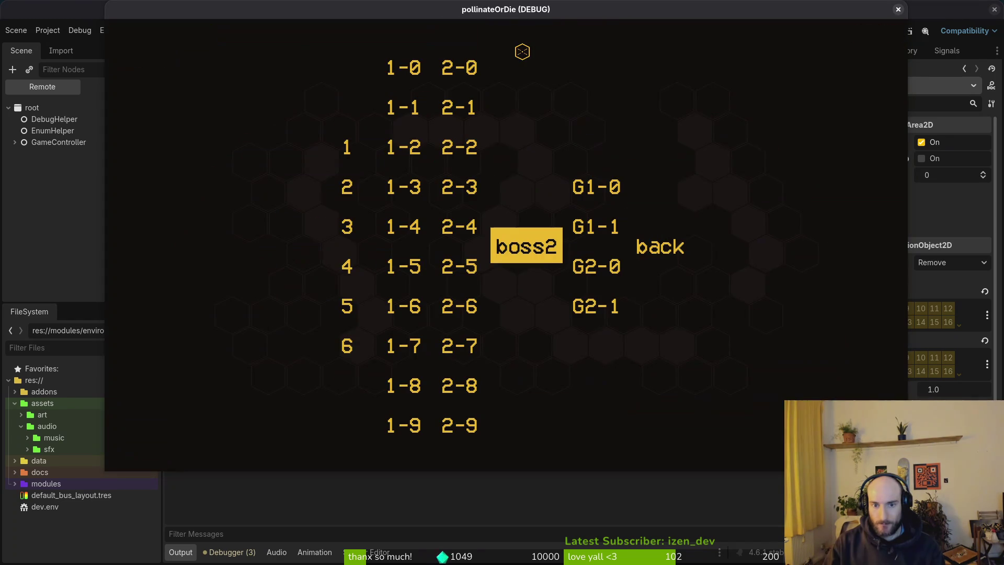
key("Left")
key("Left")
key("Down")
key("space")
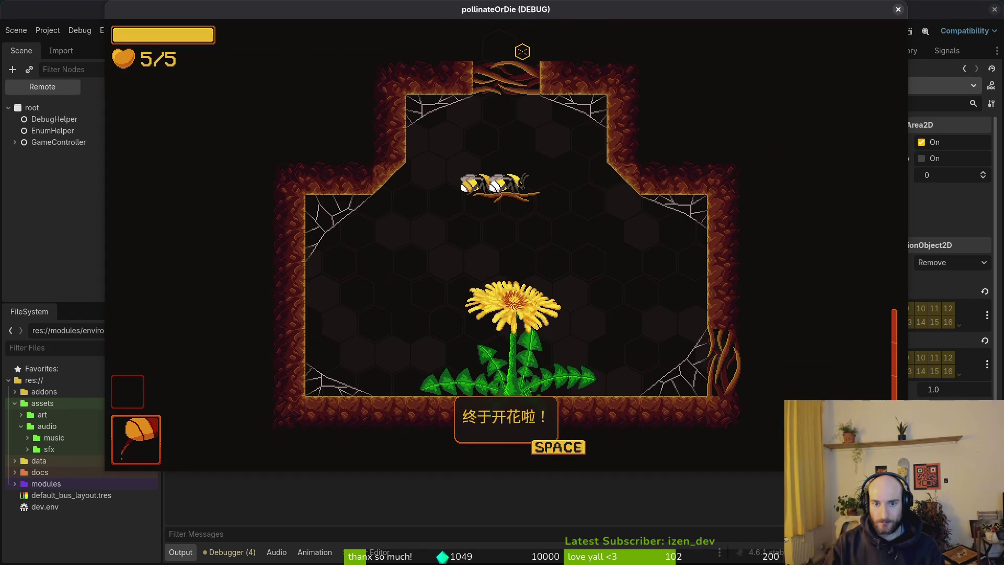
key("space")
key("space")
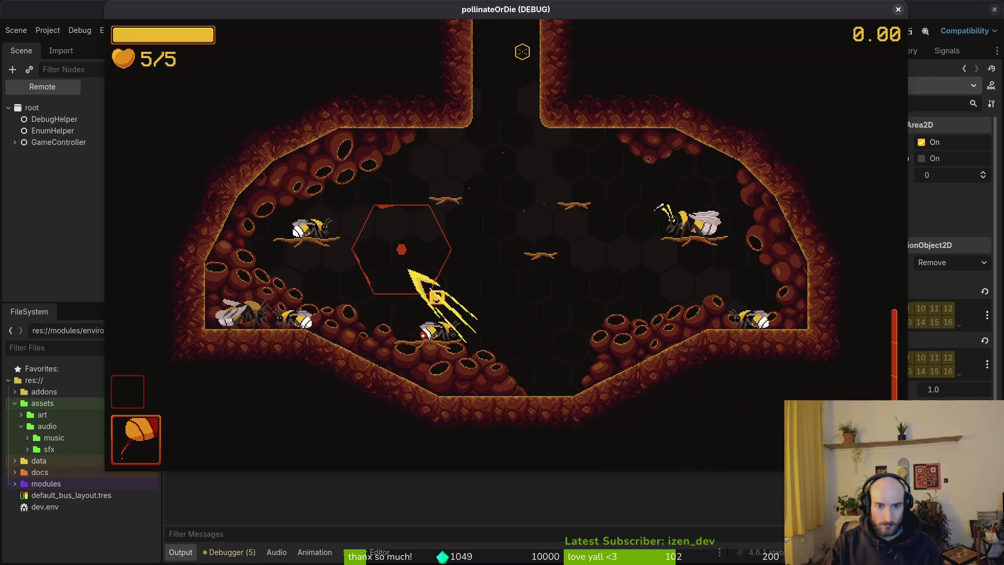
key("Escape")
key("Left")
key("Left")
key("Down")
key("Down")
key("Down")
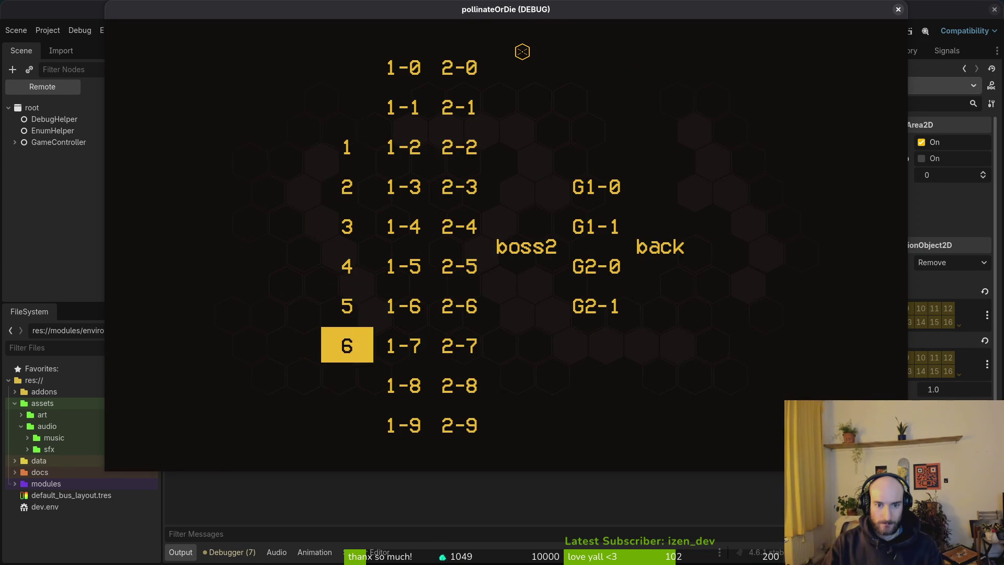
key("Return")
key("space")
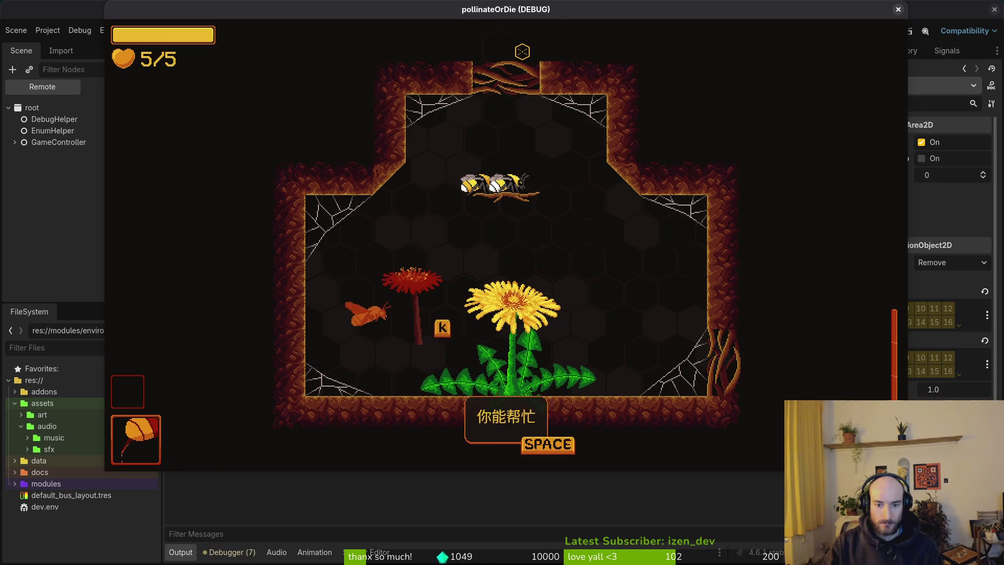
key("space")
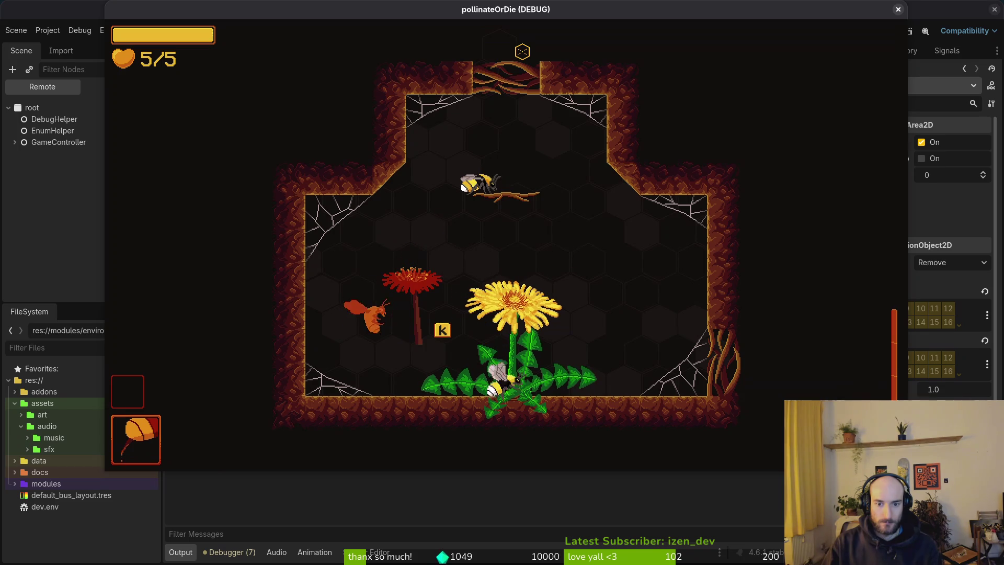
key("k")
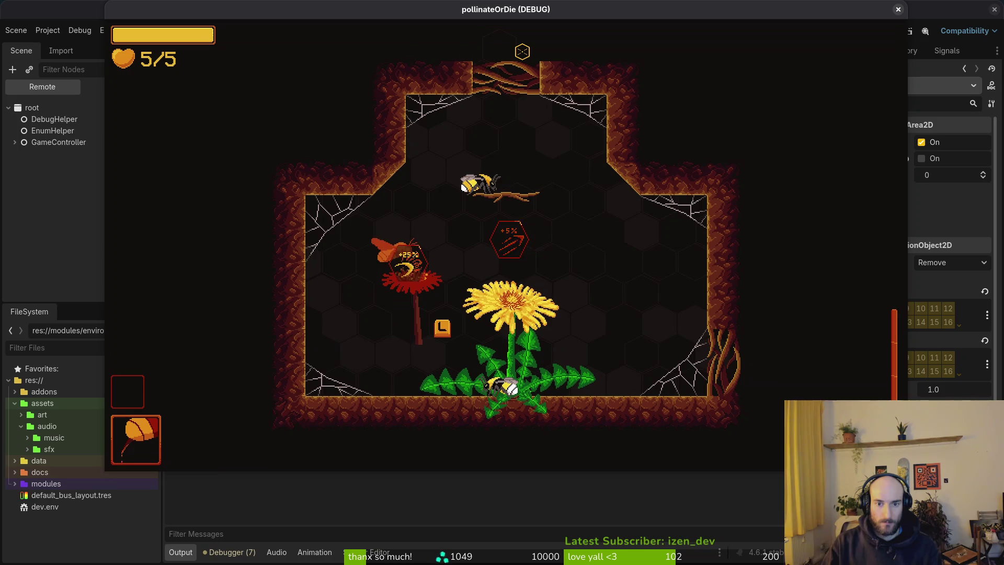
- Reload level 6, pollinate the red flower, collect the +5% dash damage buff, and fight the enemy
key("Escape")
key("Left")
key("Left")
key("Down")
key("Down")
key("Down")
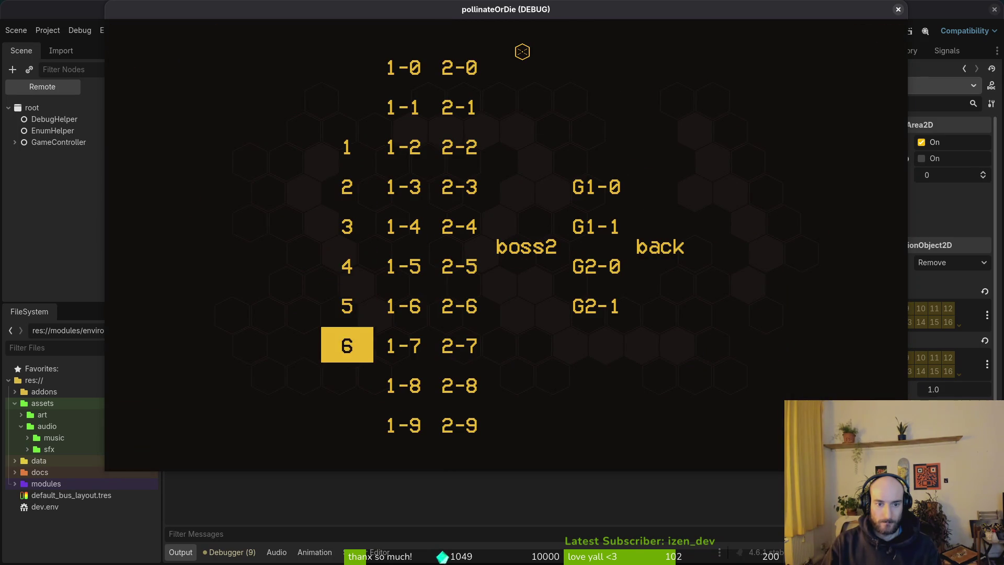
key("Return")
key("space")
key("space")
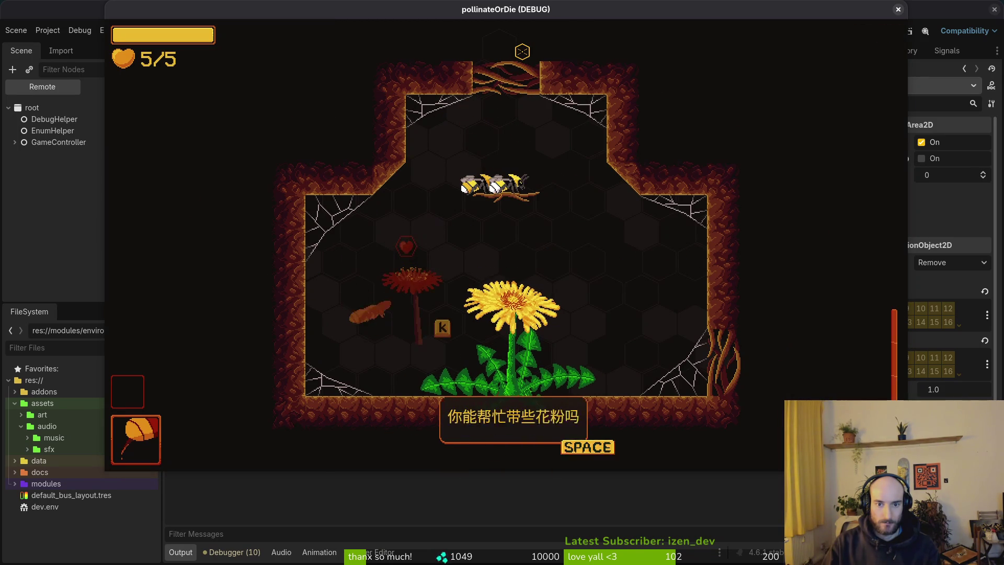
key("k")
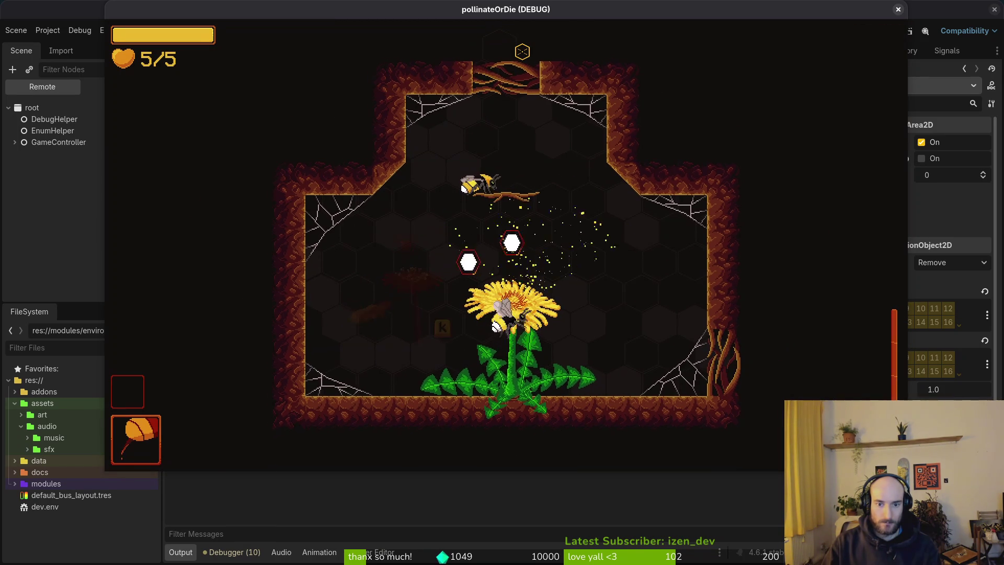
key("a")
key("w")
key("w")
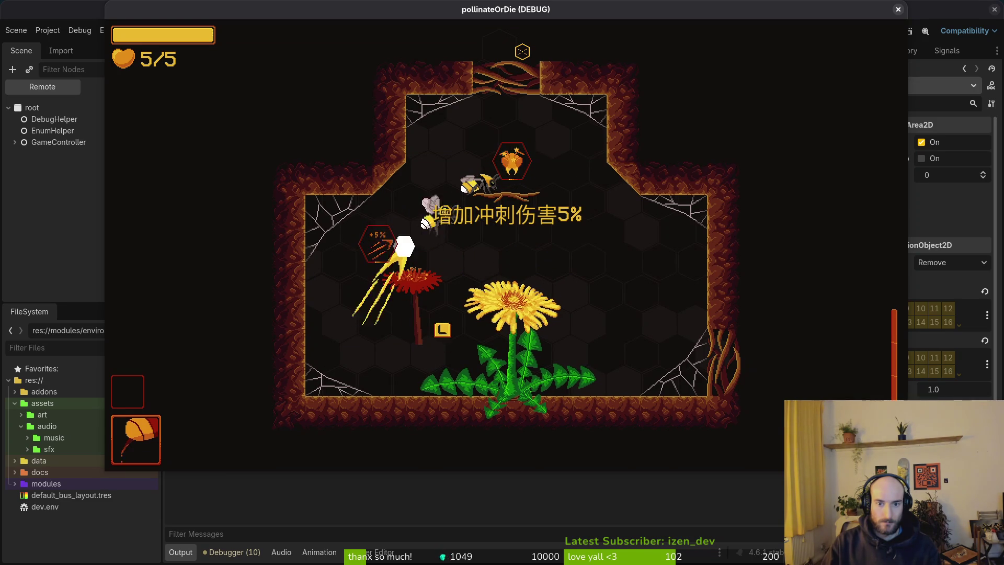
key("l")
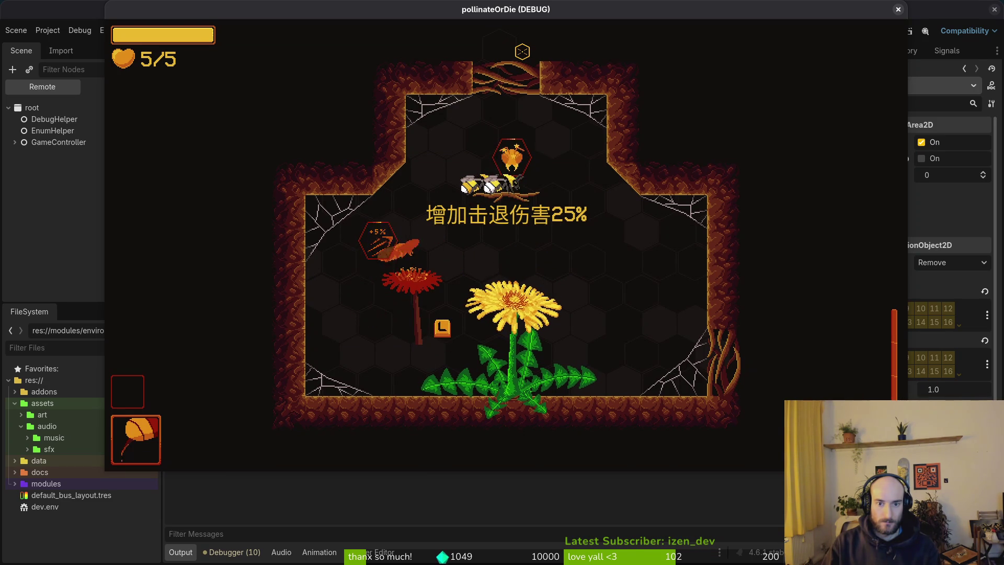
key("l")
key("w")
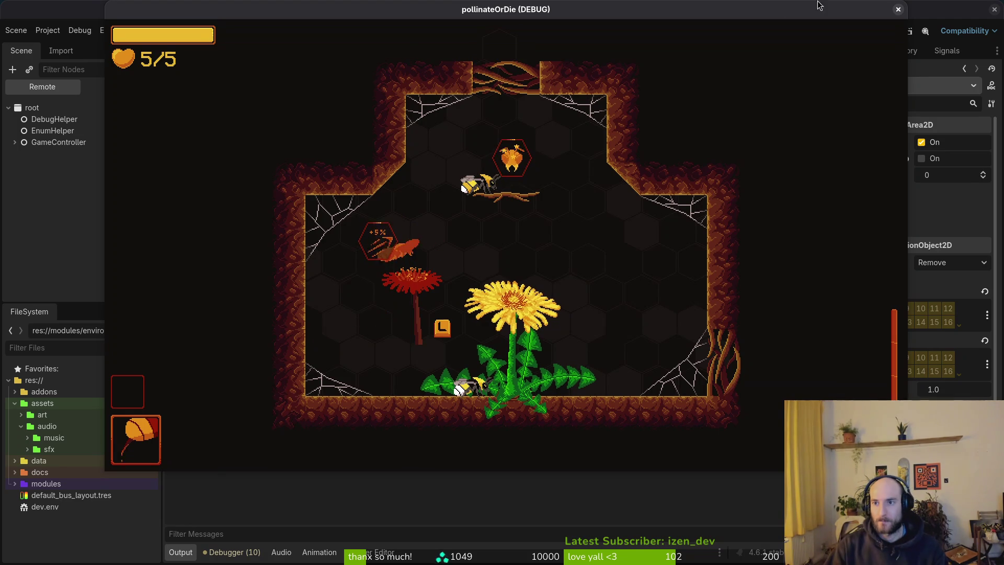
left_click(898, 9)
- Quit Neovim and review the friend.tscn and flower_buff.gd diffs in tig's status view
key("alt+Tab")
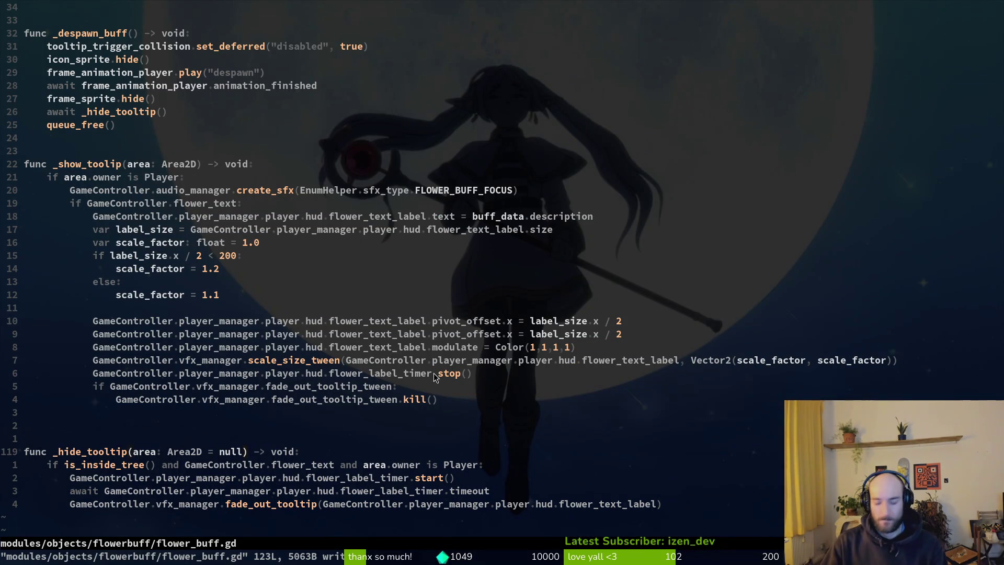
type(":qa")
key("Return")
key("s")
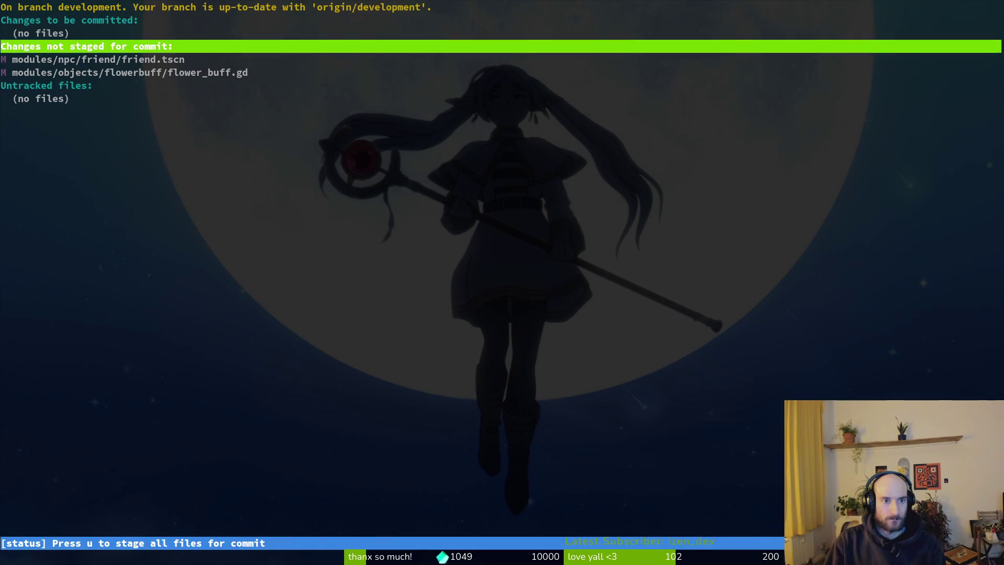
key("Down")
key("Return")
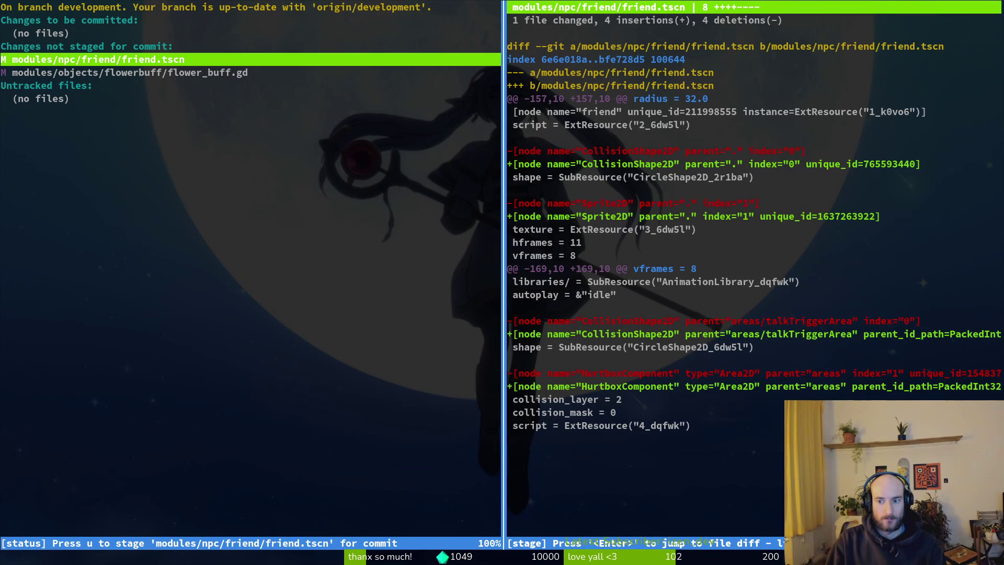
key("Down")
- Commit with message 'prevented npc from triggering flowerbuff tooltips' and start a git push
type("Qgit comm")
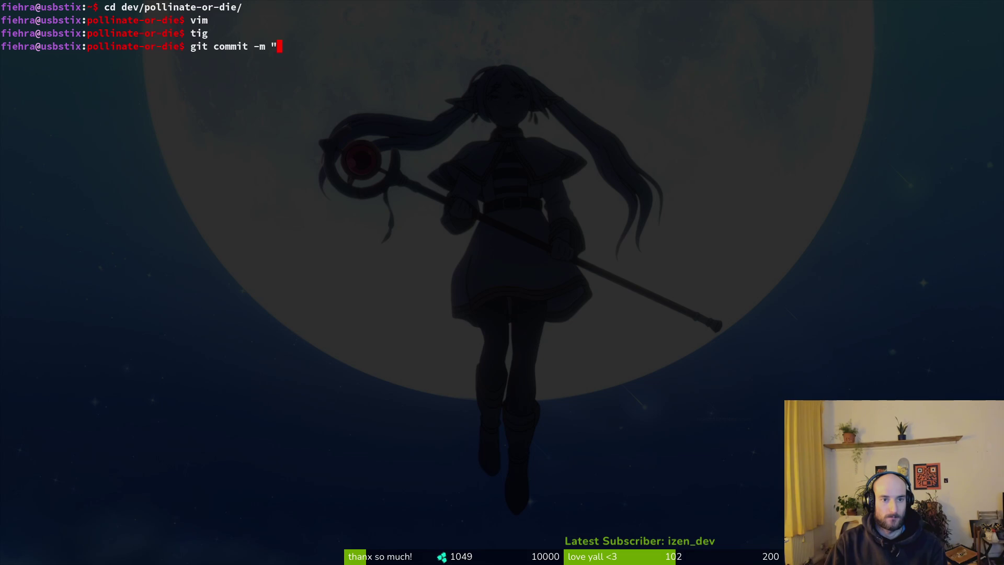
type("revented")
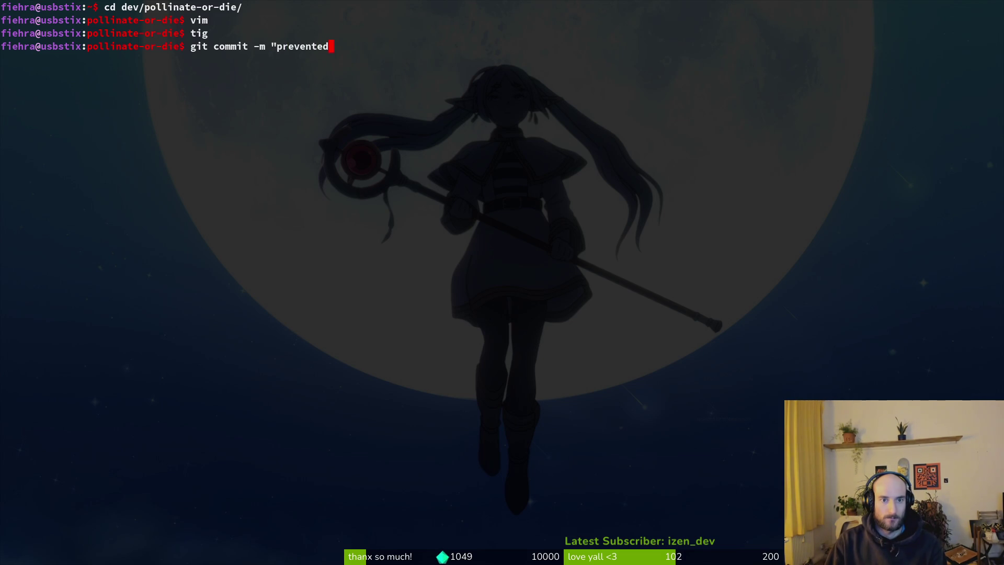
type(" npc from tri")
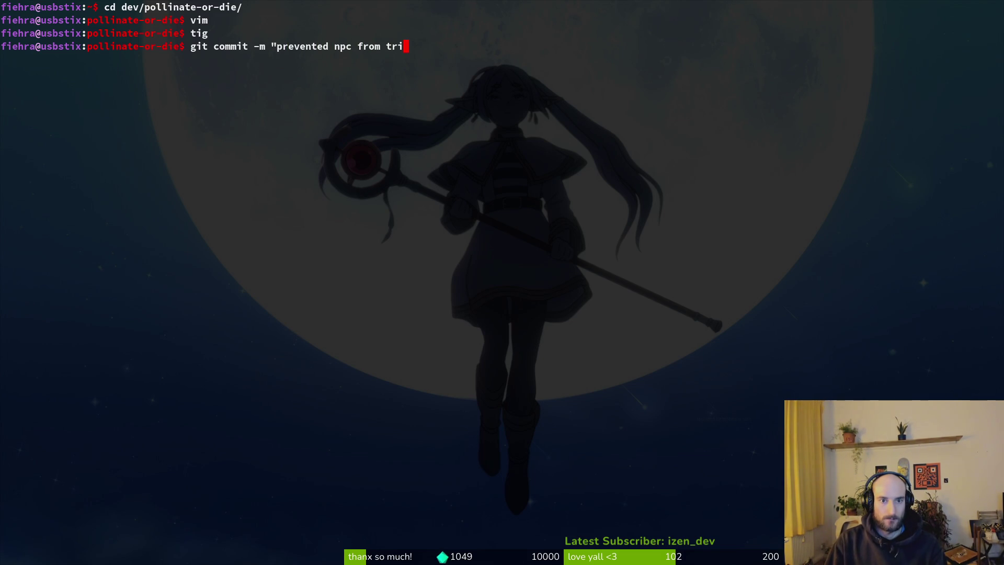
type("ggerinf flowerbuff tu")
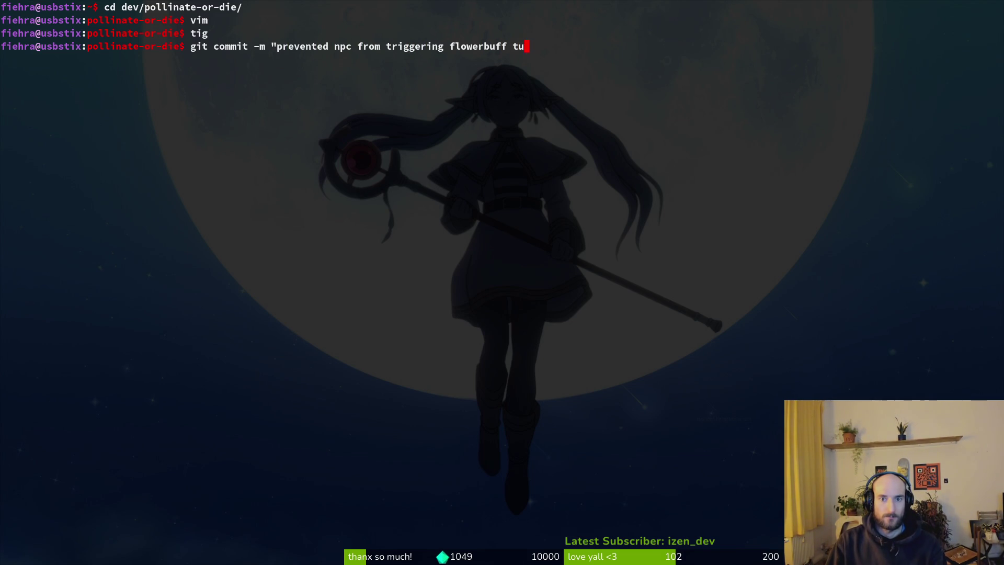
type("ltips")
key("Return")
type("git push")
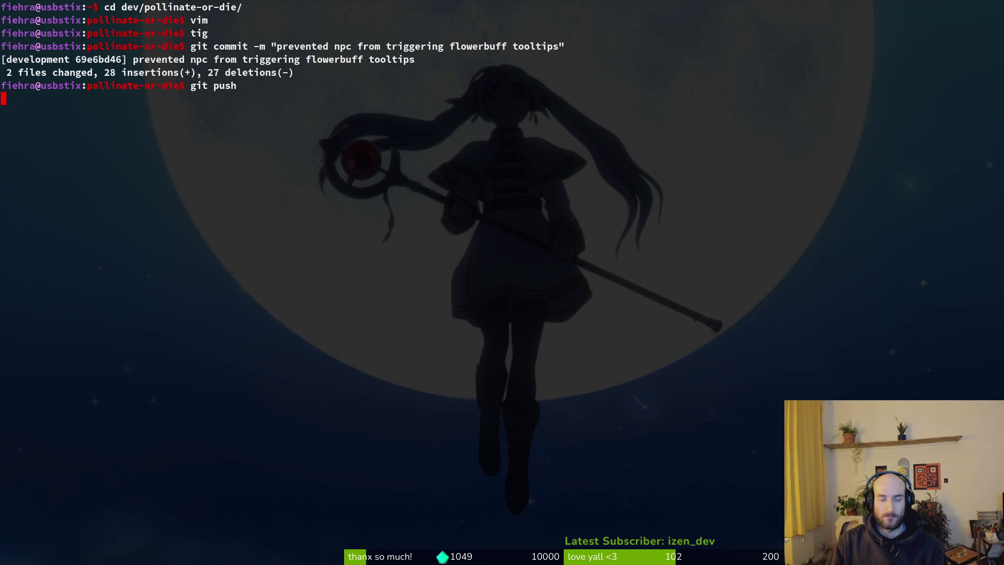
key("alt+Tab")
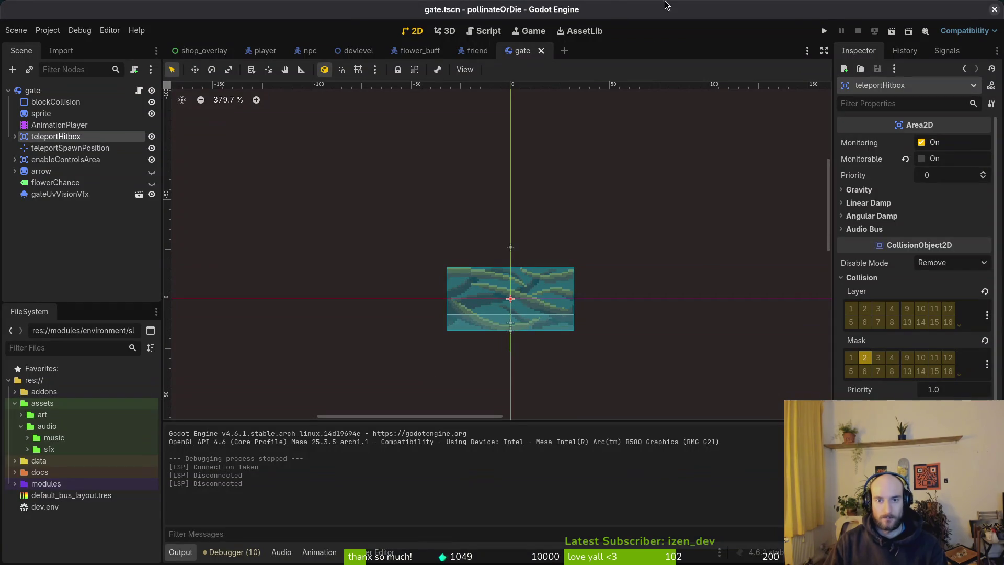
- Close the flower_buff, devlevel and npc scene tabs in Godot
left_click(491, 51)
left_click(451, 50)
left_click(381, 51)
left_click(324, 51)
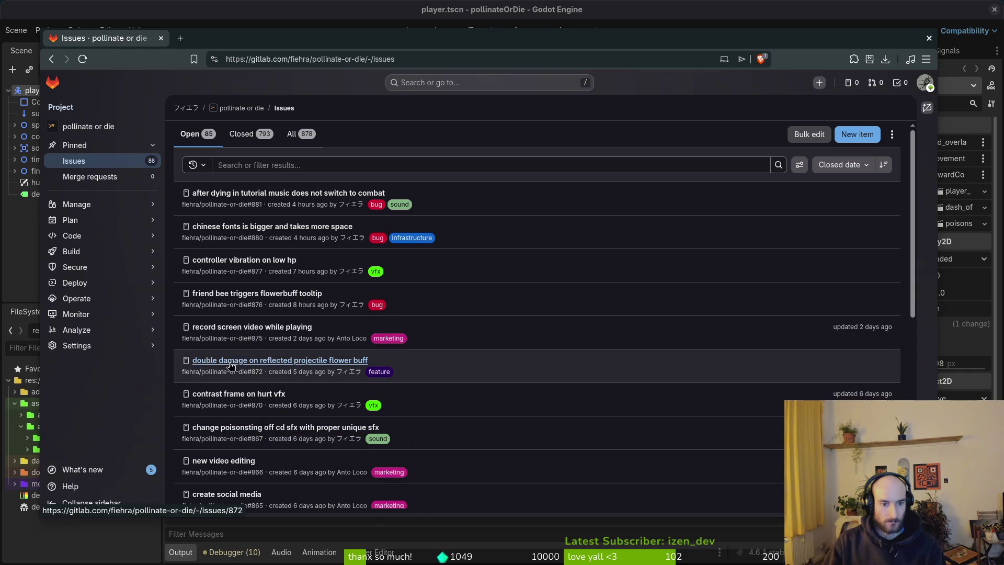
- Open GitLab issue #876 in a new tab, view it, then return to the issues list
middle_click(235, 293)
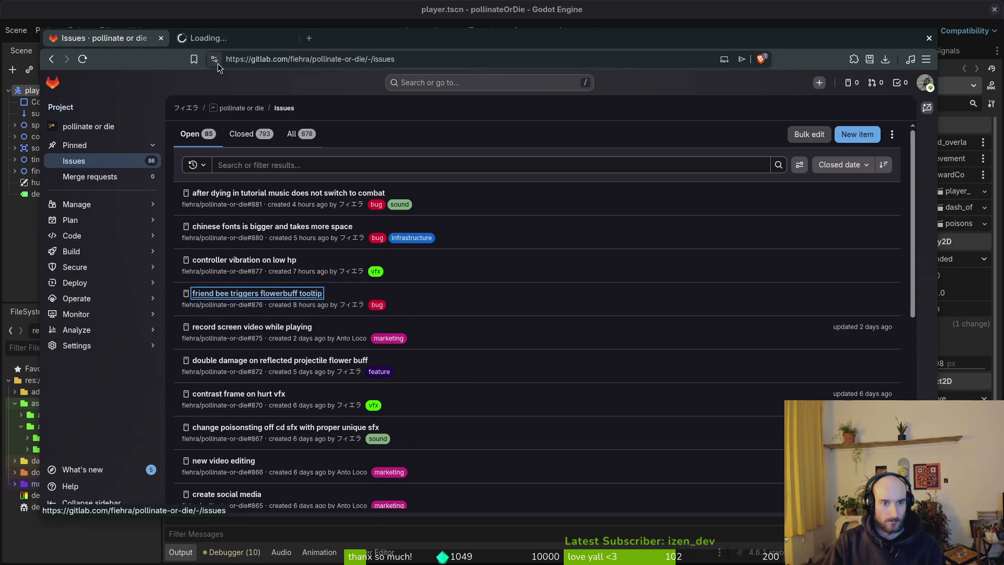
left_click(222, 41)
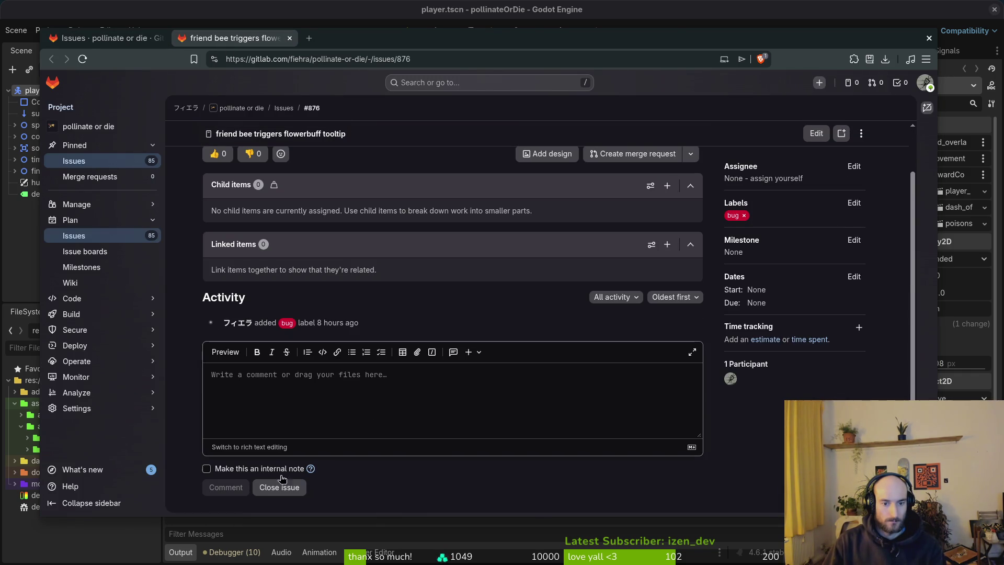
left_click(104, 38)
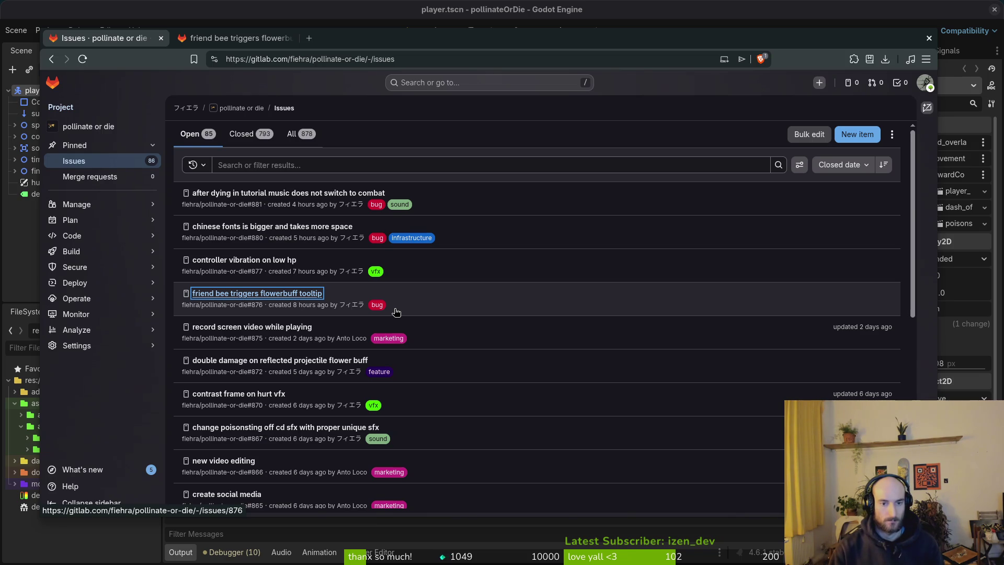
left_click(13, 244)
key("ctrl+shift+o")
- Open run_summary.tscn, cut the GameOverSpacer node out, and save it
type("runsumt")
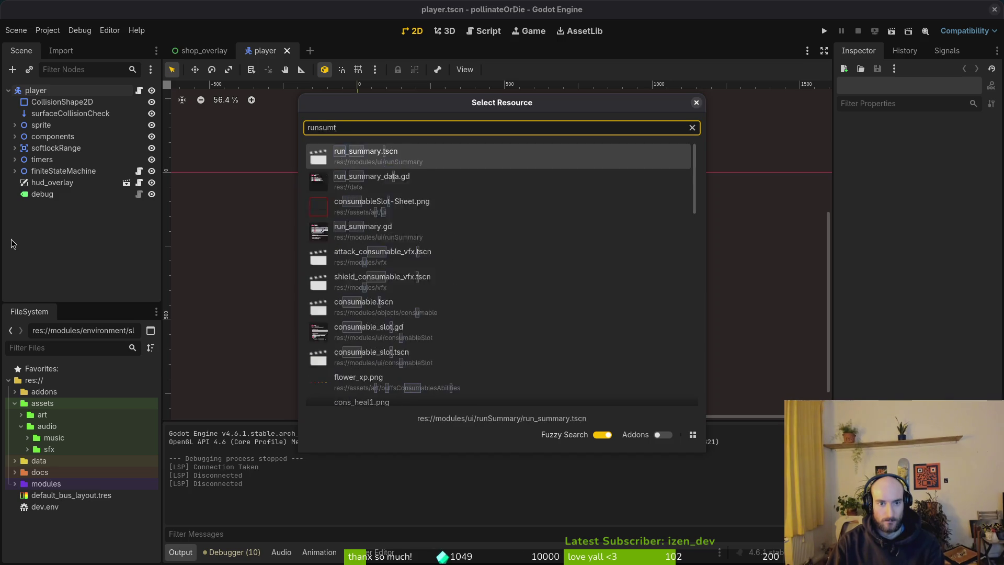
key("Return")
scroll(591, 345, "down", 2)
left_click(512, 336)
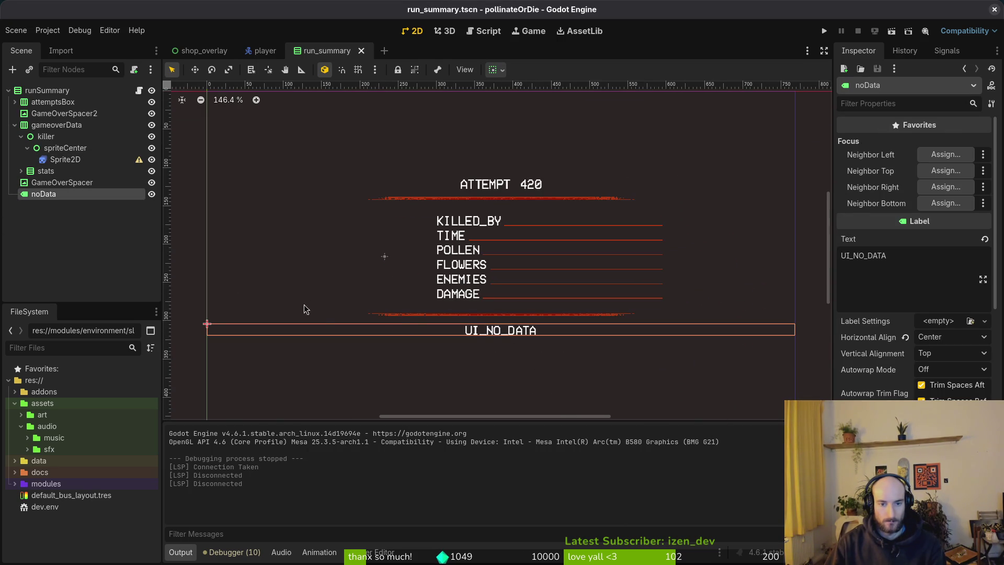
left_click(397, 318)
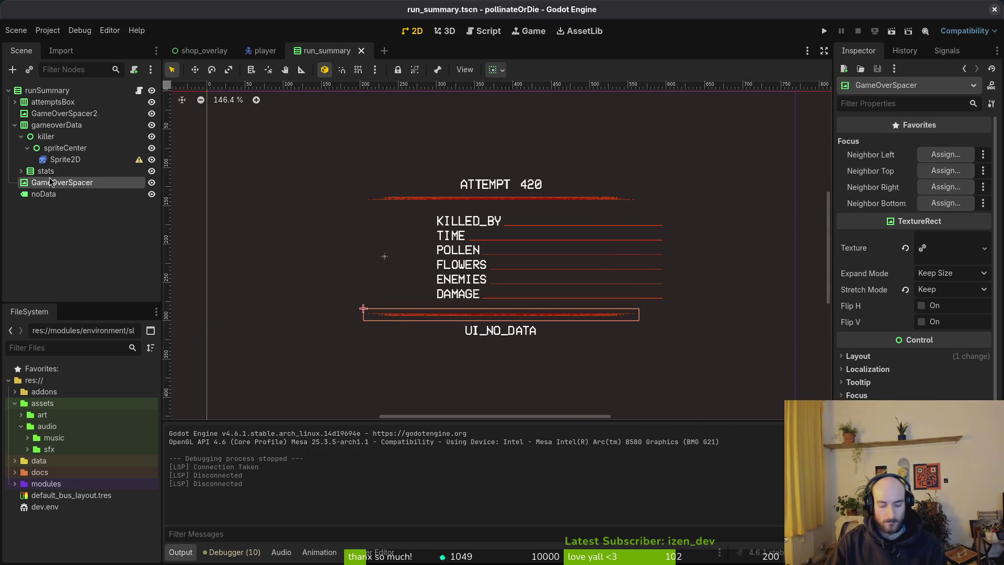
key("ctrl+x")
key("ctrl+s")
- Paste GameOverSpacer into gameover.tscn directly below runSummary and save
key("alt+shift+o")
type("ga")
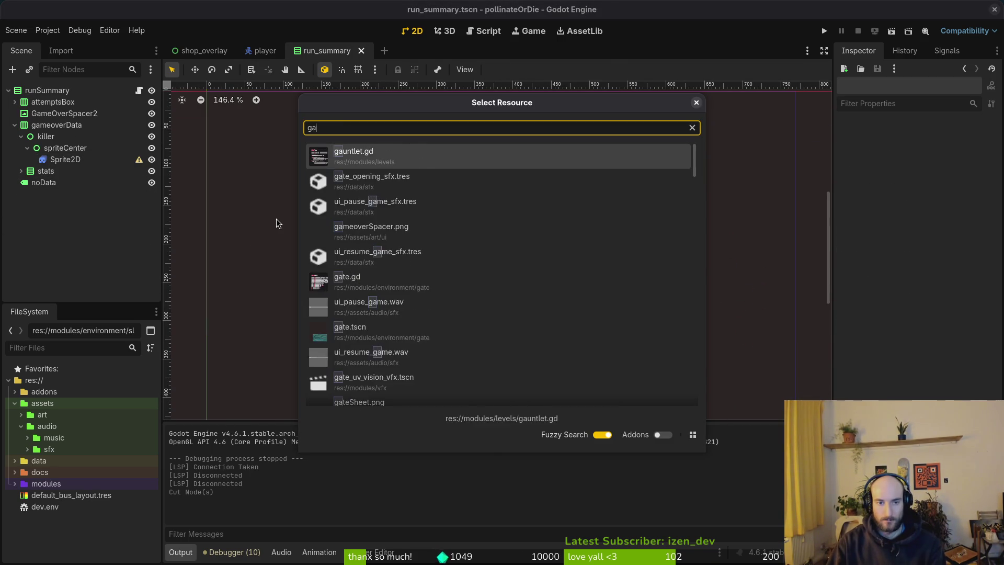
type("ovetscn")
key("Return")
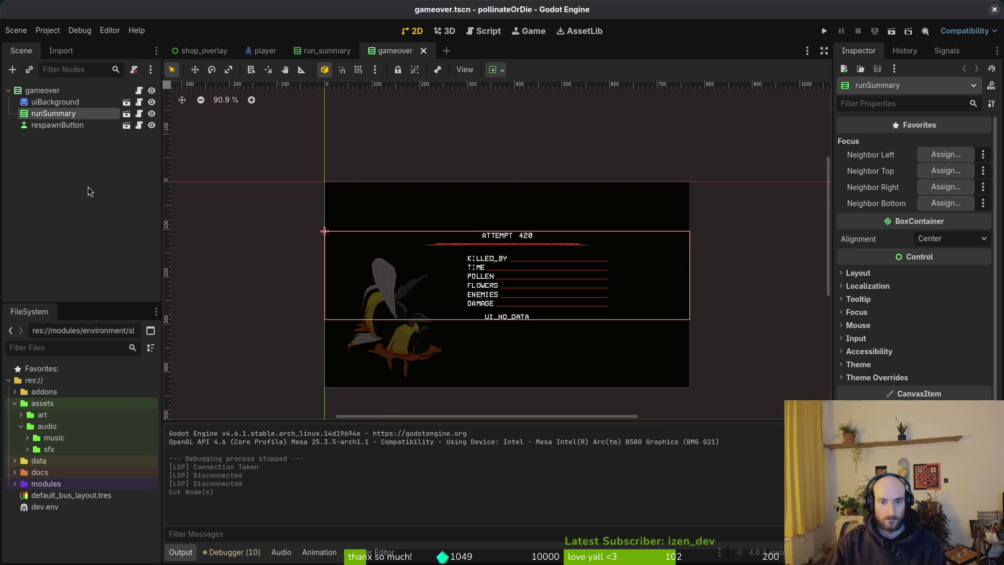
key("ctrl+v")
mouse_move(62, 126)
left_mouse_down()
mouse_move(46, 109)
mouse_move(58, 131)
left_mouse_up()
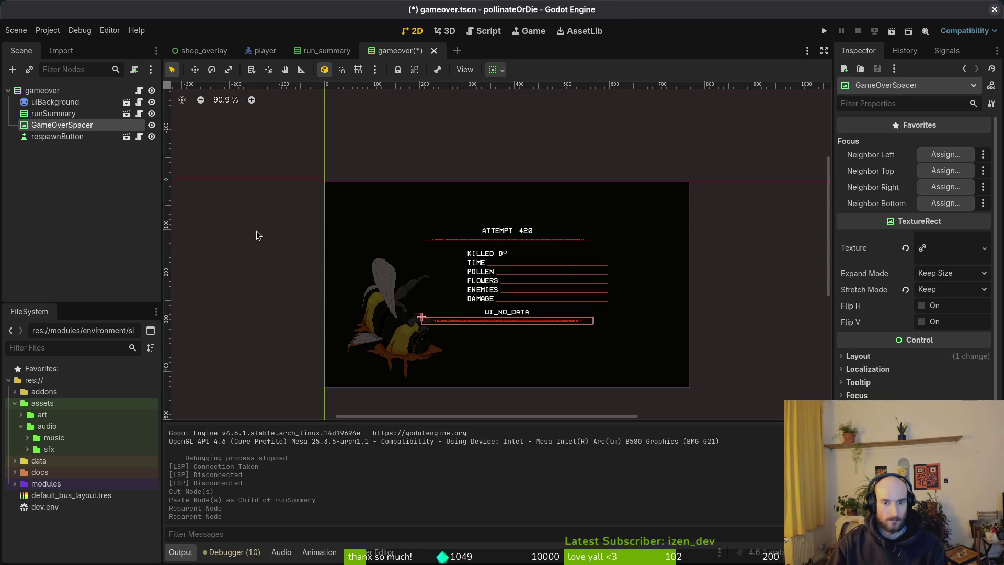
left_click(202, 186)
key("ctrl+s")
scroll(527, 327, "up", 9)
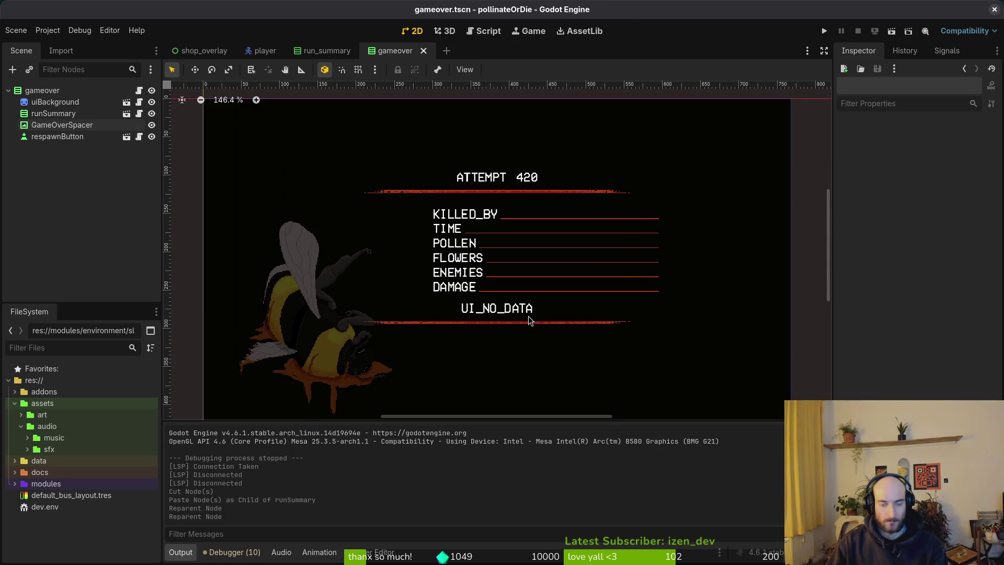
scroll(494, 300, "down", 6)
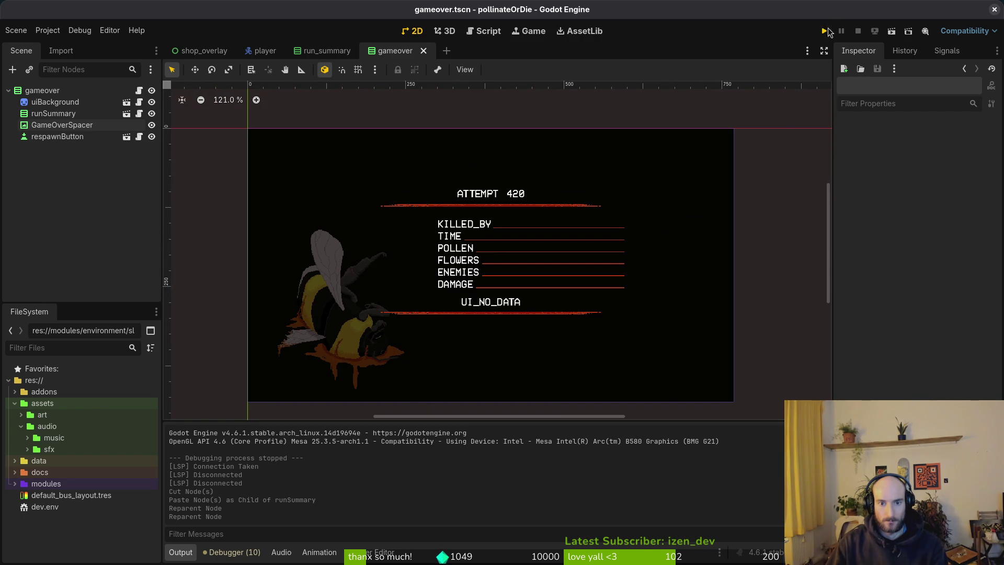
left_click(826, 31)
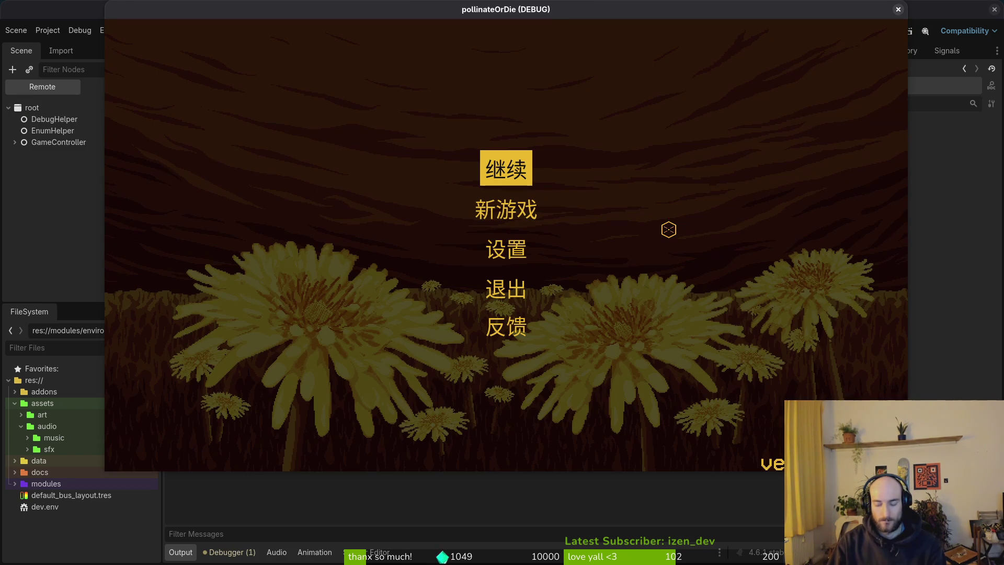
key("Return")
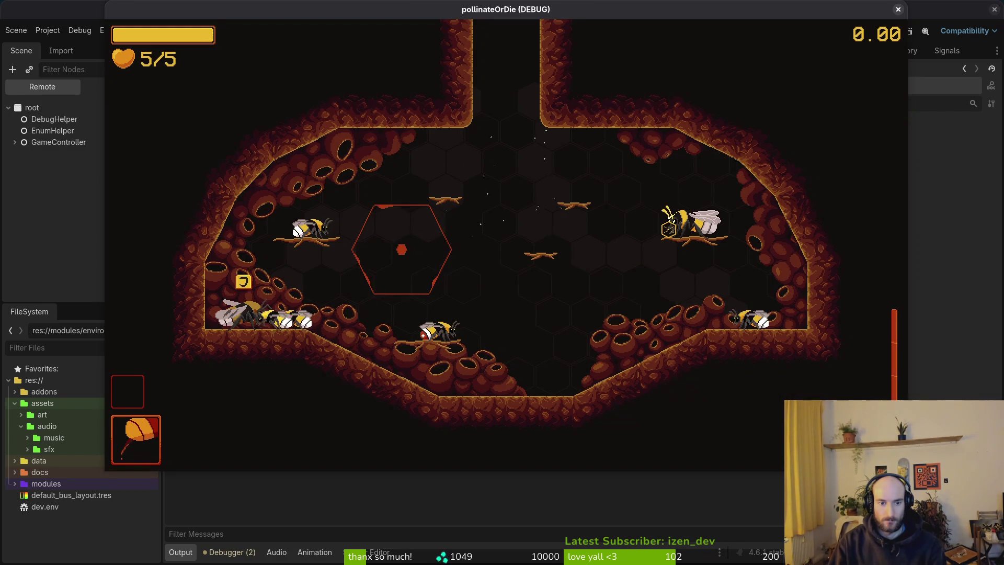
key("Tab")
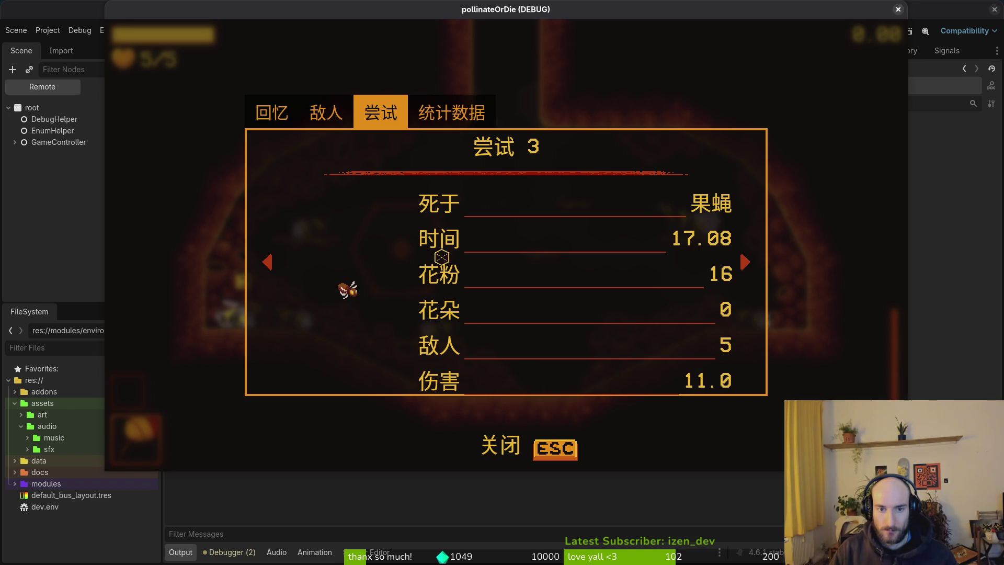
left_click(897, 10)
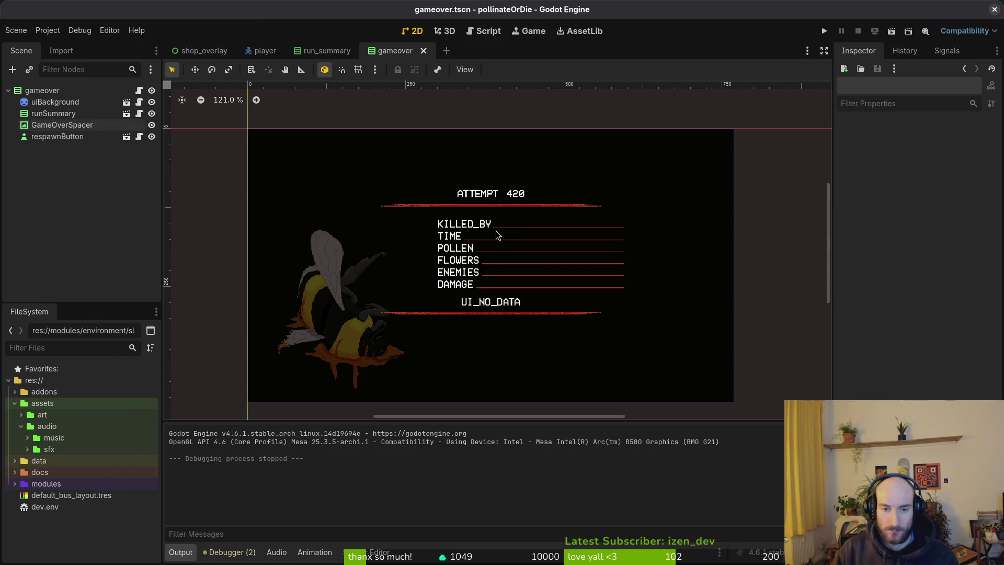
left_click(47, 31)
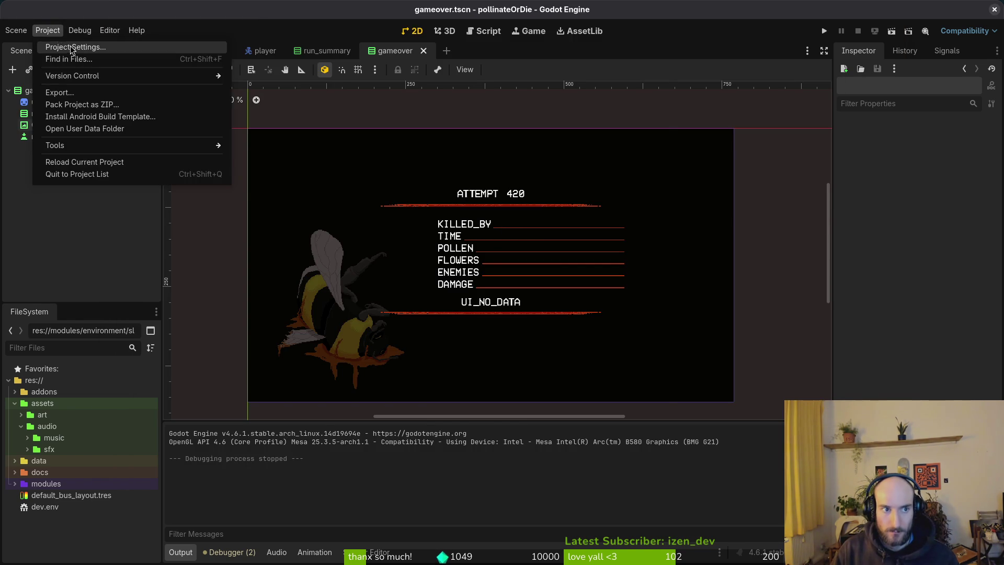
left_click(73, 45)
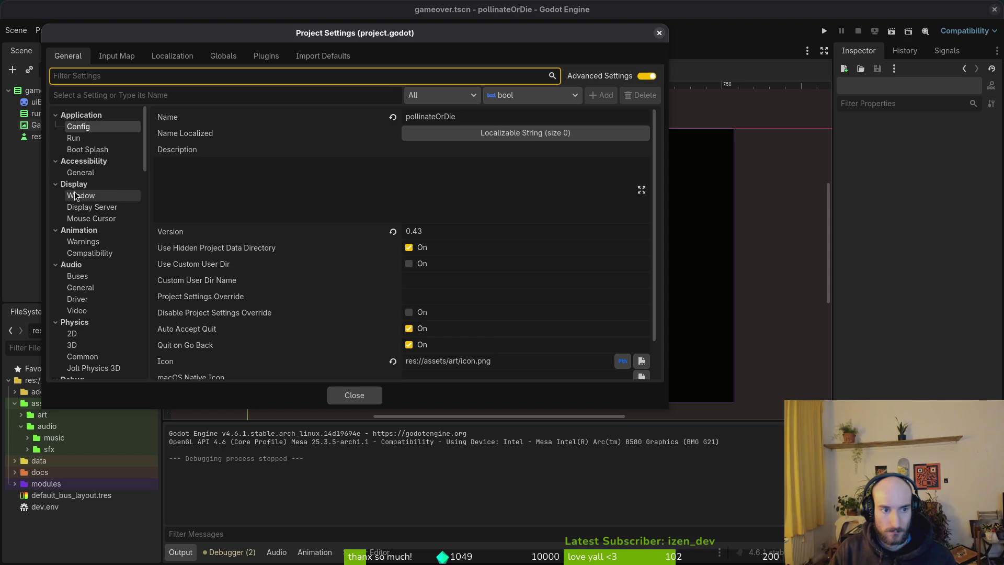
scroll(95, 188, "down", 8)
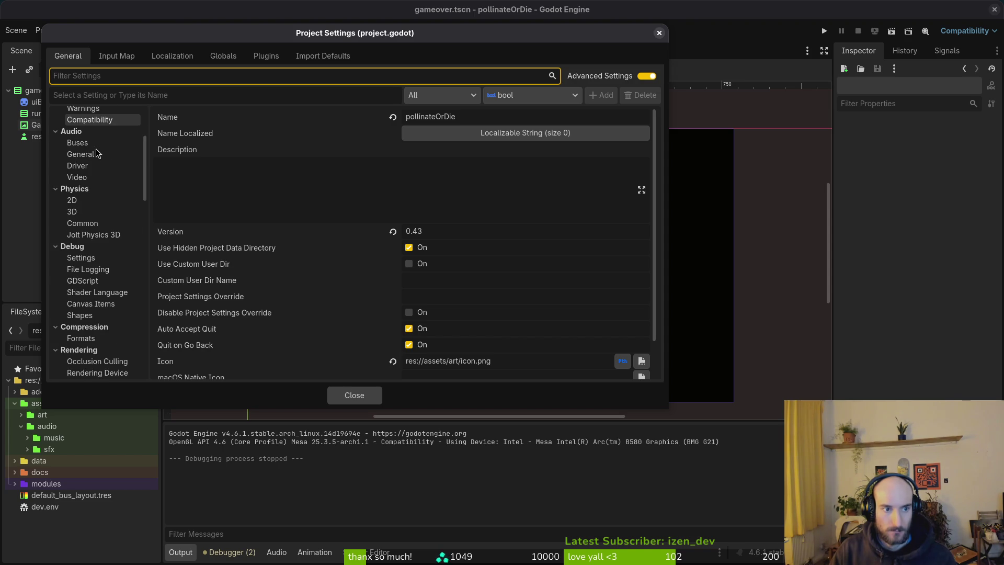
scroll(102, 236, "down", 5)
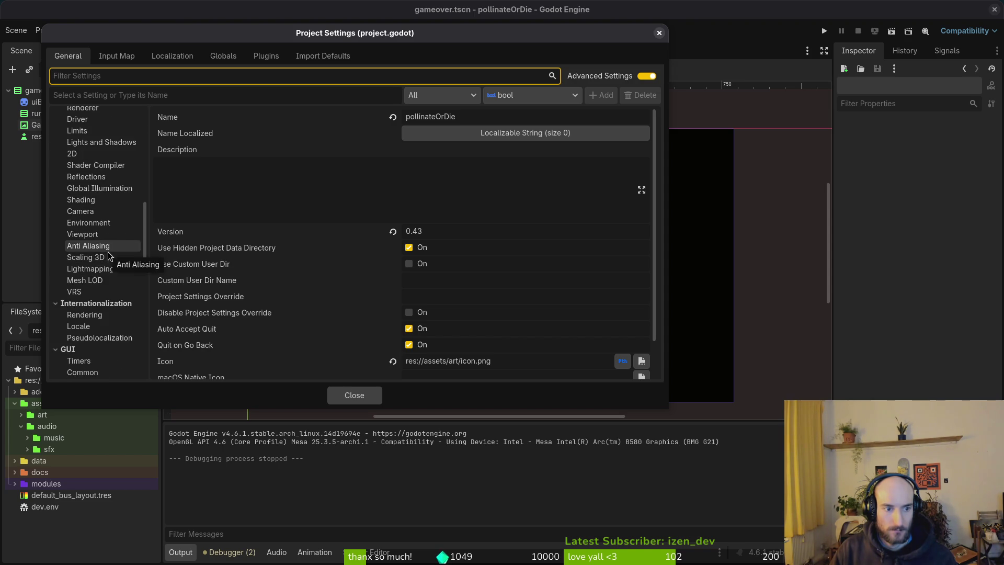
scroll(94, 256, "down", 5)
left_click(88, 252)
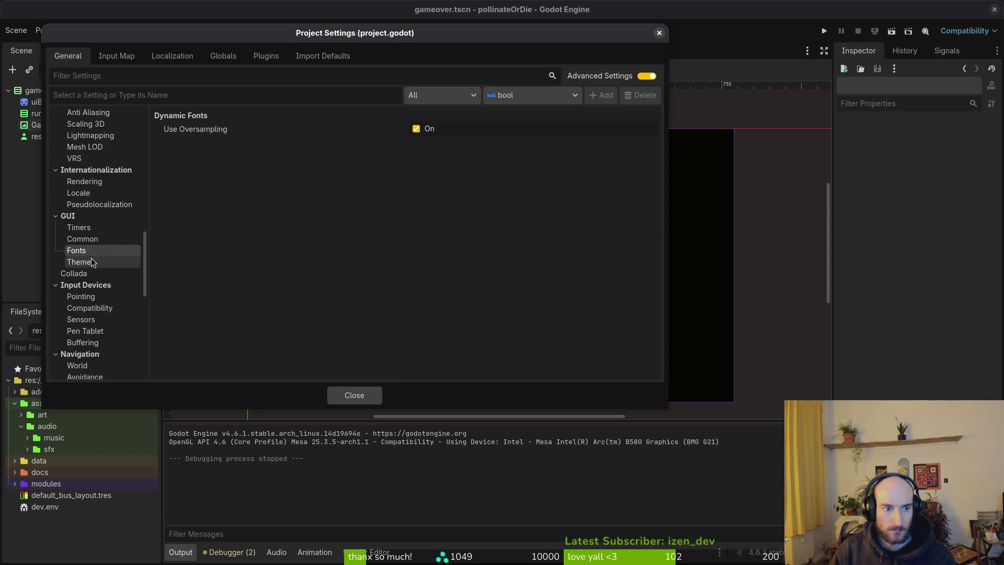
left_click(96, 264)
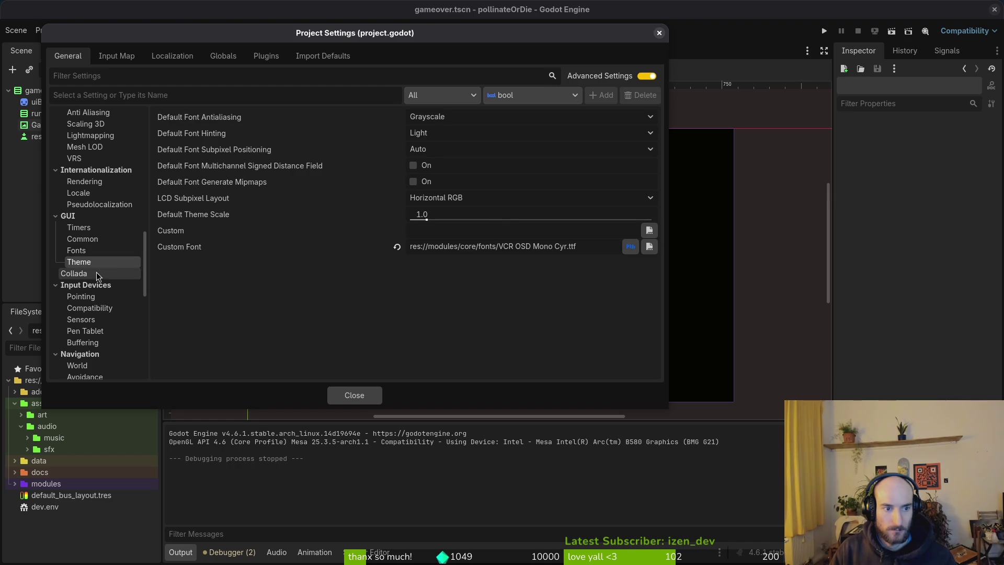
left_click(78, 227)
type("font")
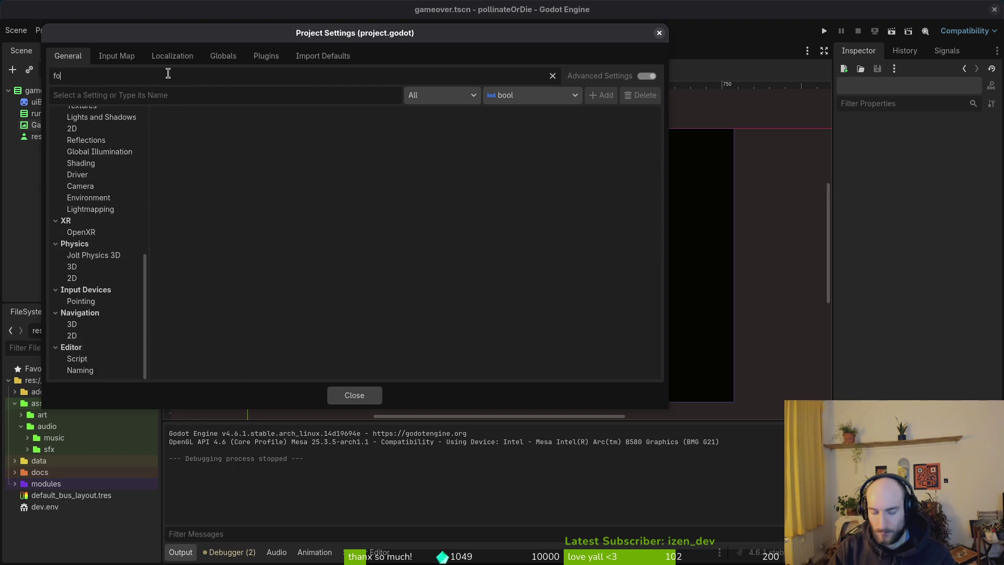
left_click(92, 161)
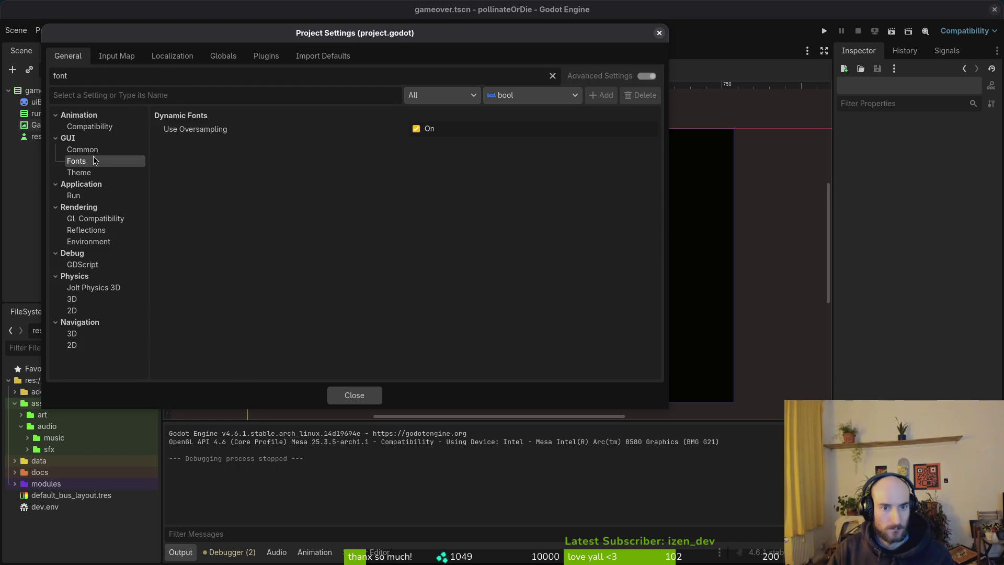
left_click(99, 149)
left_click(126, 173)
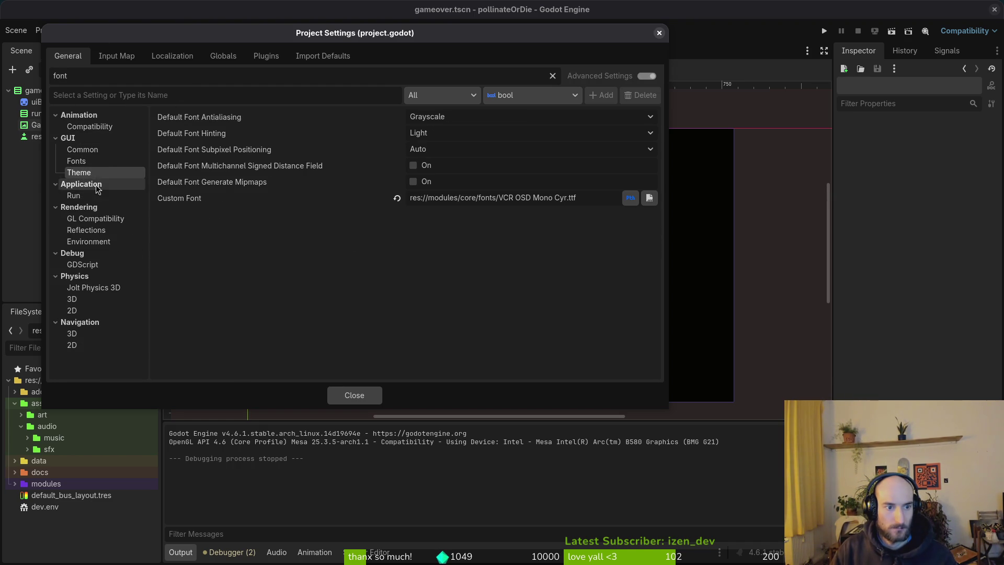
left_click(658, 33)
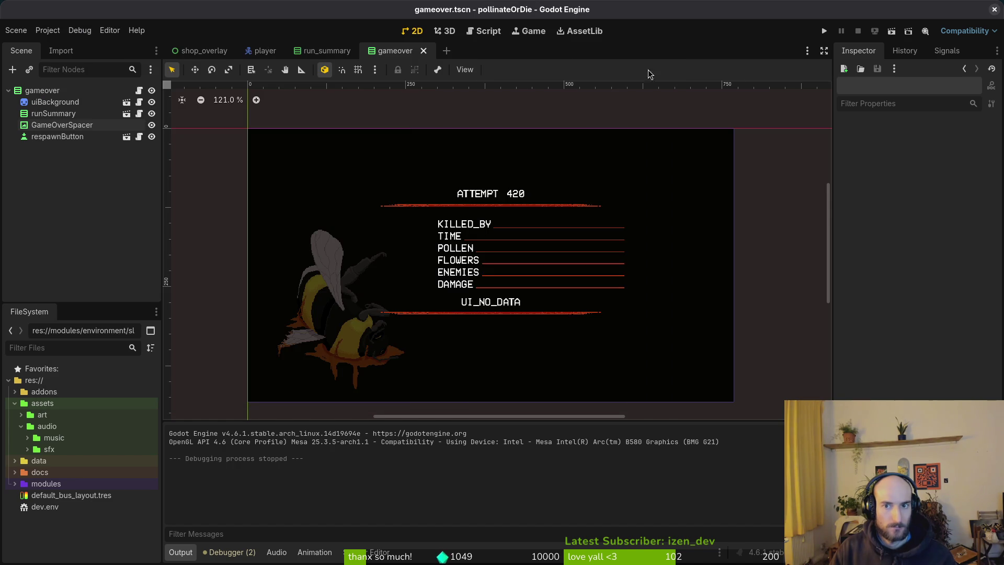
key("alt+Tab")
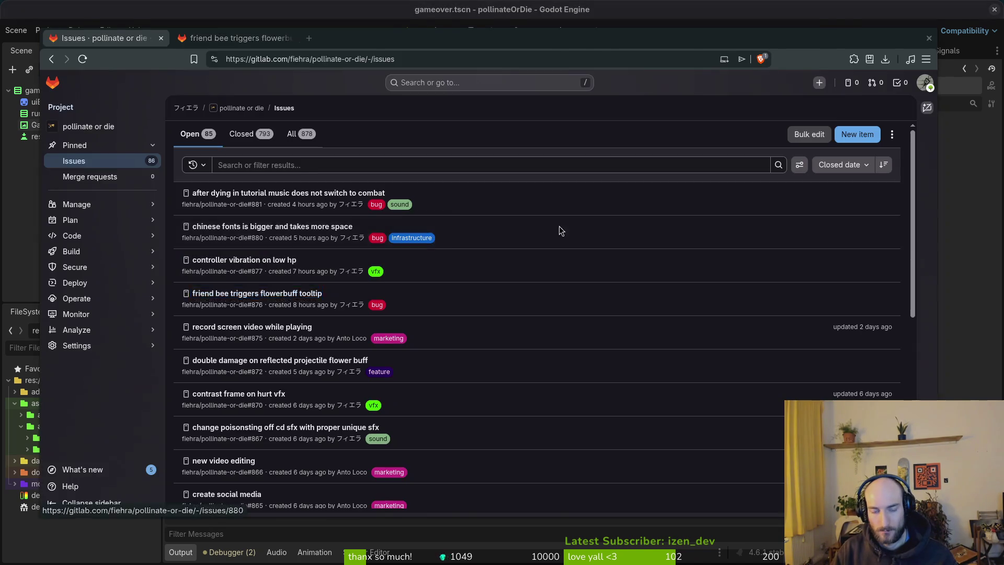
key("alt+Tab")
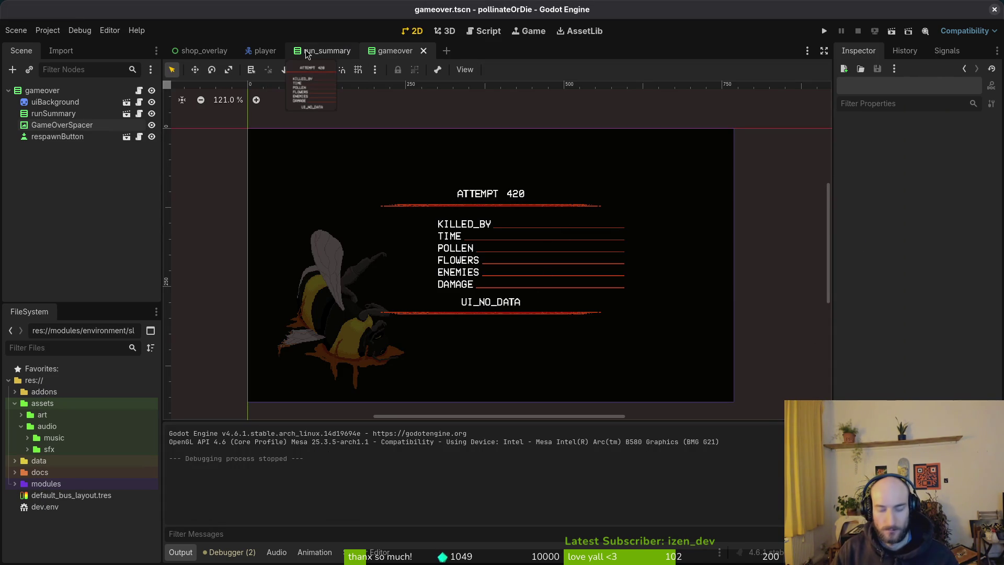
- Open archives_overlay.tscn, then undo the cut in run_summary to restore UI_NO_DATA and save
key("ctrl+shift+o")
type("archives")
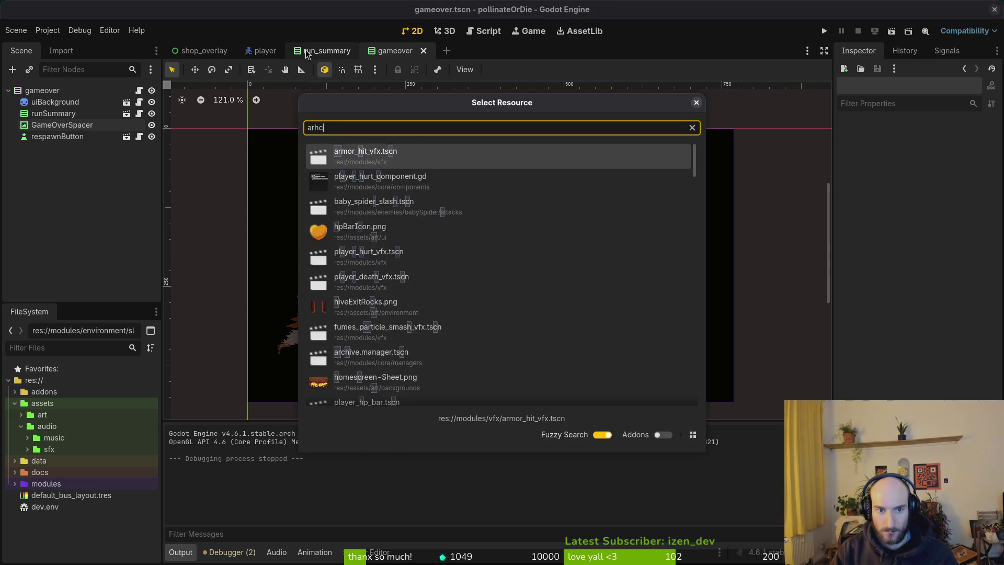
key("Return")
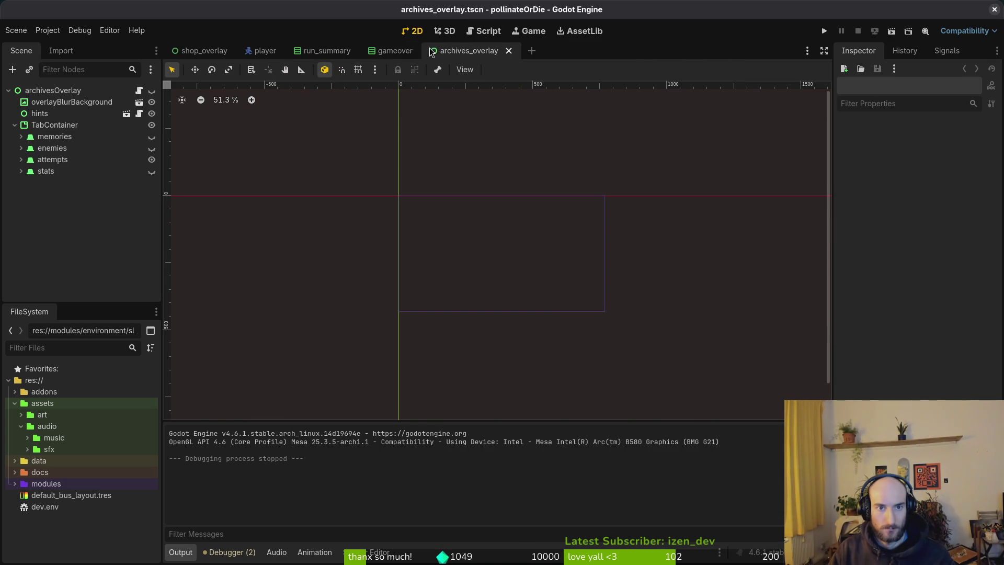
left_click(335, 52)
key("ctrl+z")
key("ctrl+s")
- Delete the GameOverSpacer node from the gameover scene
left_click(413, 56)
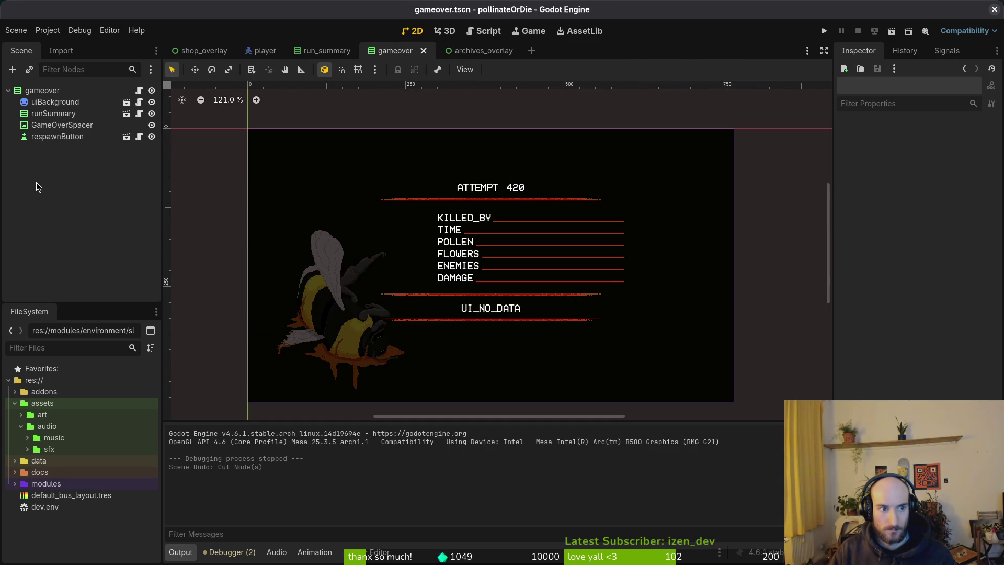
left_click(62, 125)
key("Delete")
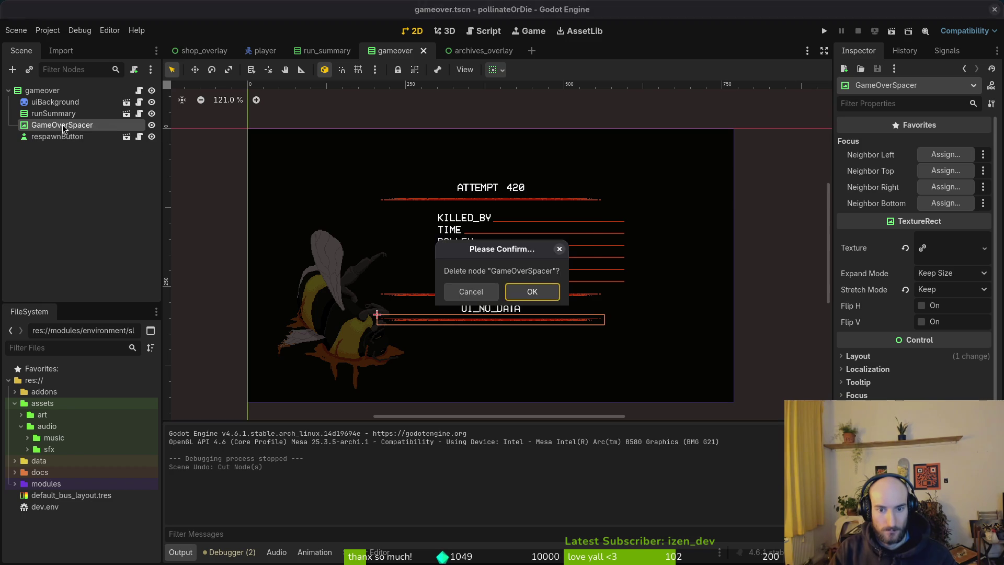
key("Return")
- Expand attempts > MarginContainer > HBoxContainer, select runSummary, and make archivesOverlay visible
left_click(482, 51)
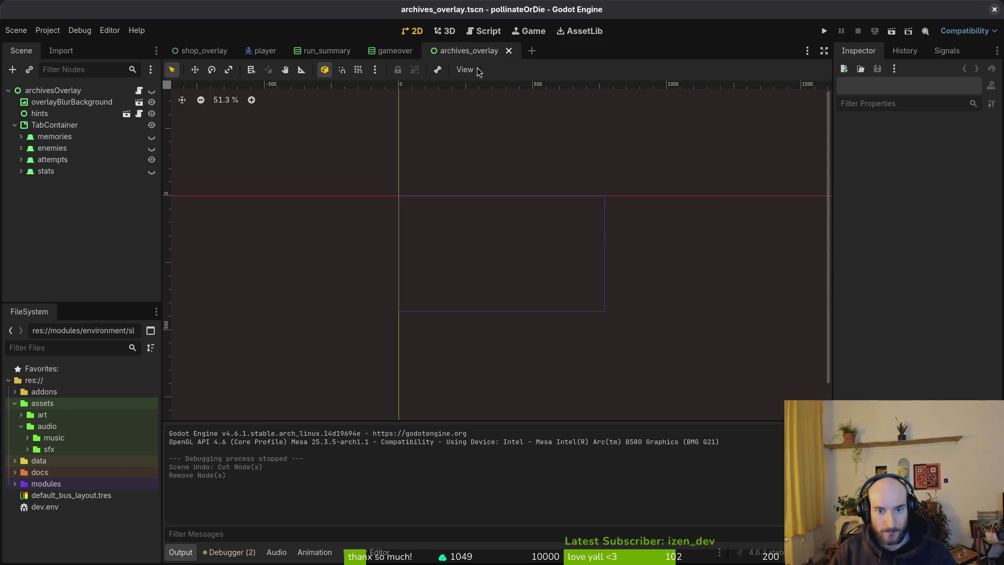
left_click(21, 159)
left_click(27, 171)
left_click(34, 182)
left_click(78, 206)
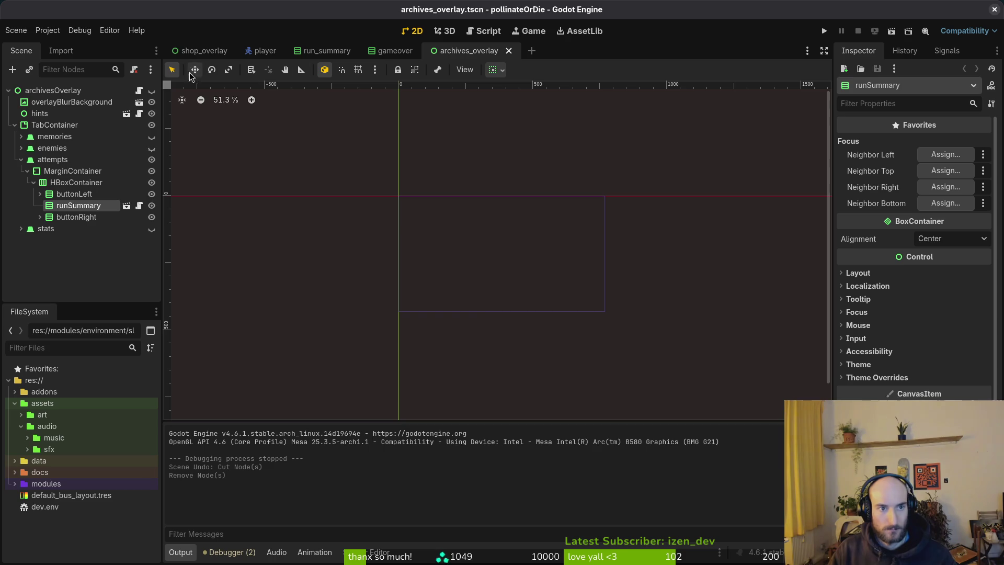
left_click(151, 91)
scroll(502, 321, "up", 5)
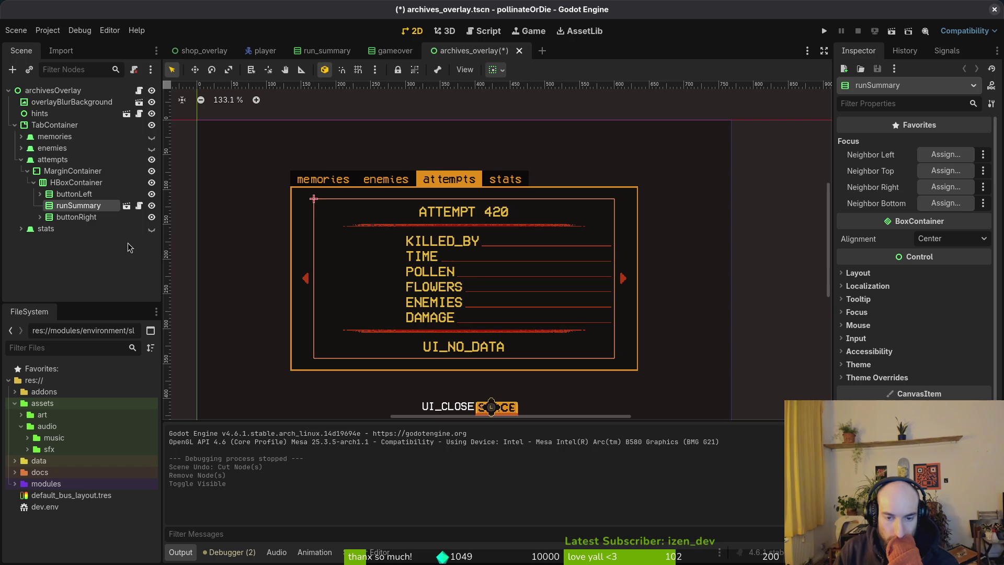
- Hide GameOverSpacer2 and GameOverSpacer in run_summary and save the scene
left_click(395, 51)
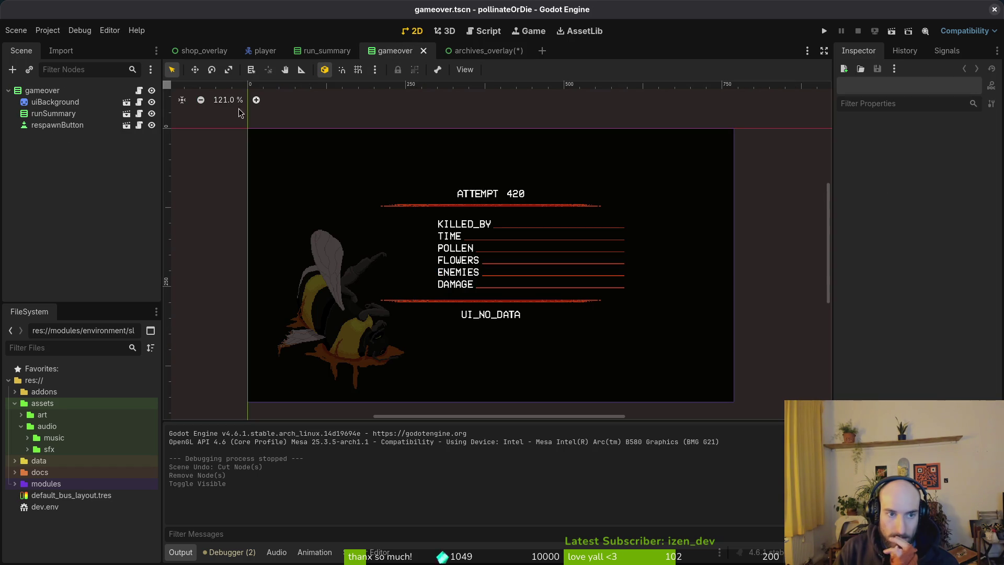
left_click(324, 50)
left_click(152, 114)
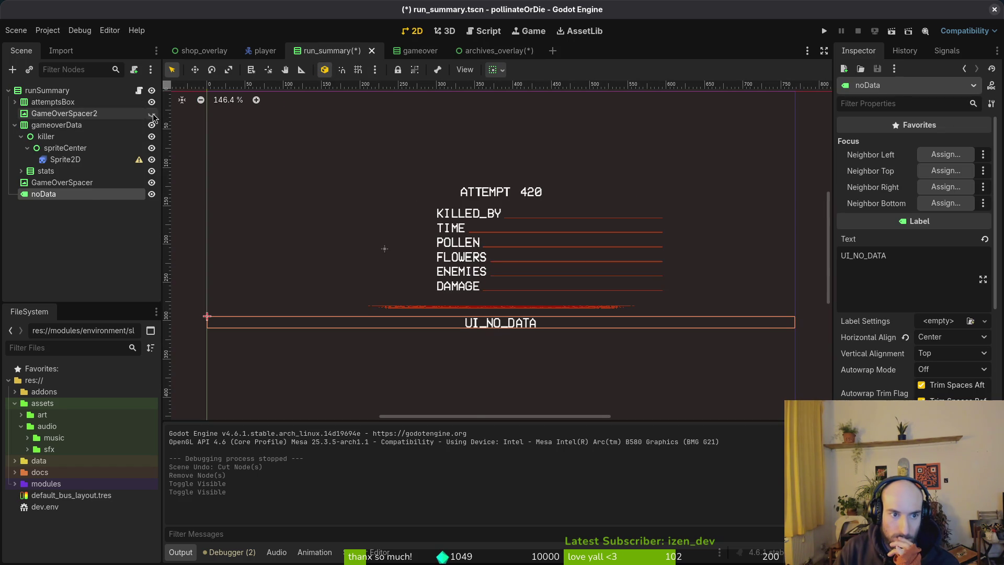
left_click(151, 183)
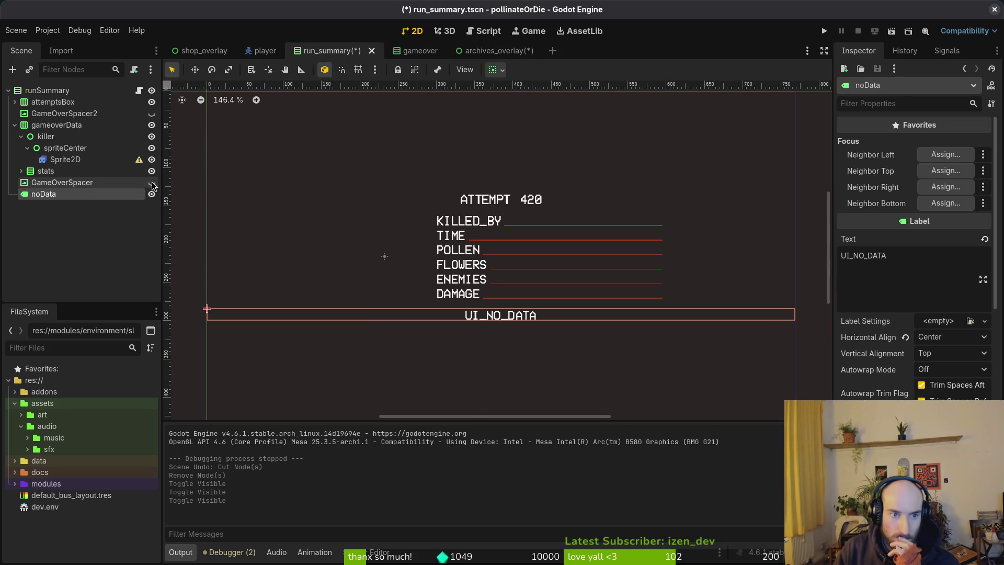
left_click(491, 52)
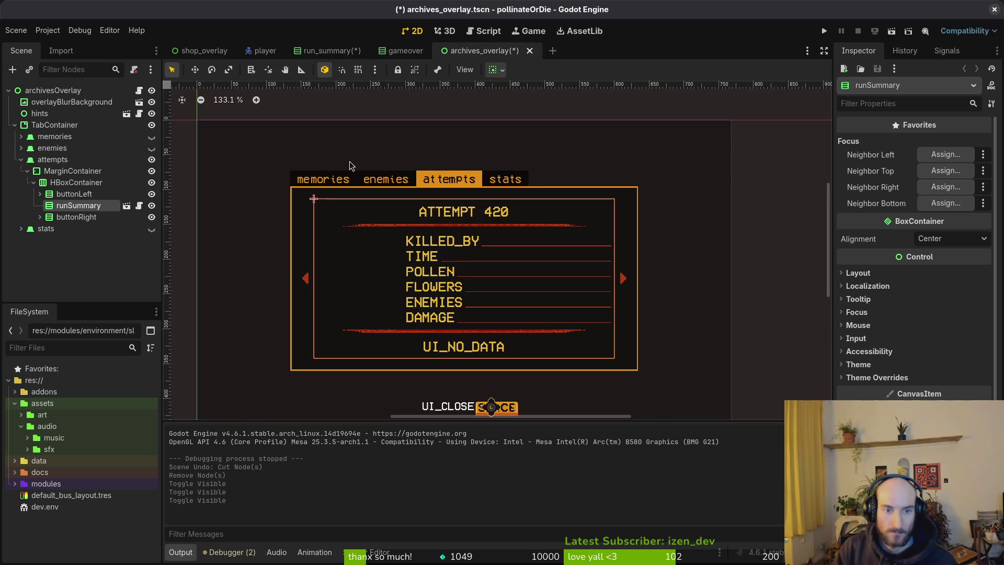
left_click(330, 56)
key("ctrl+s")
- Compare the result in archives_overlay, then undo the spacer hiding and save run_summary
left_click(505, 54)
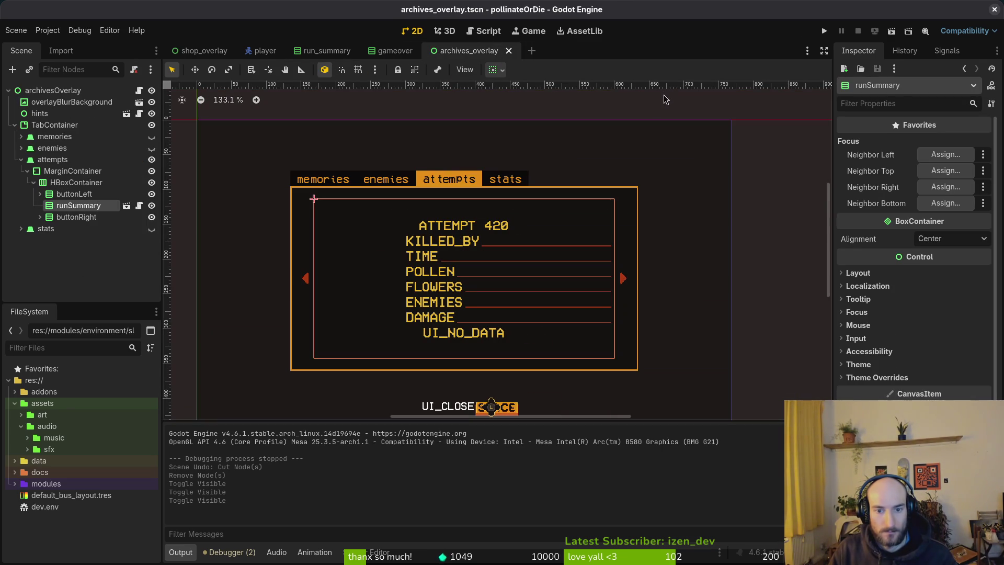
left_click(311, 55)
key("ctrl+z")
key("ctrl+z")
key("ctrl+s")
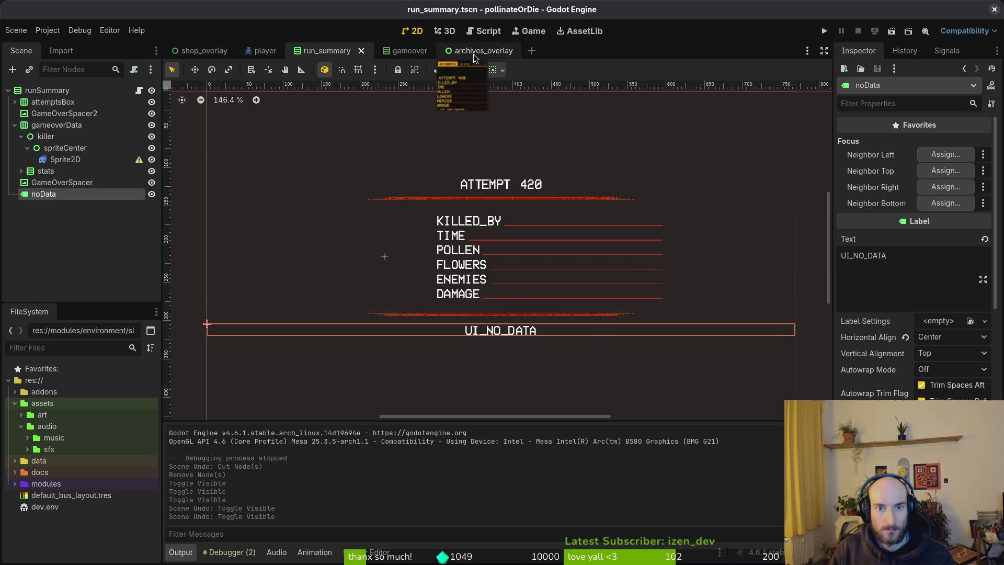
left_click(471, 52)
left_click(203, 210)
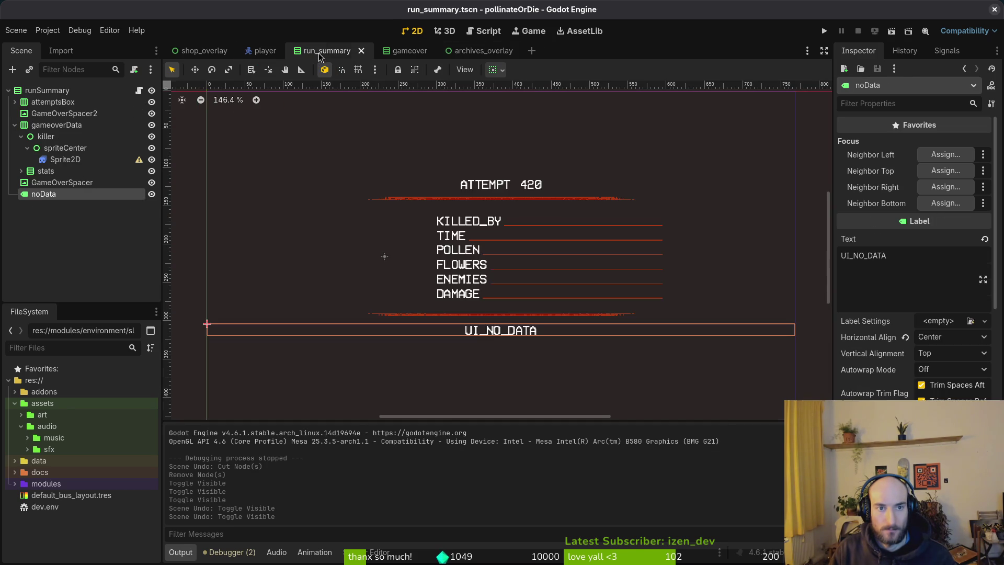
- Redo hiding both spacers, cut then restore noData, save both scenes, and launch the game
left_click(316, 52)
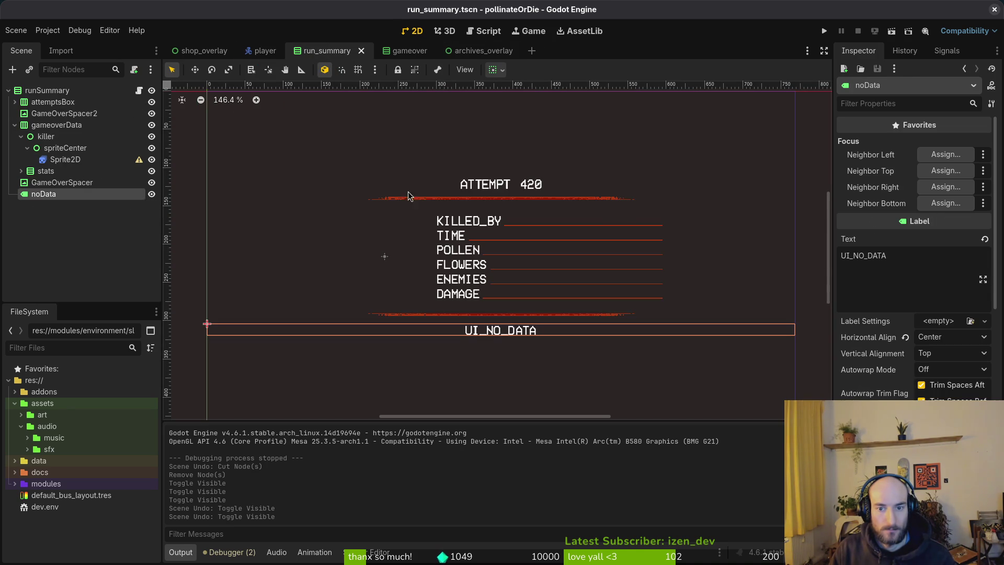
key("ctrl+shift+z")
key("ctrl+shift+z")
key("ctrl+x")
key("ctrl+s")
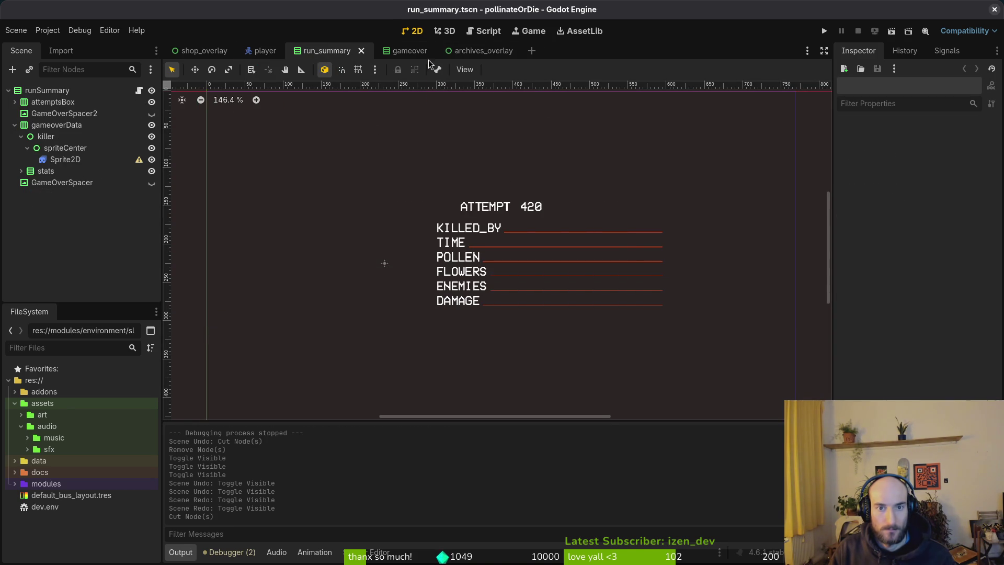
key("ctrl+z")
key("ctrl+s")
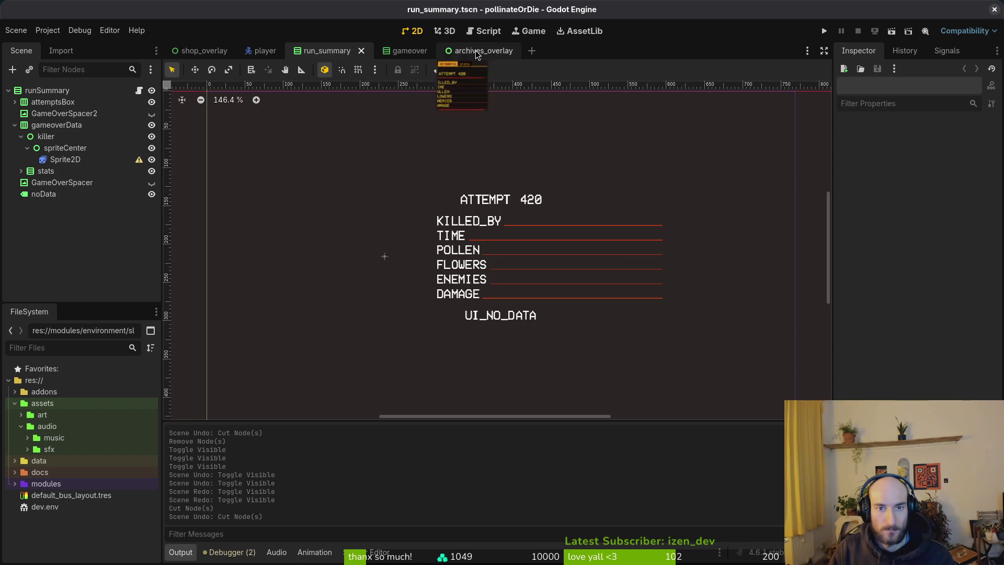
left_click(473, 52)
key("ctrl+s")
left_click(823, 31)
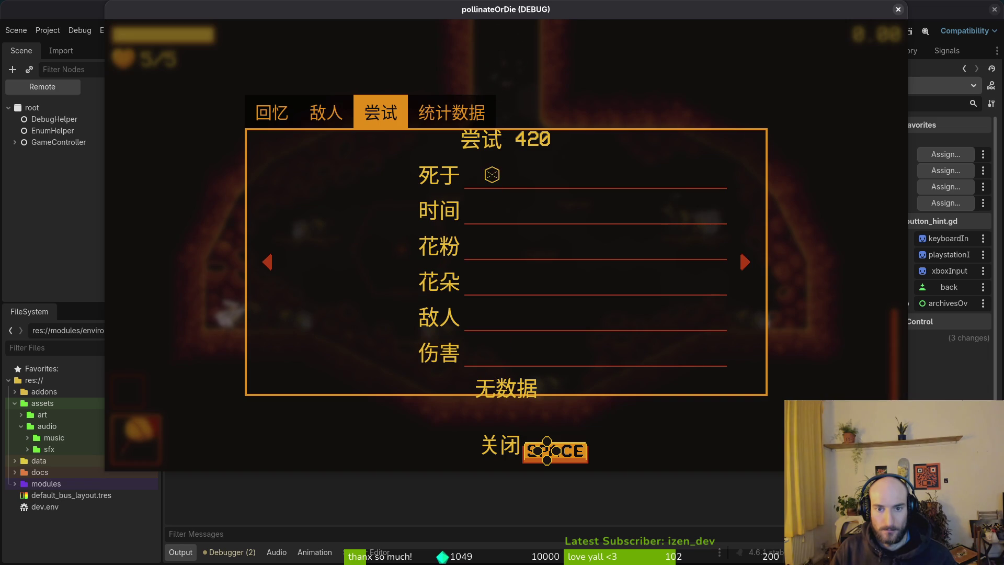
- Check the Chinese 尝试 attempt summary in the in-game journal, then stop the game with F8
key("F8")
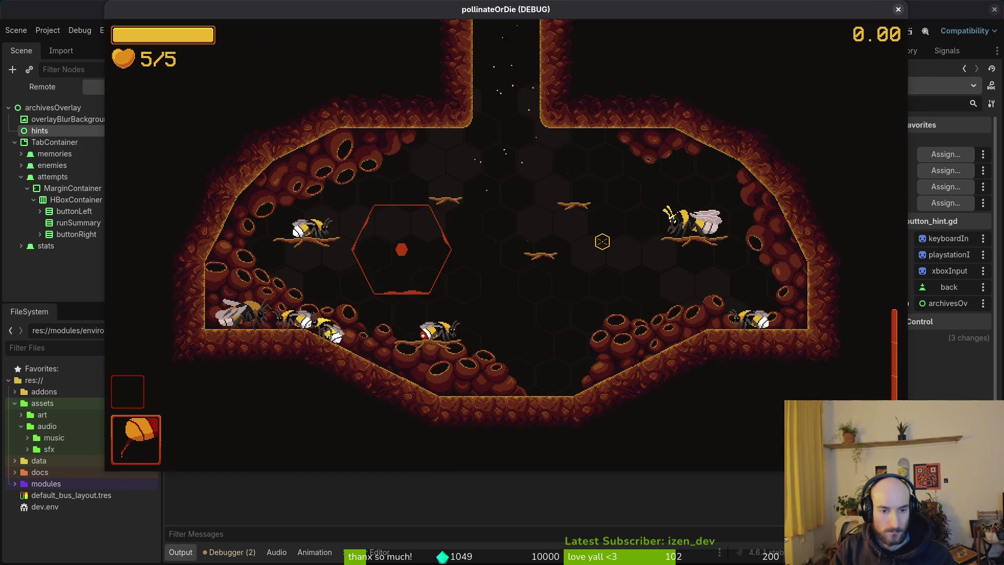
key("j")
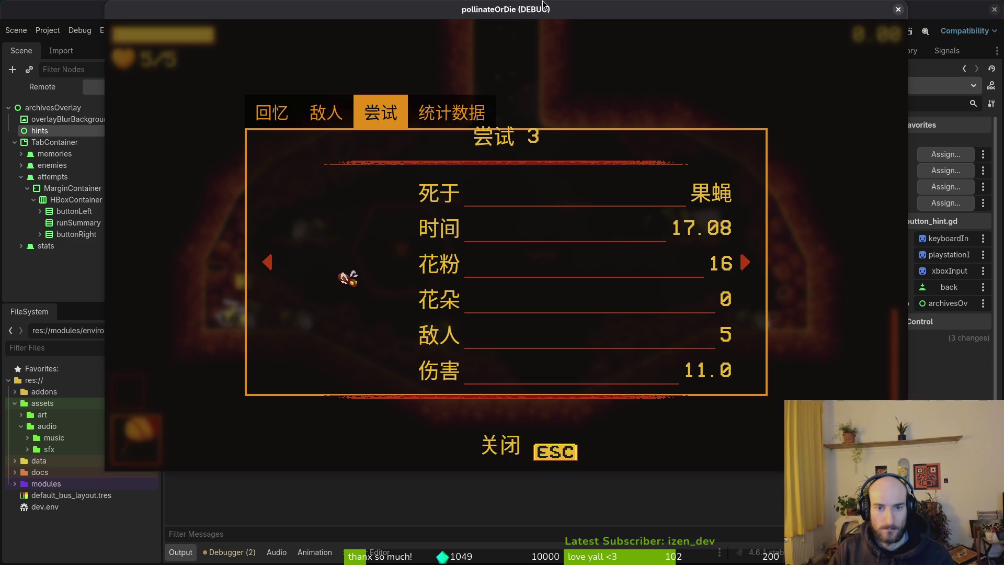
key("F8")
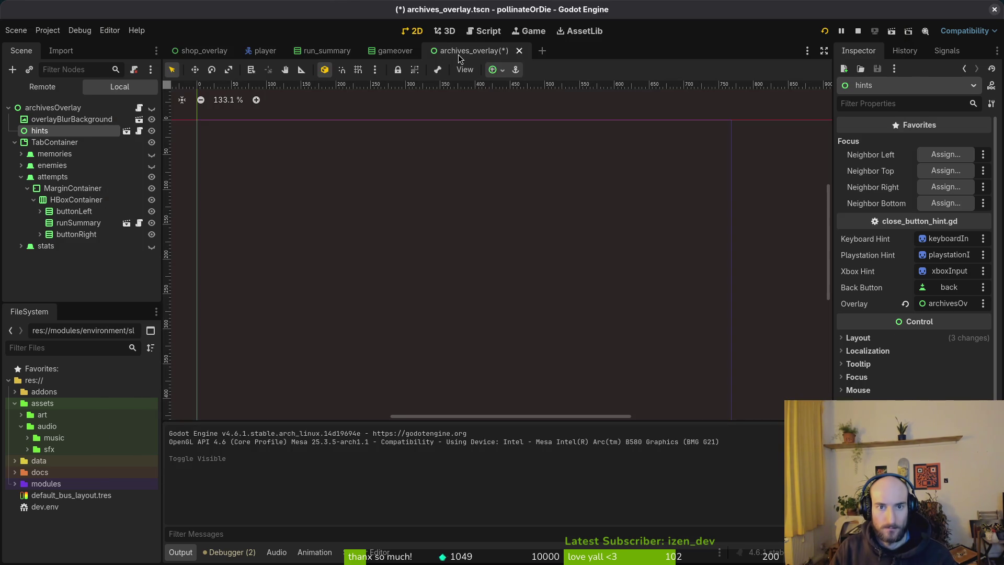
- Toggle the archives overlay's canvas visibility on and off and save that scene
left_click(151, 108)
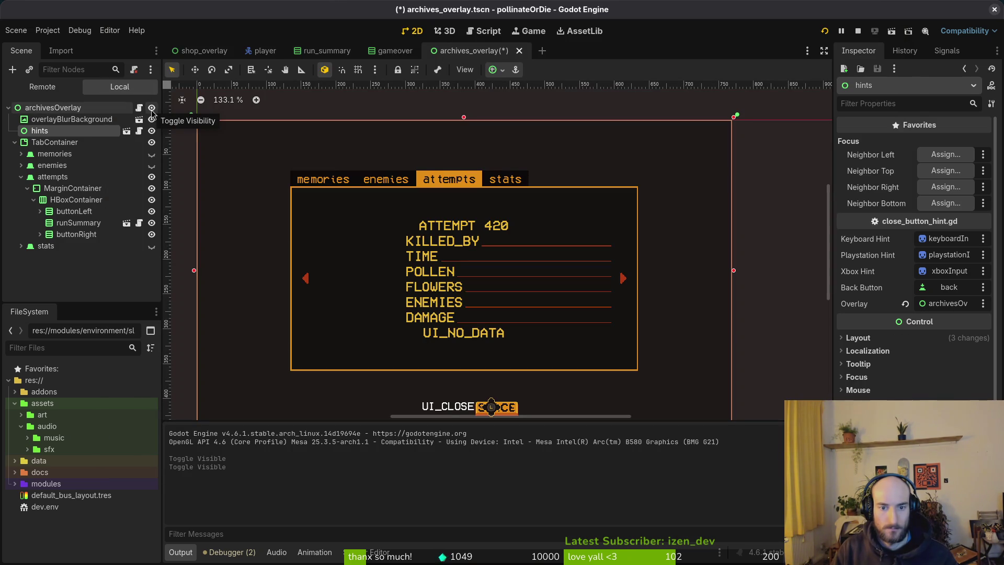
left_click(152, 108)
key("ctrl+s")
- Select GameOverSpacer2 and GameOverSpacer in run_summary, delete them, save, and relaunch the game
left_click(324, 50)
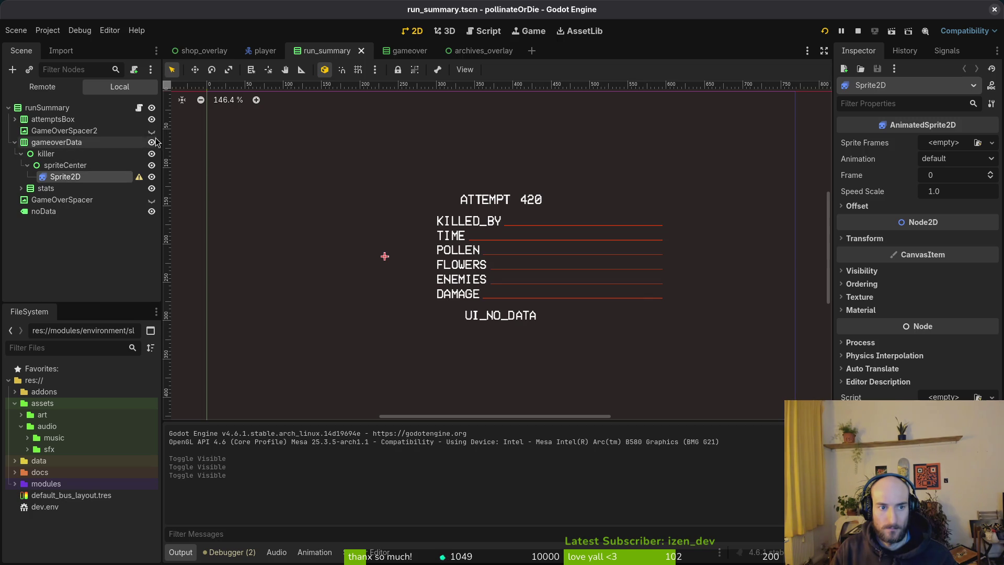
left_click(84, 131)
left_click(467, 50)
left_click(75, 222)
left_click(152, 108)
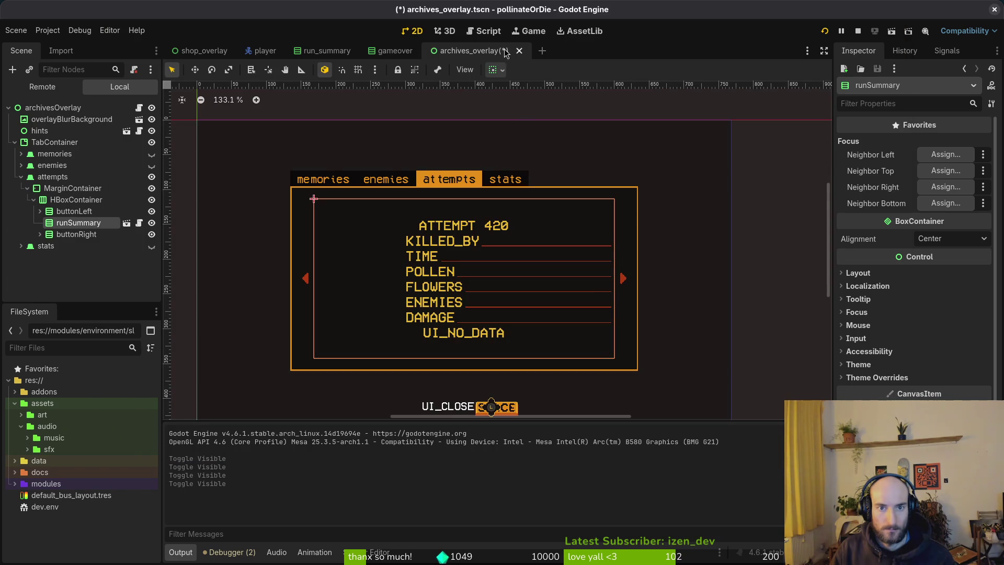
key("ctrl+z")
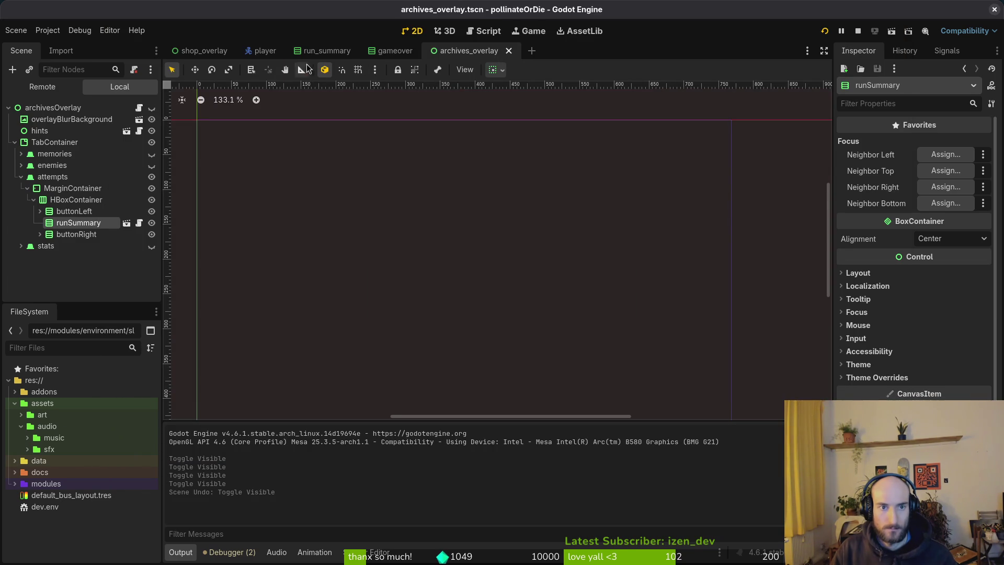
left_click(316, 51)
left_click(79, 199, "ctrl")
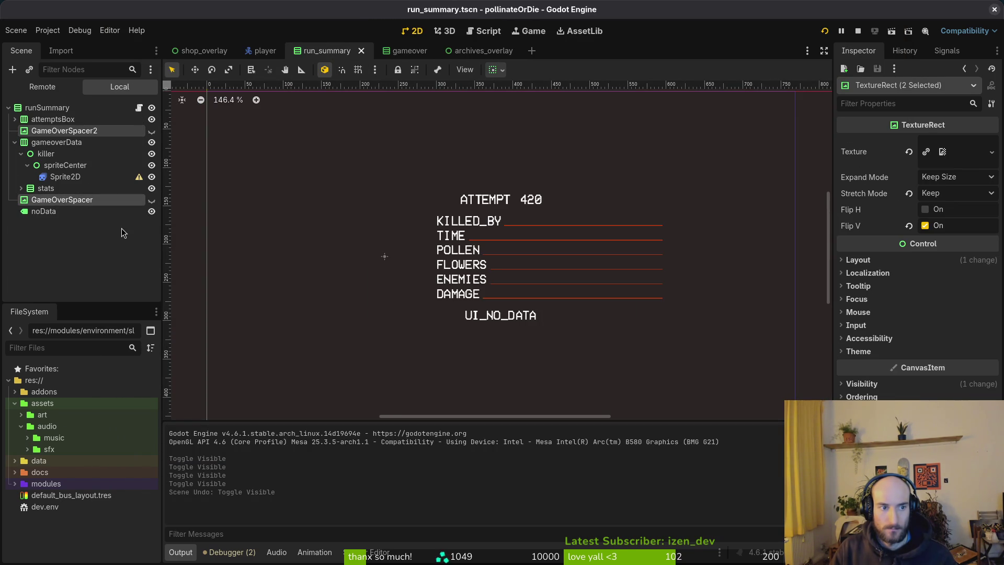
key("Delete")
key("Return")
key("ctrl+s")
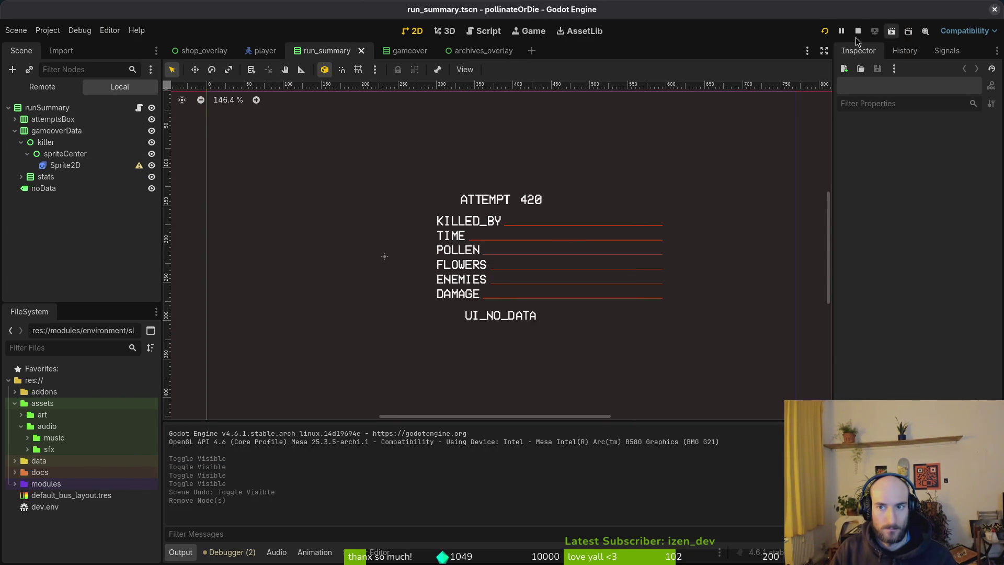
left_click(829, 35)
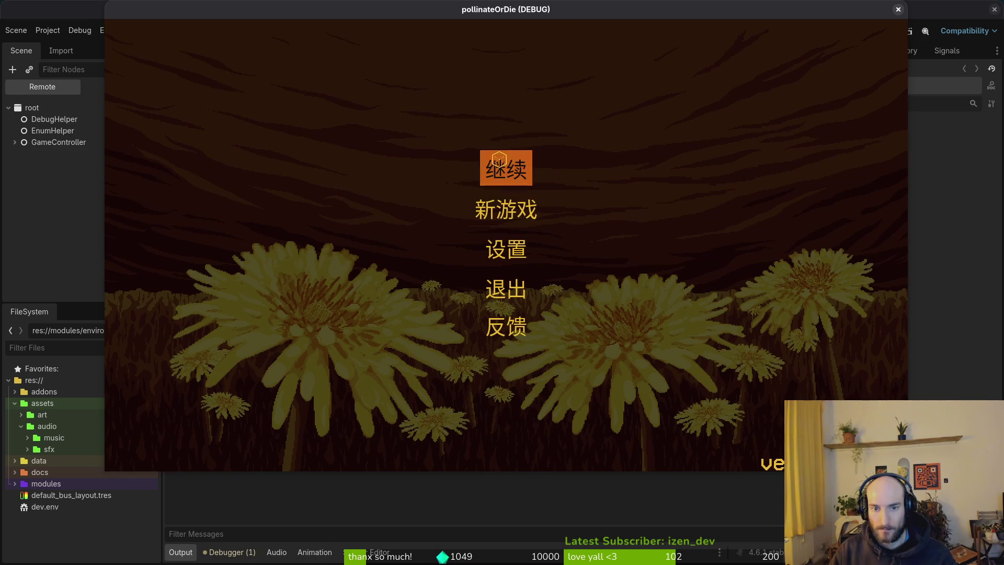
- Continue the game and check the journal's 回忆, 敌人 and 尝试 tabs for attempt 3, then close it
left_click(500, 159)
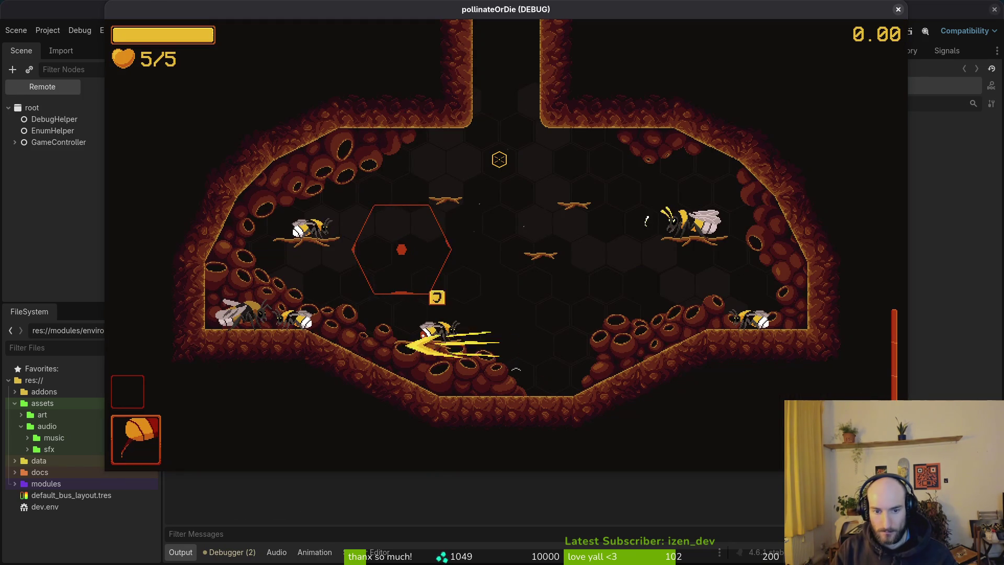
key("j")
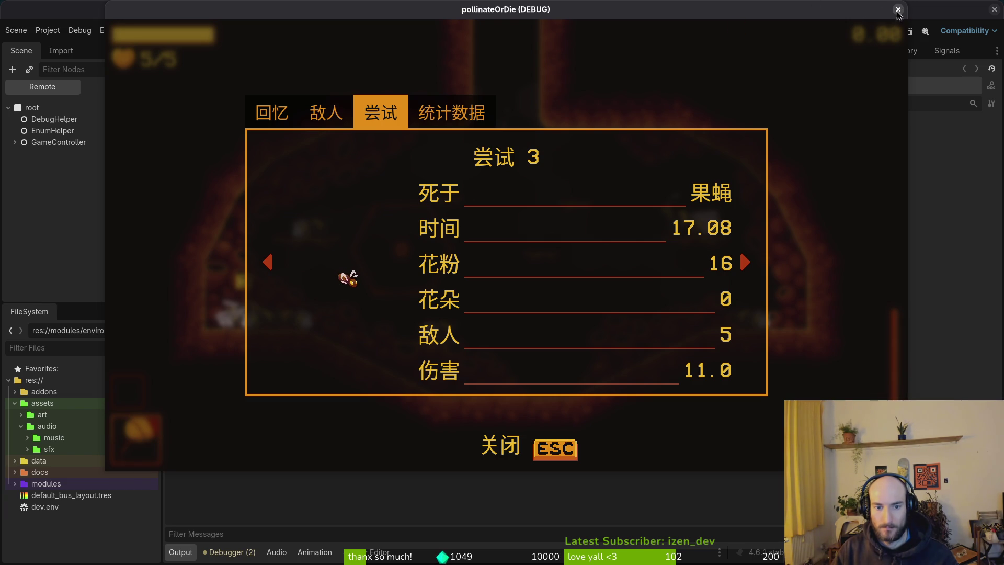
left_click(271, 112)
left_click(325, 112)
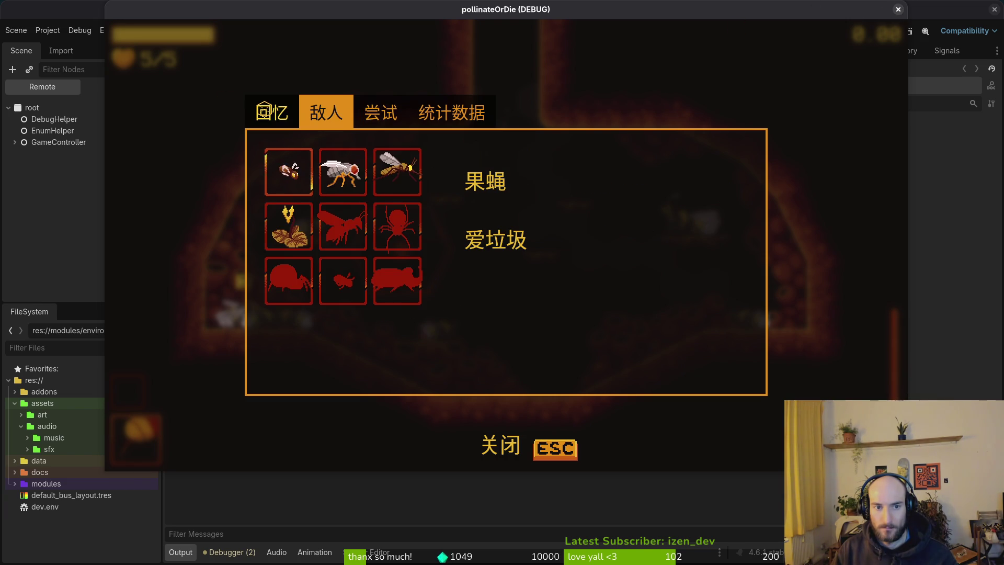
left_click(381, 111)
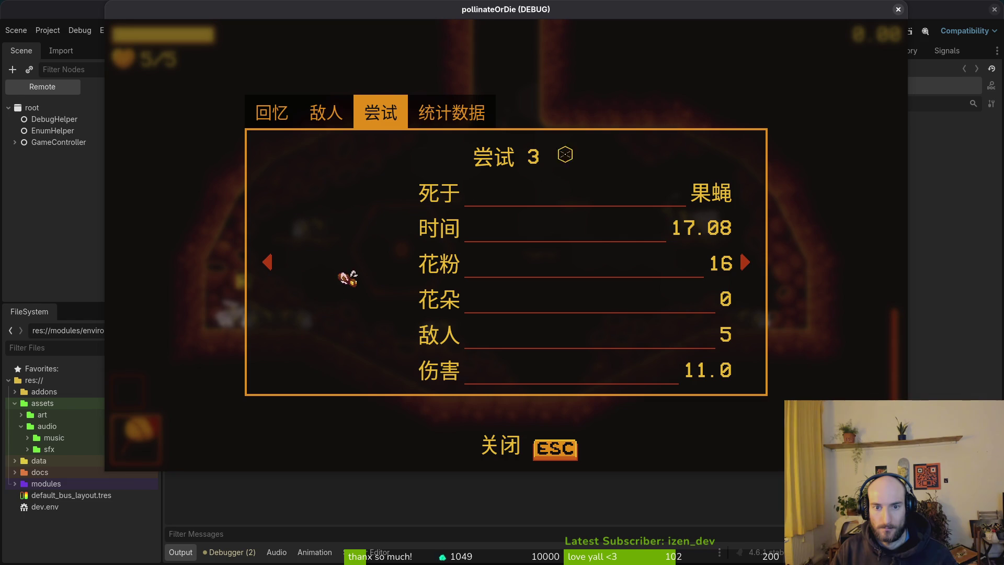
left_click(898, 9)
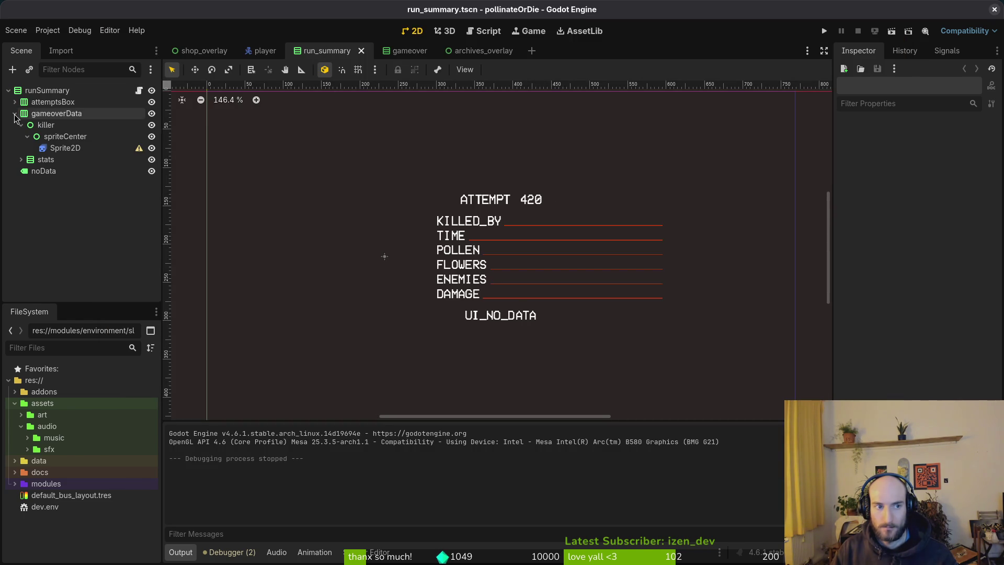
- Inspect runSummary, gameoverData and attemptsBox, then show the archives overlay on the canvas
double_click(42, 92)
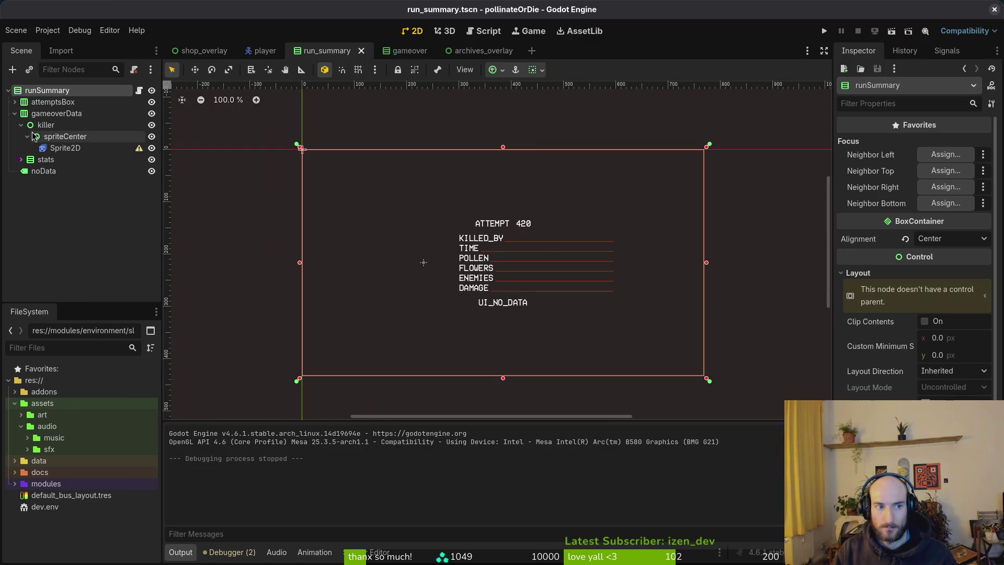
left_click(42, 113)
left_click(47, 91)
left_click(53, 103)
left_click(481, 51)
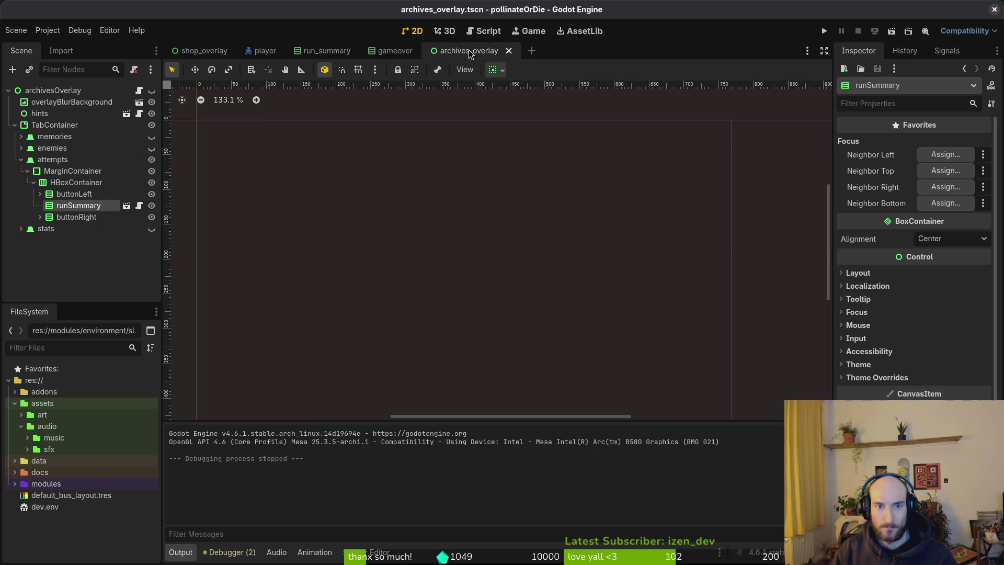
left_click(152, 91)
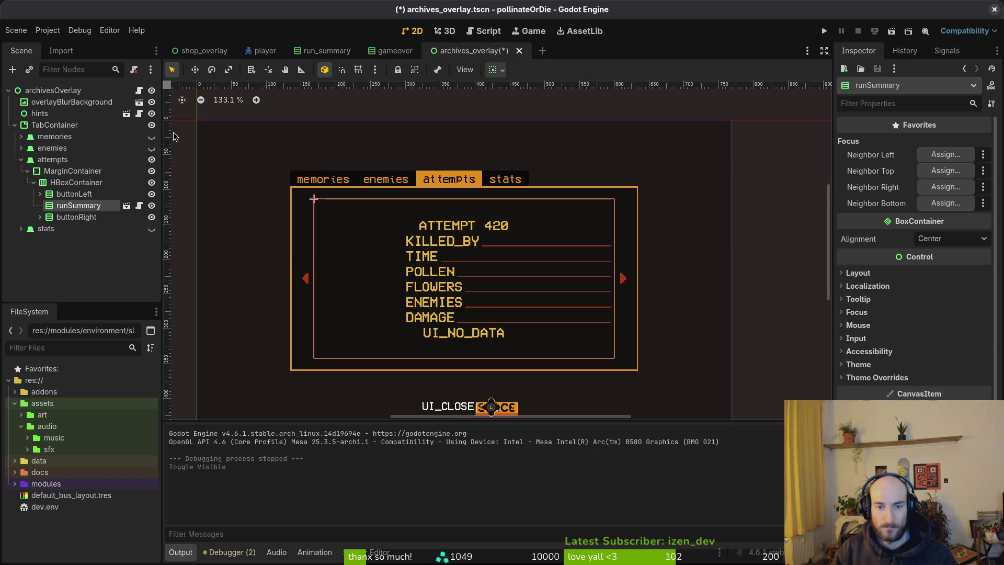
left_click(70, 172)
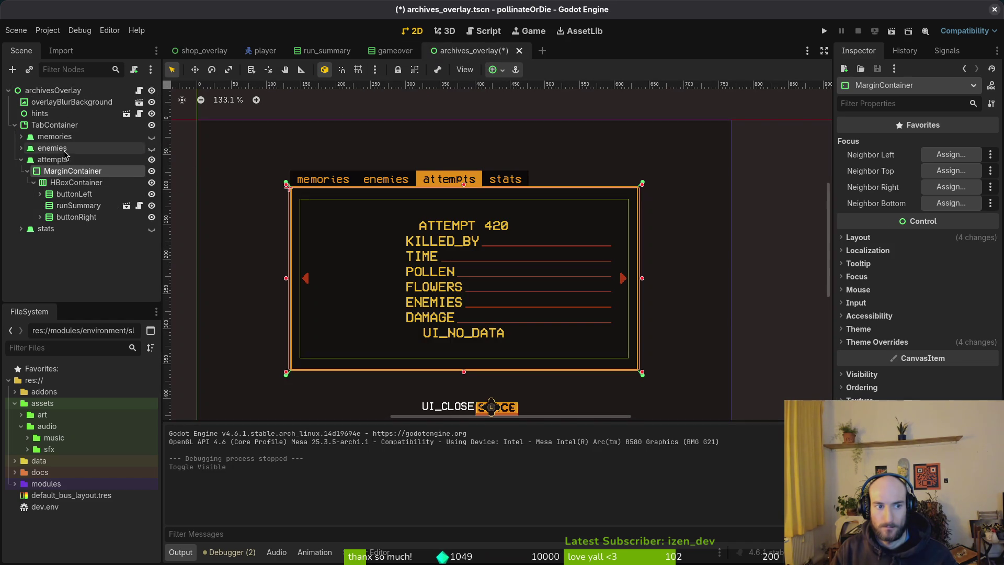
left_click(21, 159)
- Set the TabContainer's minimum height to 300, then undo it and the overlay visibility
left_click(54, 125)
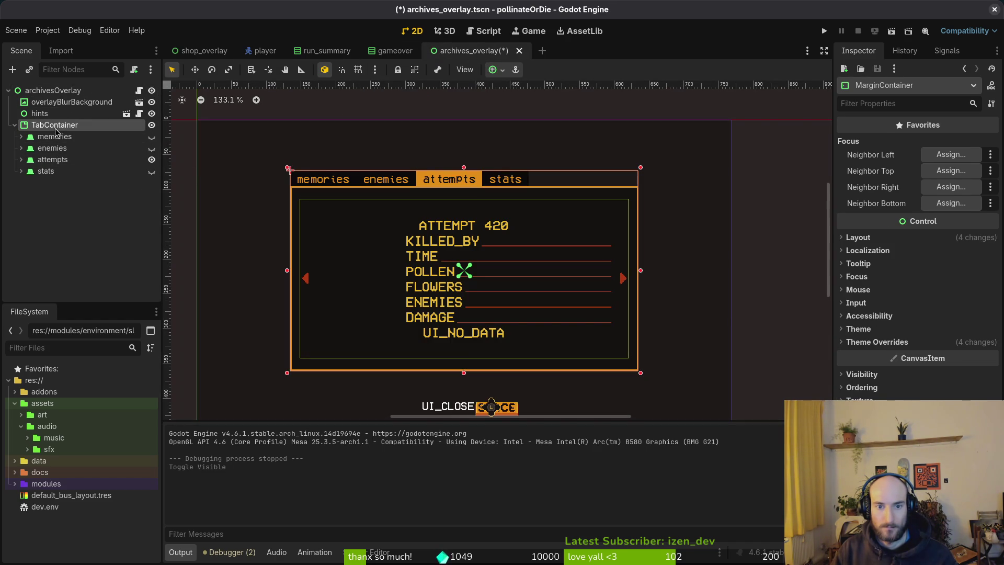
scroll(950, 369, "down", 5)
left_click(959, 365)
type("300")
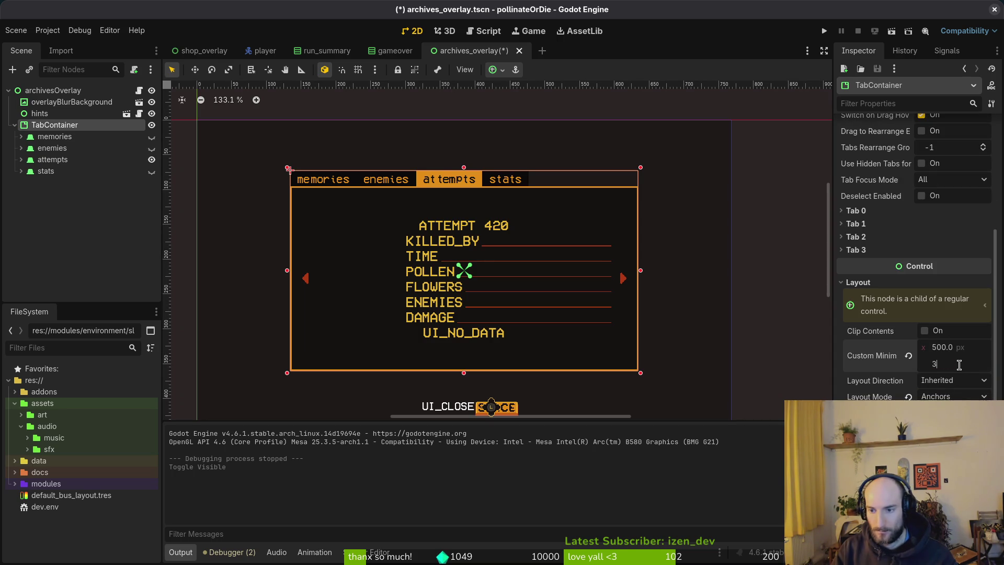
key("Return")
key("F5")
key("ctrl+z")
key("ctrl+z")
key("ctrl+z")
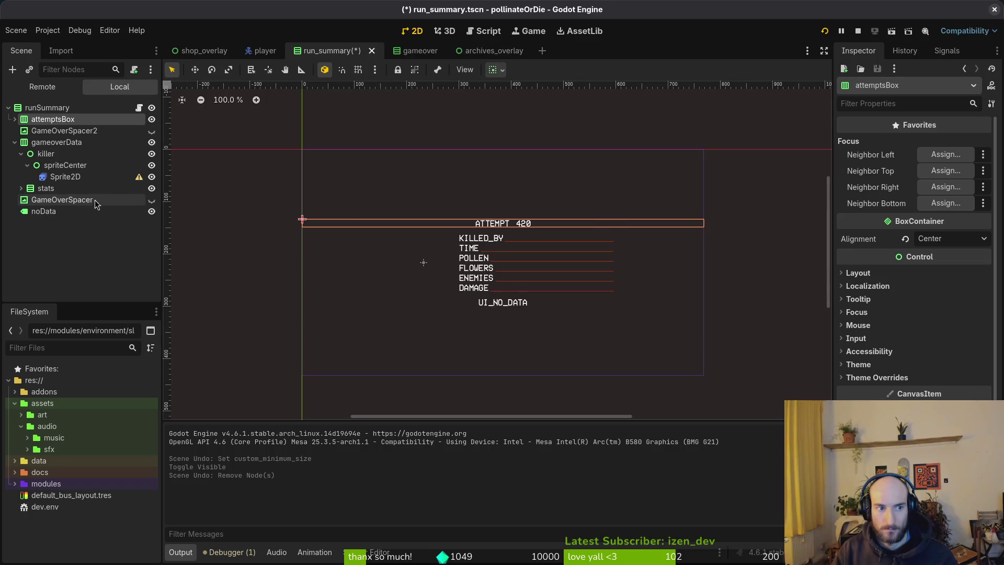
- Undo to restore both red divider lines, save run_summary, collapse tree branches, and stop the game
key("ctrl+z")
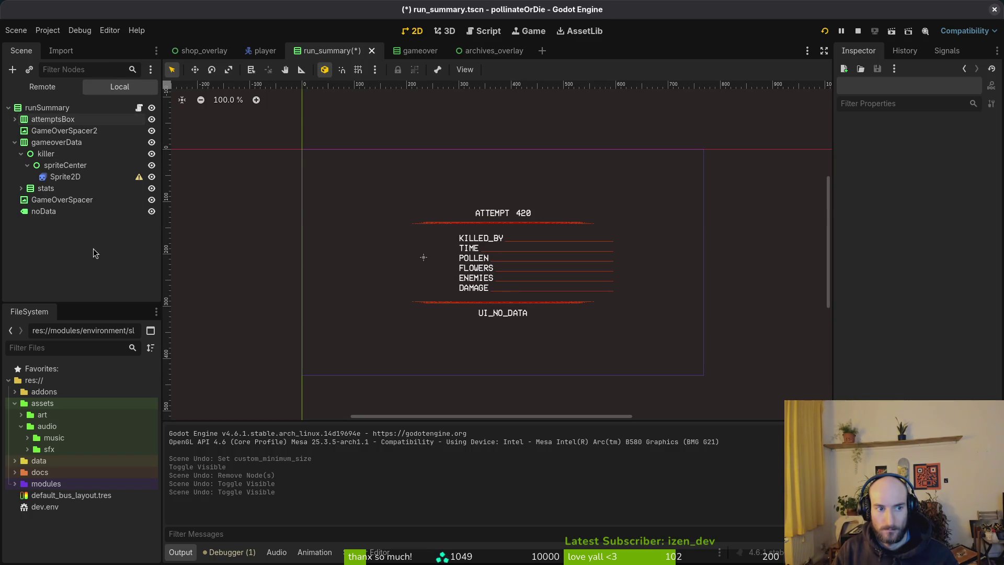
key("ctrl+s")
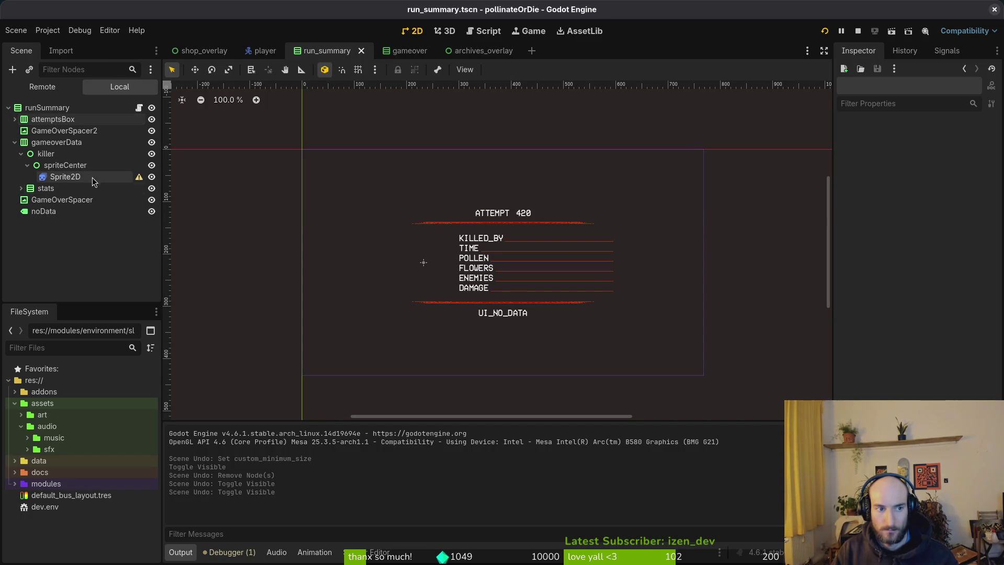
left_click(58, 178)
left_click(27, 165)
left_click(21, 154)
left_click(15, 142)
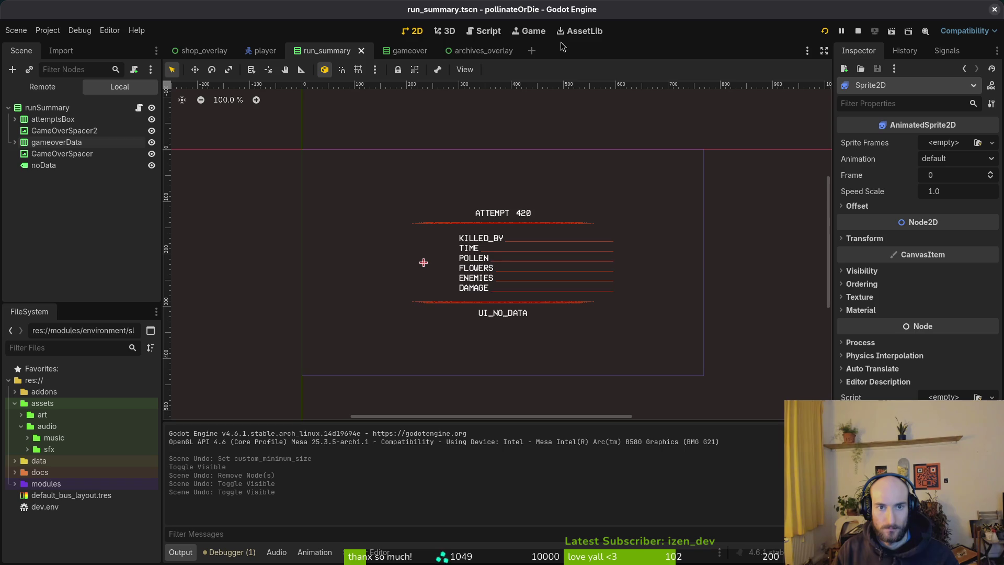
left_click(857, 31)
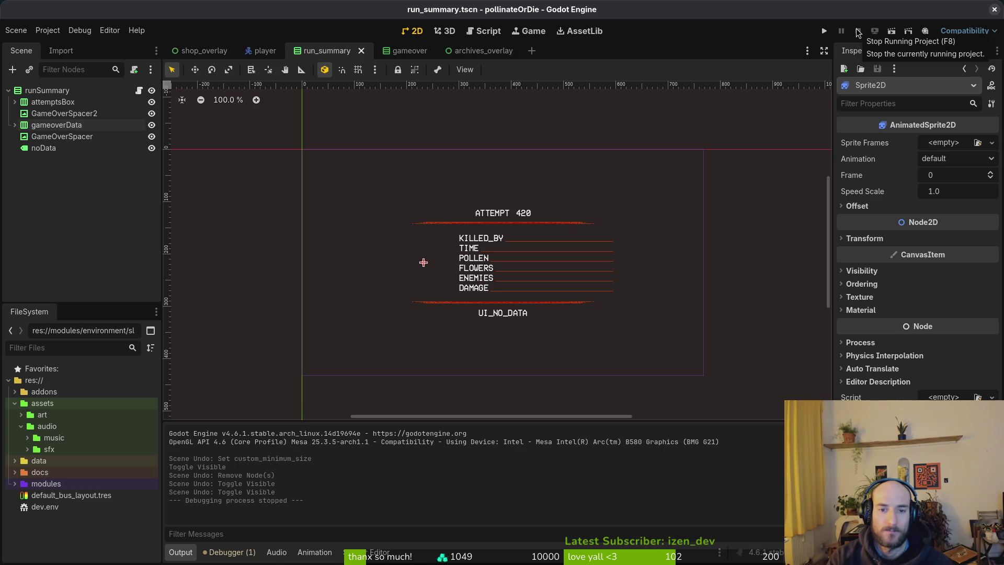
left_click(482, 270)
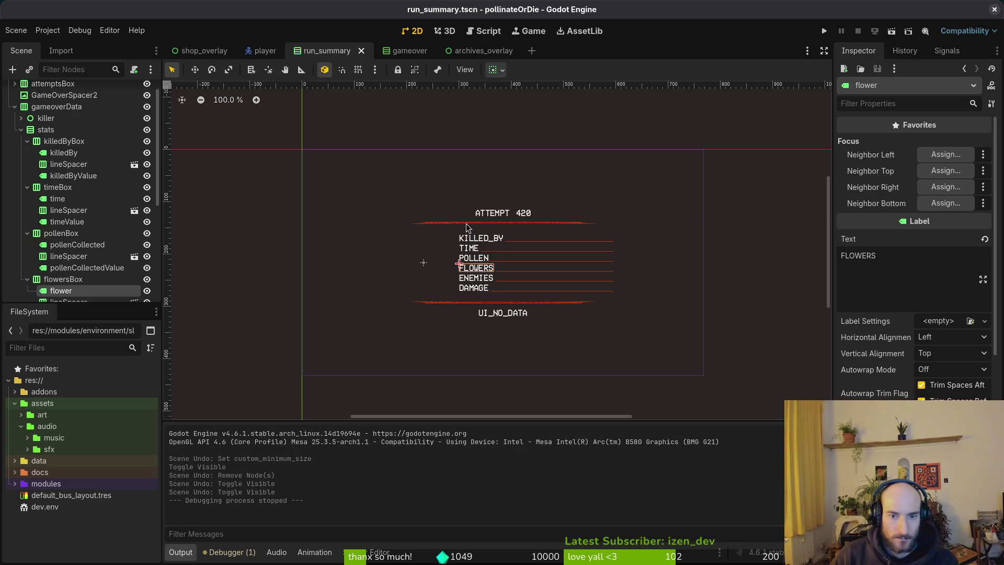
scroll(78, 157, "up", 2)
left_click(15, 124)
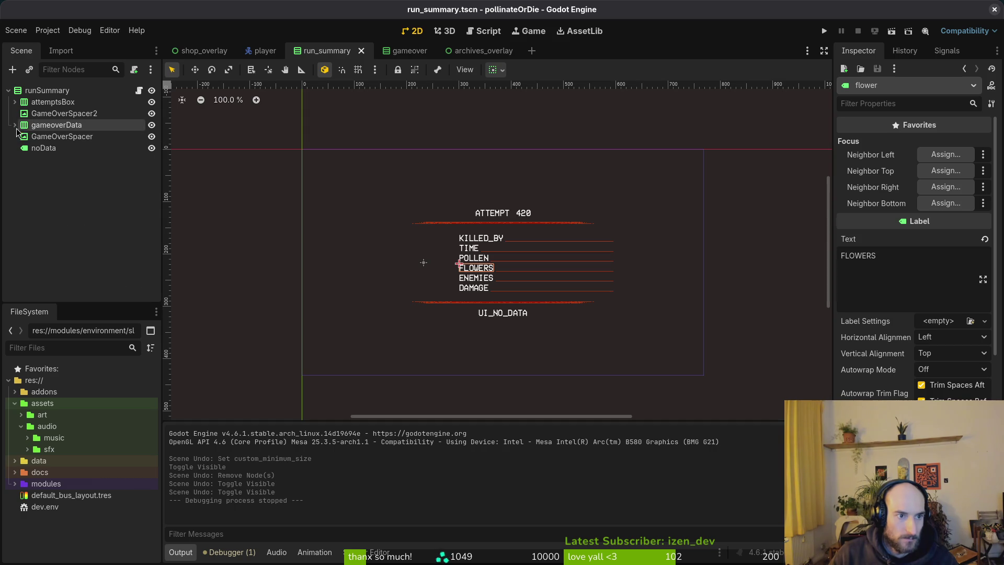
left_click(30, 125)
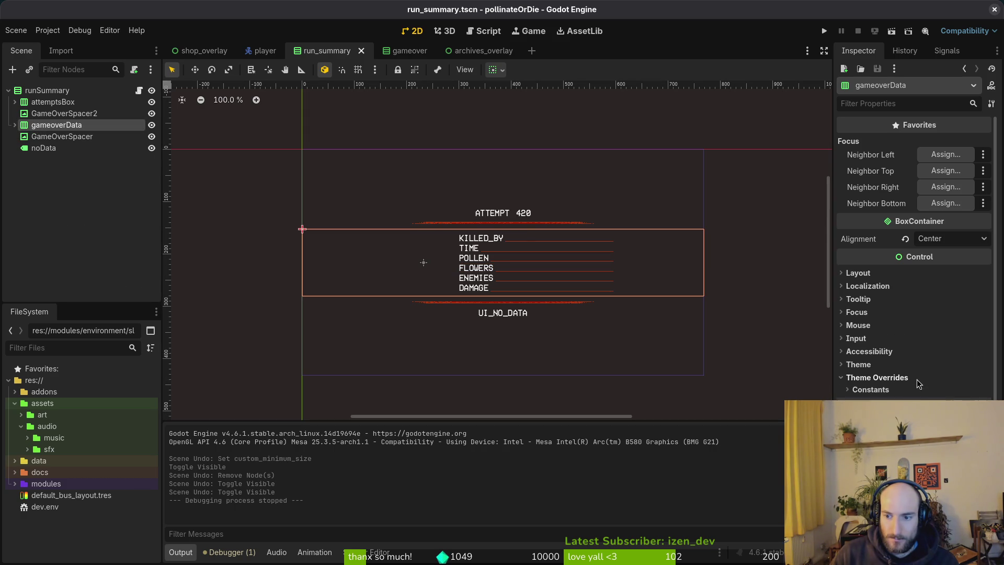
left_click(870, 365)
left_click(871, 366)
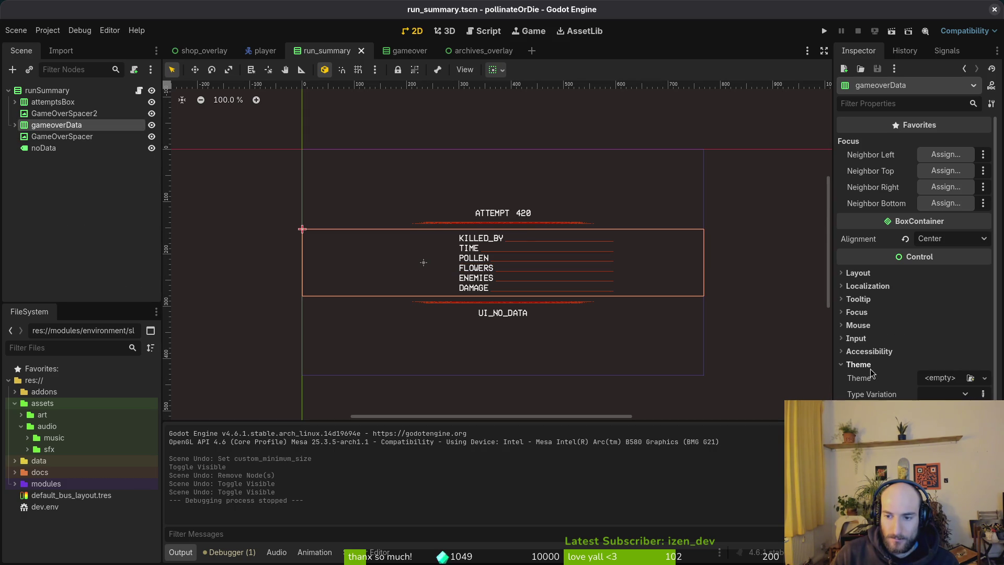
left_click(875, 377)
left_click(875, 380)
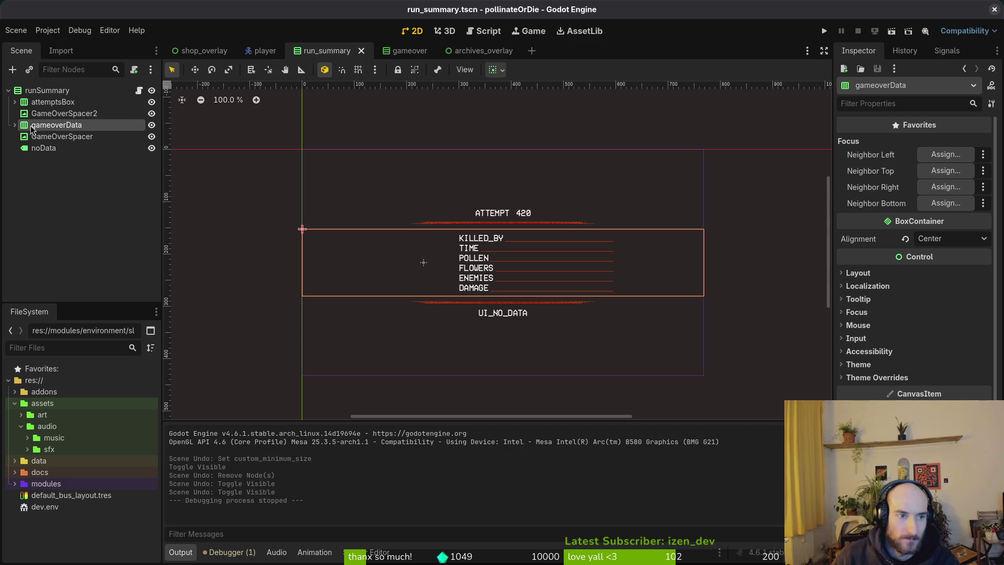
left_click(14, 125)
left_click(64, 170)
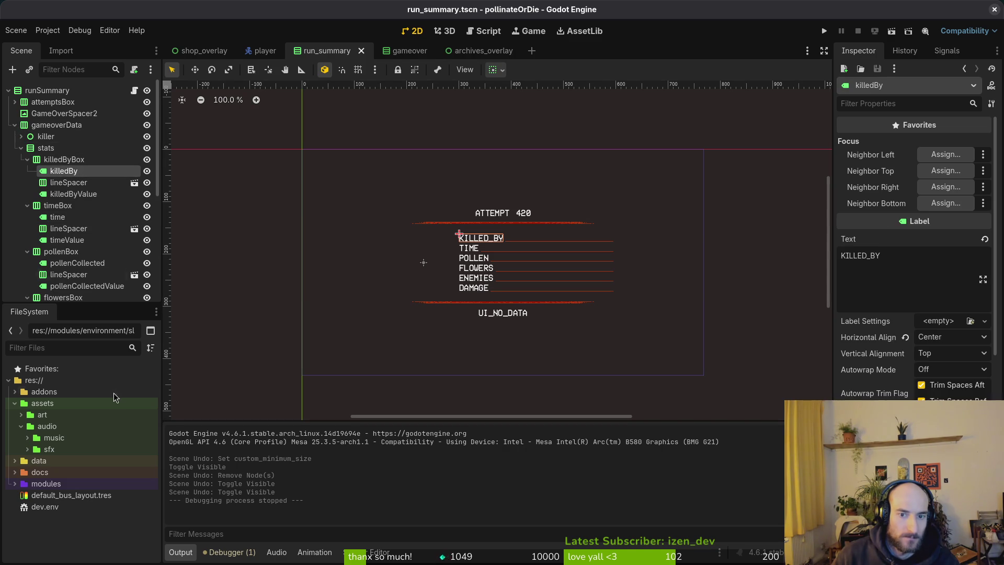
key("f")
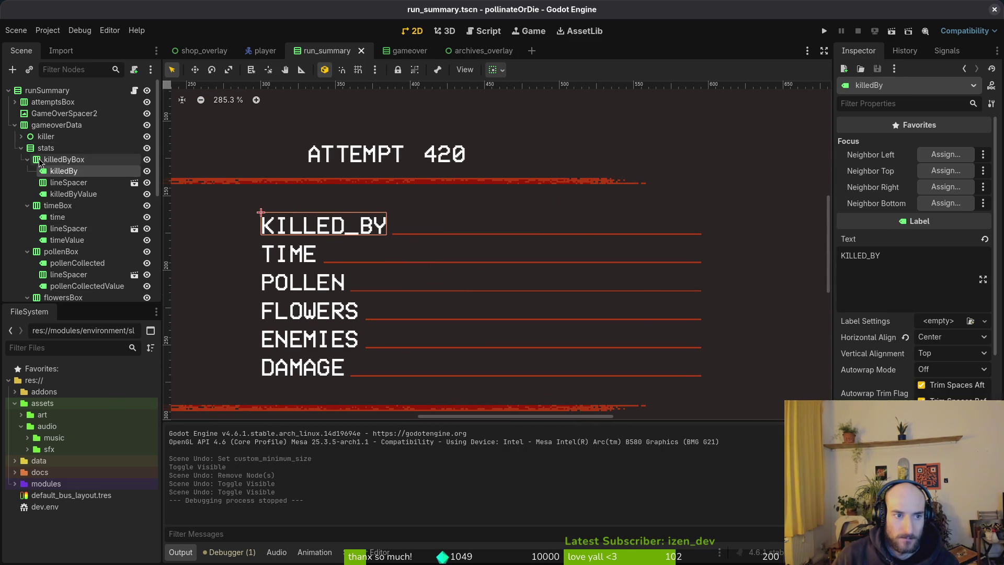
left_click(32, 160)
left_click(71, 175)
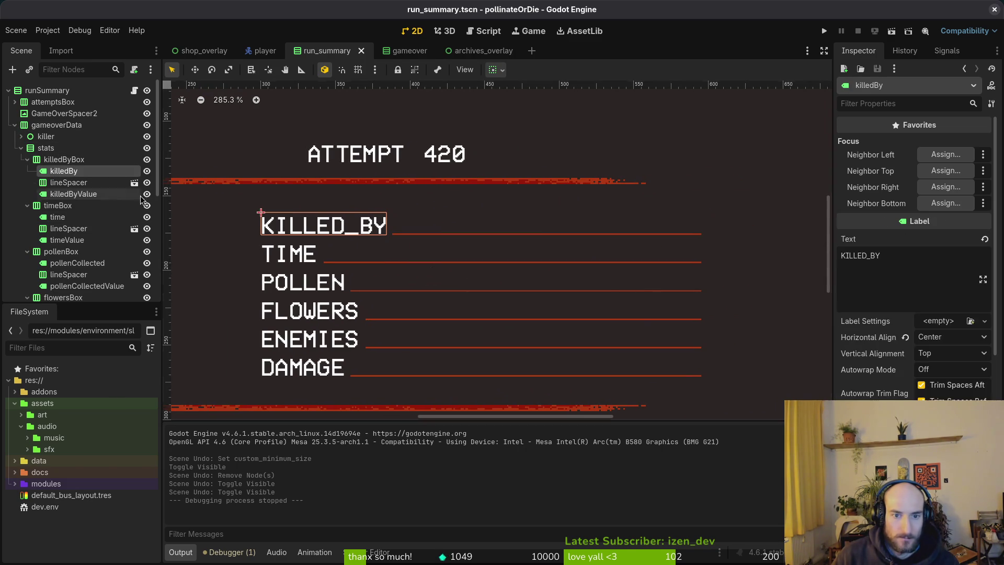
scroll(894, 337, "down", 10)
scroll(894, 337, "up", 6)
scroll(894, 337, "down", 2)
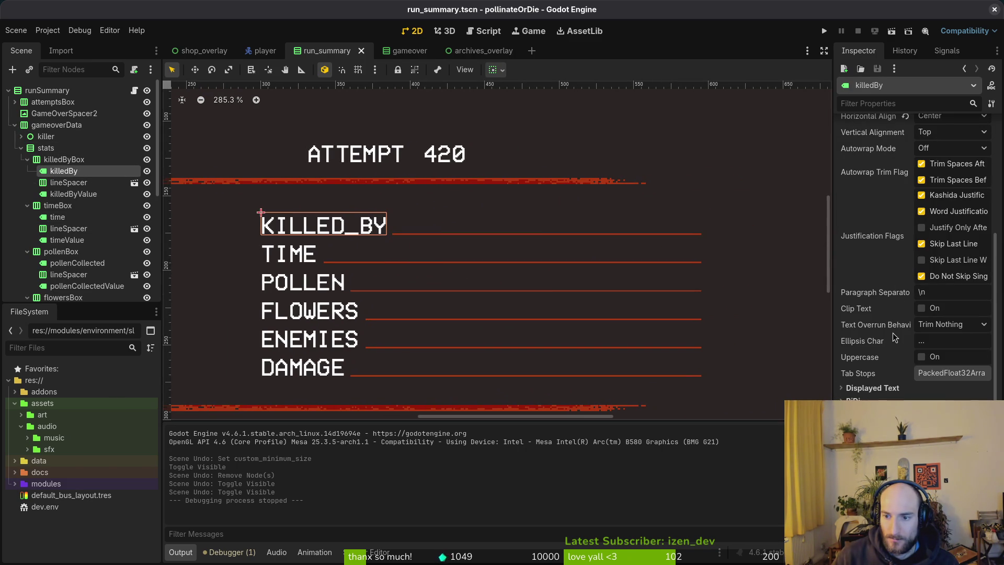
scroll(878, 305, "down", 4)
left_click(877, 369)
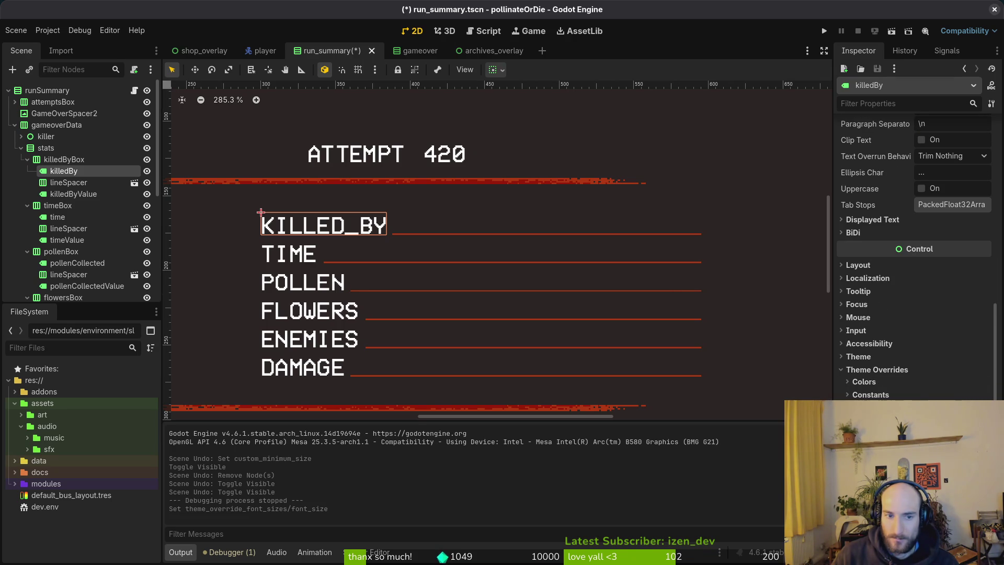
key("Down")
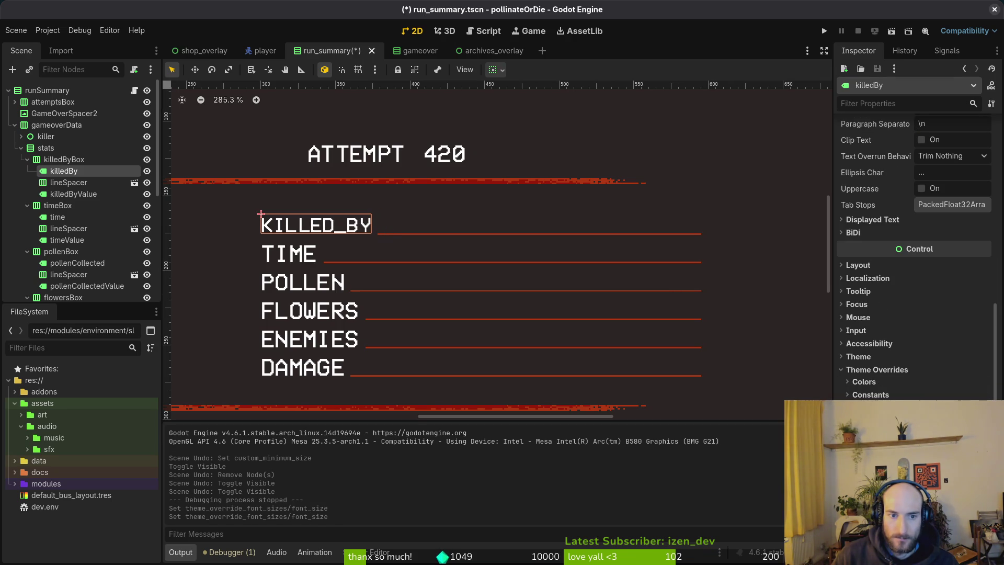
key("Down")
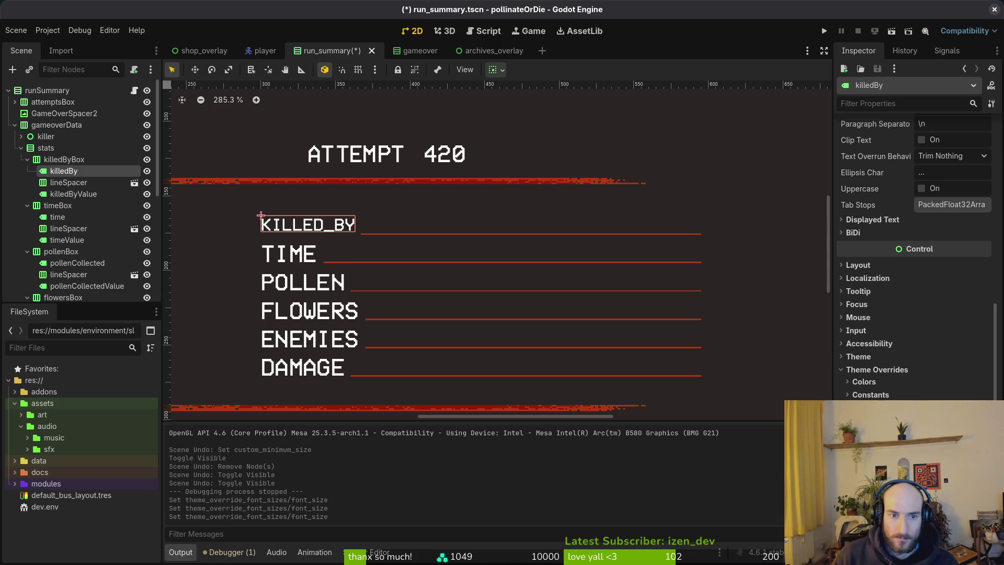
key("Up")
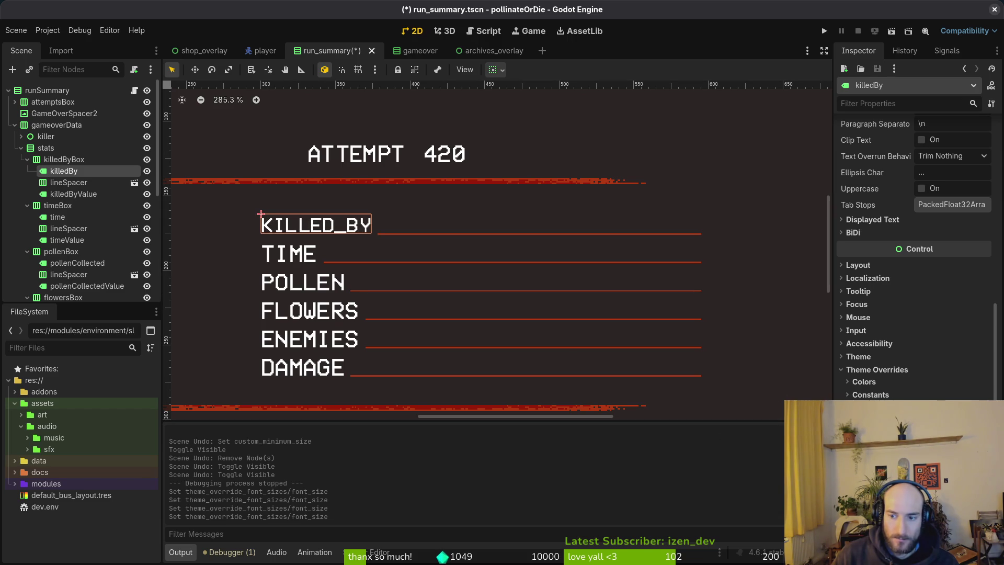
key("ctrl+z")
key("ctrl+z")
key("ctrl+z")
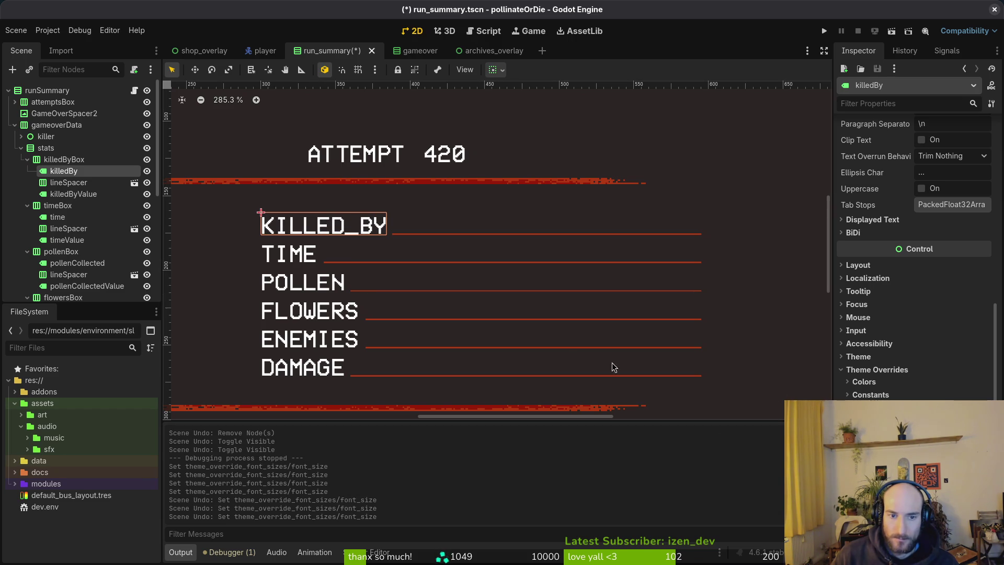
key("ctrl+s")
left_click(27, 158)
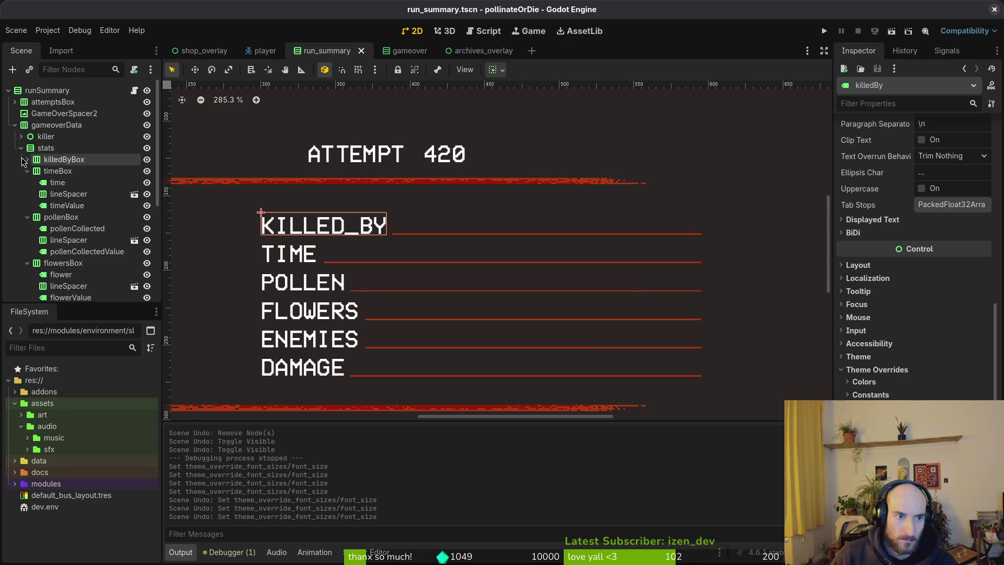
left_click(27, 171)
left_click(27, 182)
left_click(27, 194)
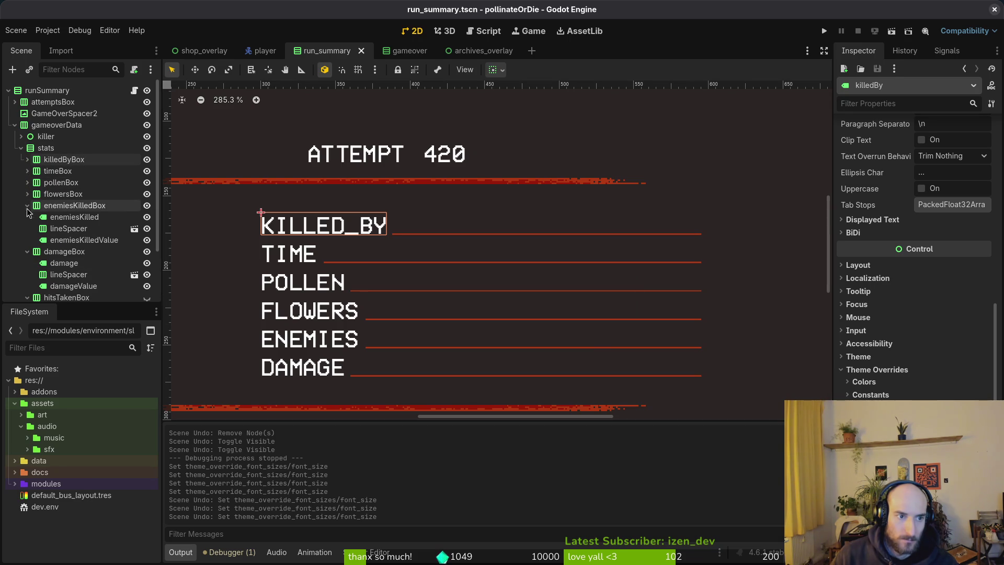
left_click(27, 216)
left_click(27, 205)
left_click(27, 217)
left_click(27, 228)
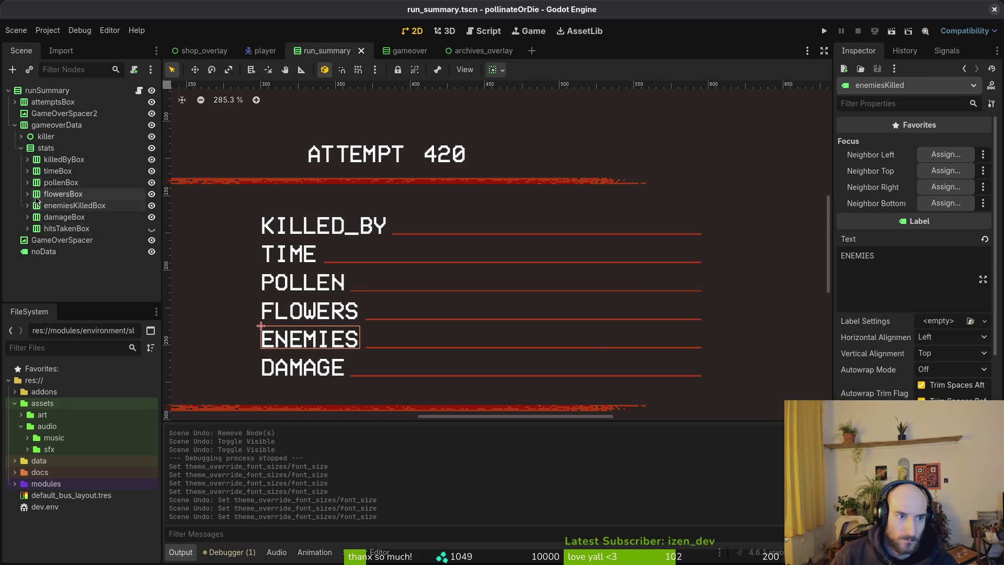
left_click(46, 147)
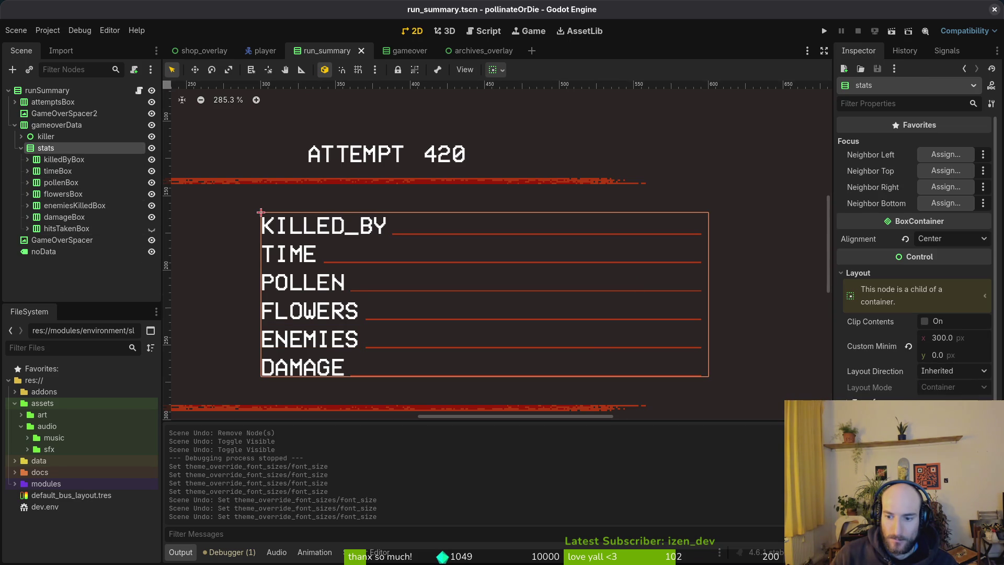
scroll(915, 261, "down", 3)
left_click(877, 368)
left_click(877, 369)
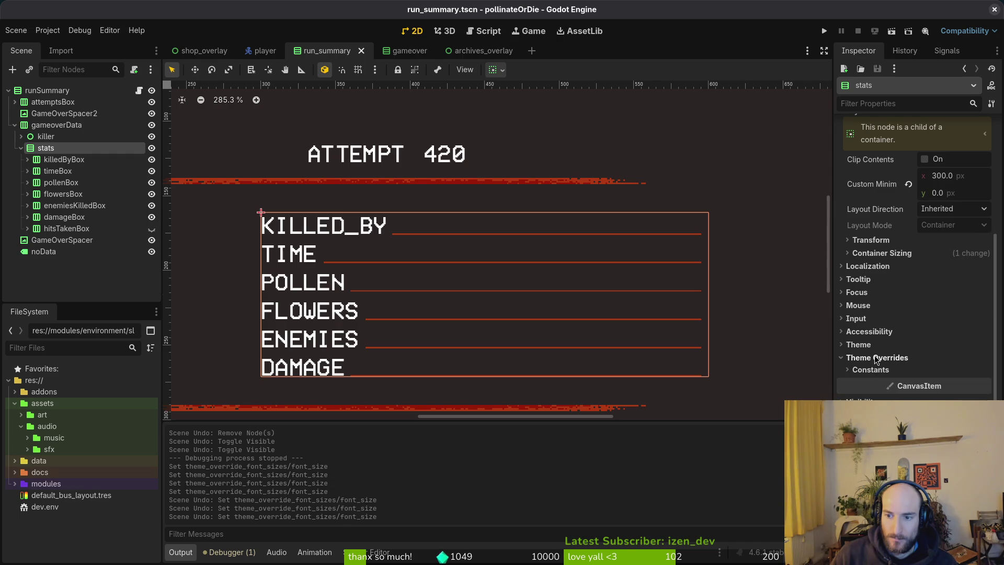
left_click(863, 356)
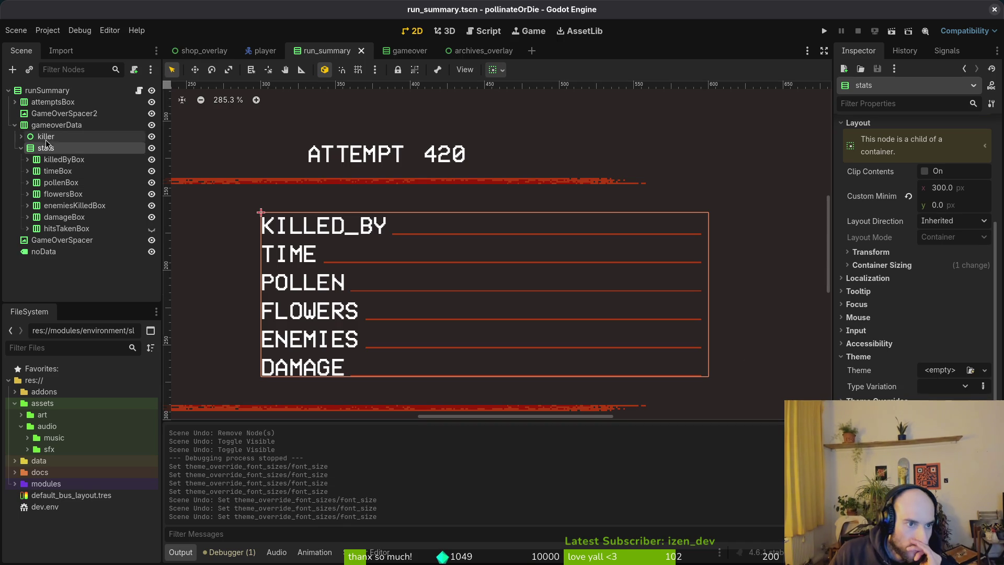
scroll(309, 227, "down", 5)
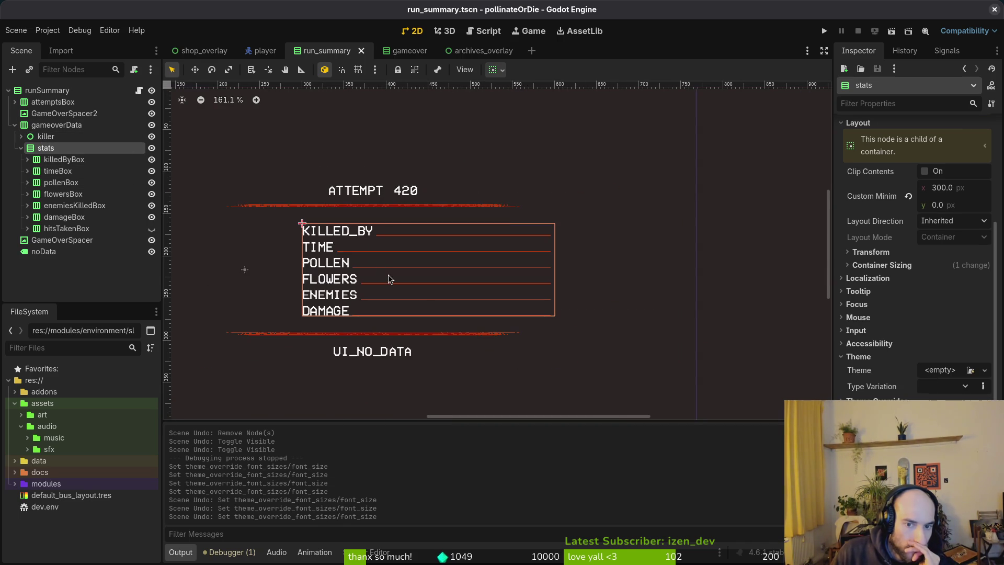
left_click(405, 275)
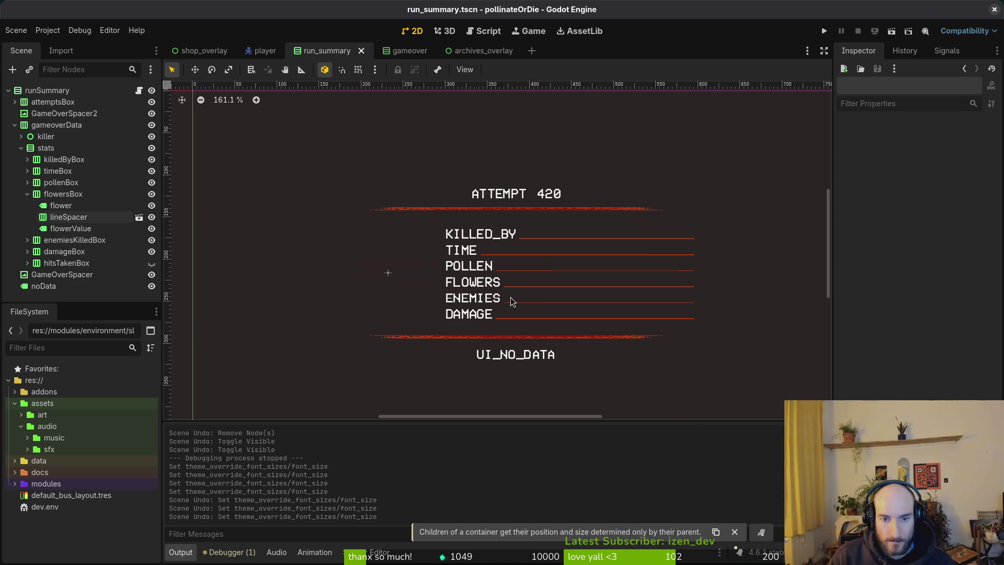
key("alt+Tab")
key("alt+Tab")
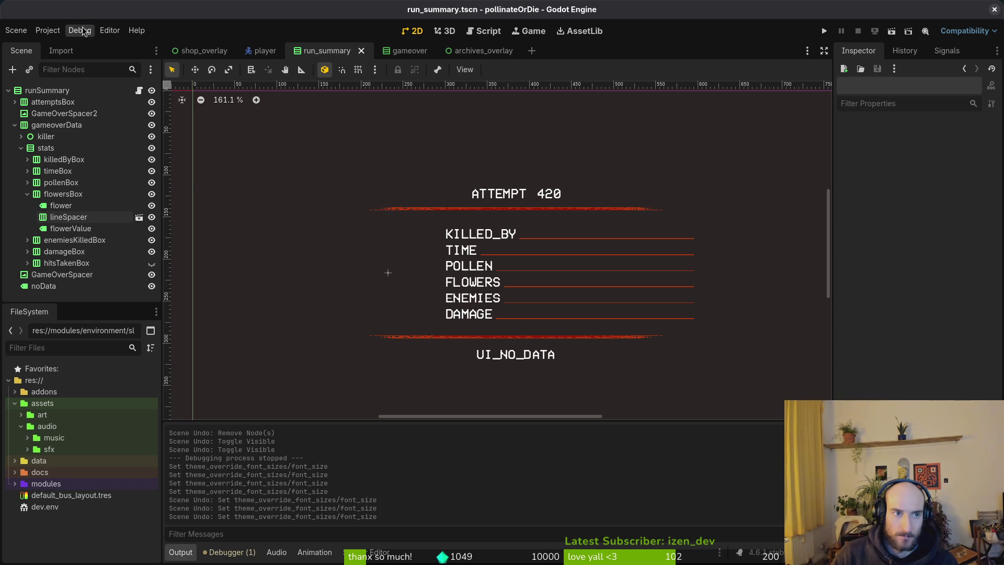
- Open and close Project Settings, then select the stats container in the scene
left_click(47, 32)
left_click(65, 48)
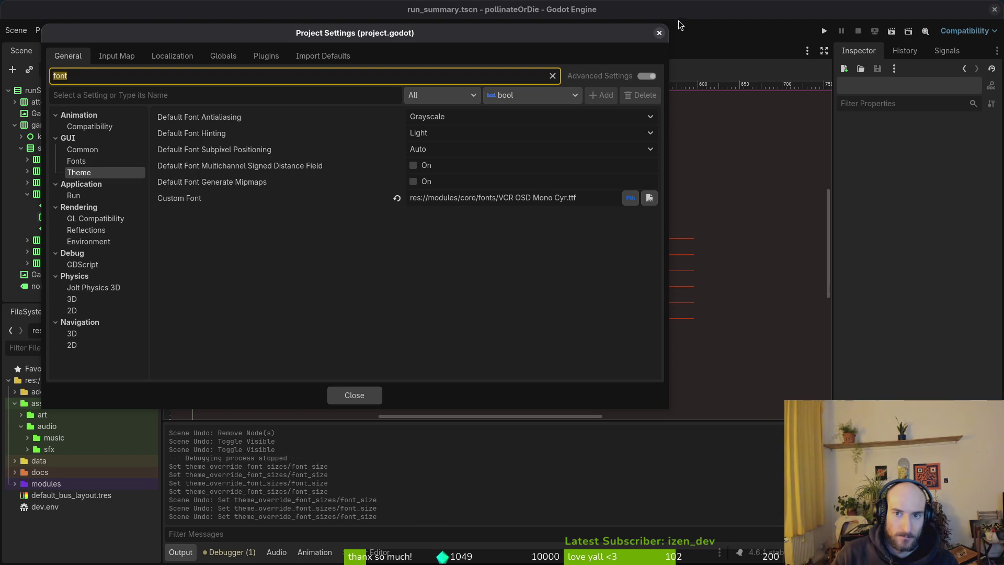
left_click(658, 32)
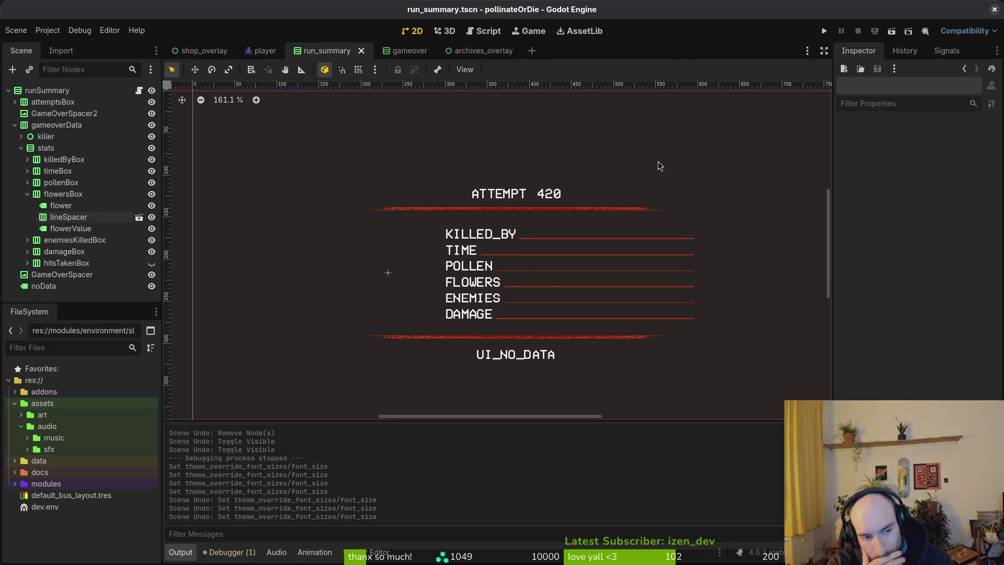
left_click(60, 51)
left_click(20, 51)
left_click(48, 31)
left_click(44, 32)
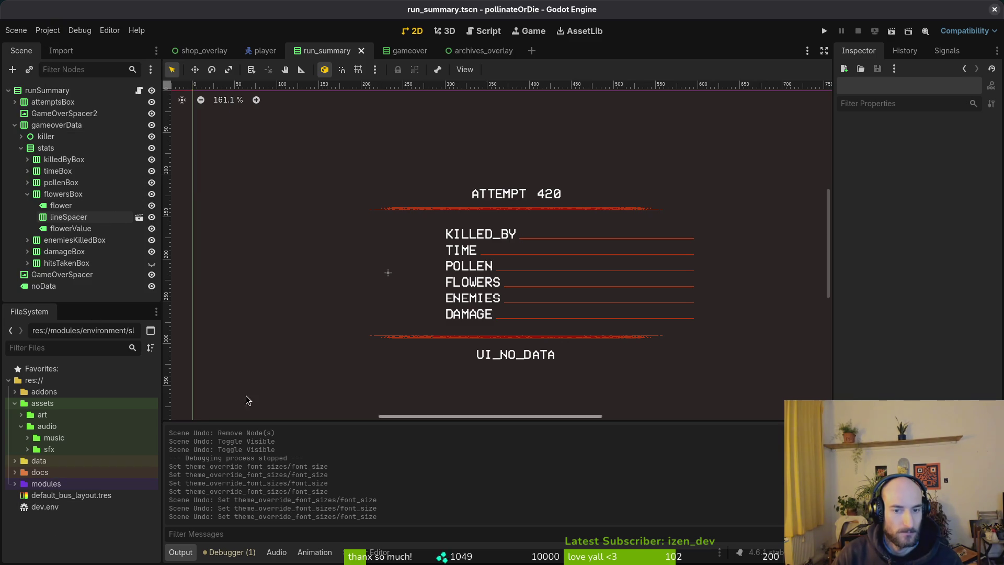
left_click(469, 244)
- Load VCR OSD Mono Cyr.ttf's import settings and remove its empty fallback font entry
left_click(59, 51)
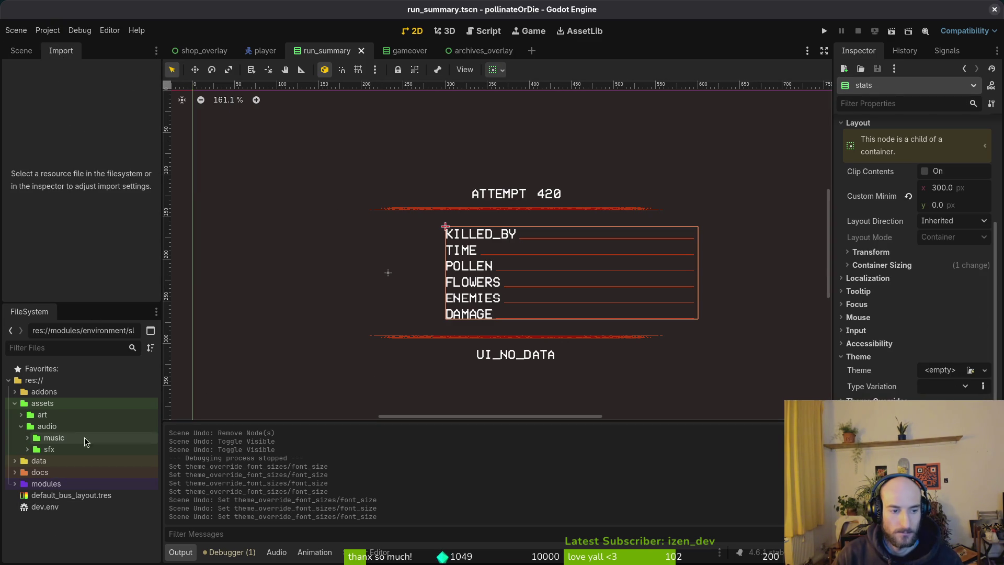
left_click(14, 484)
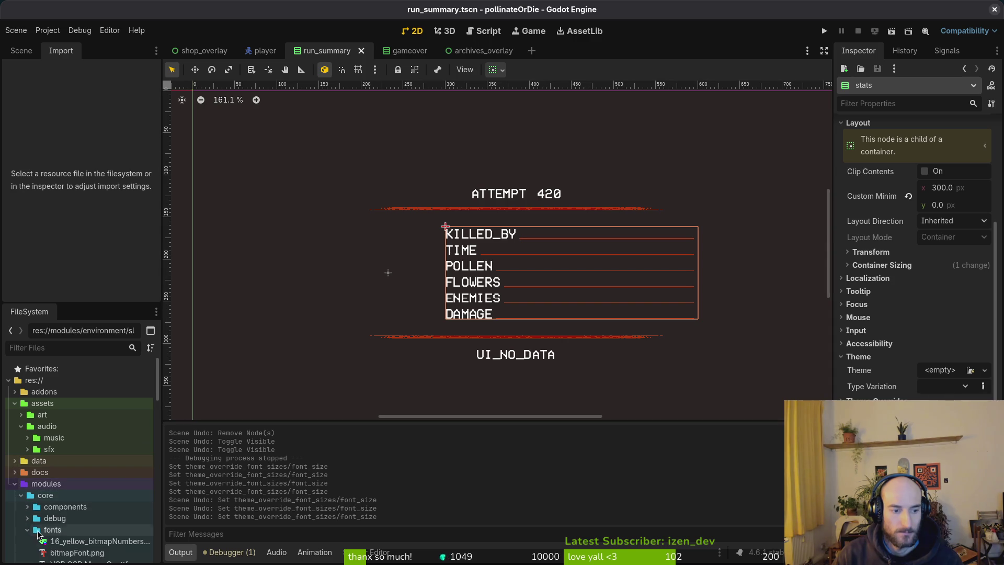
left_click(78, 562)
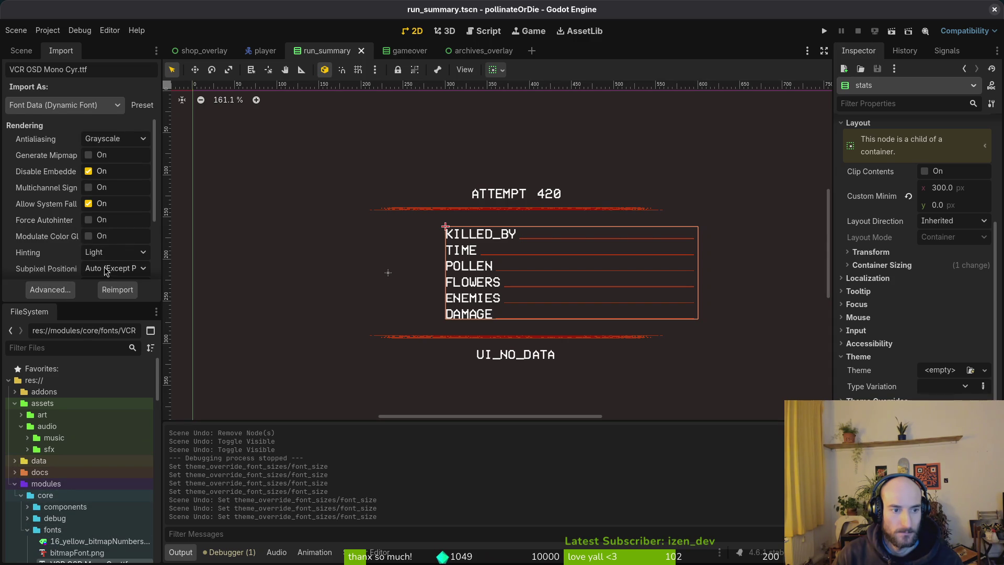
scroll(106, 270, "down", 5)
left_click(126, 241)
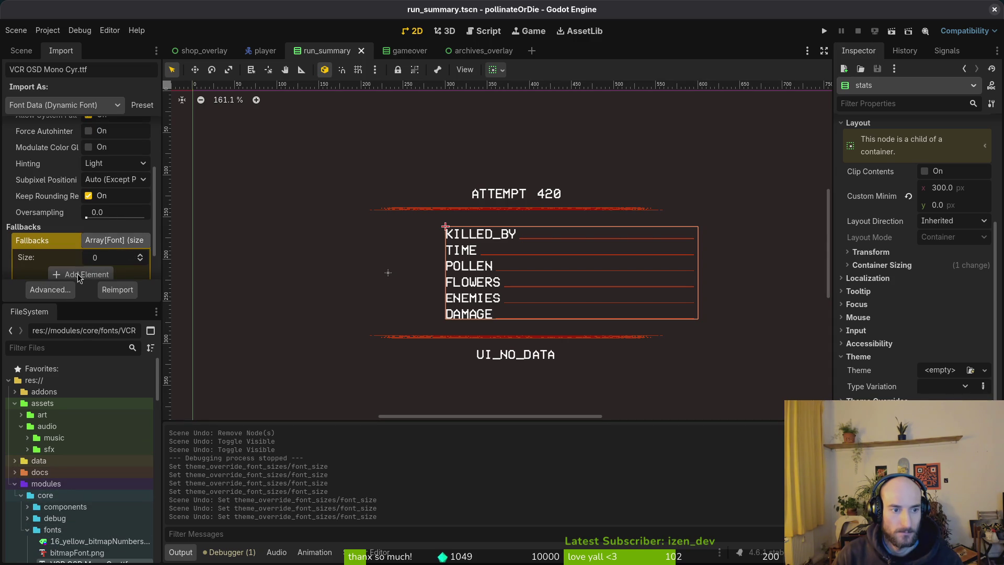
scroll(87, 257, "down", 2)
left_click(81, 237)
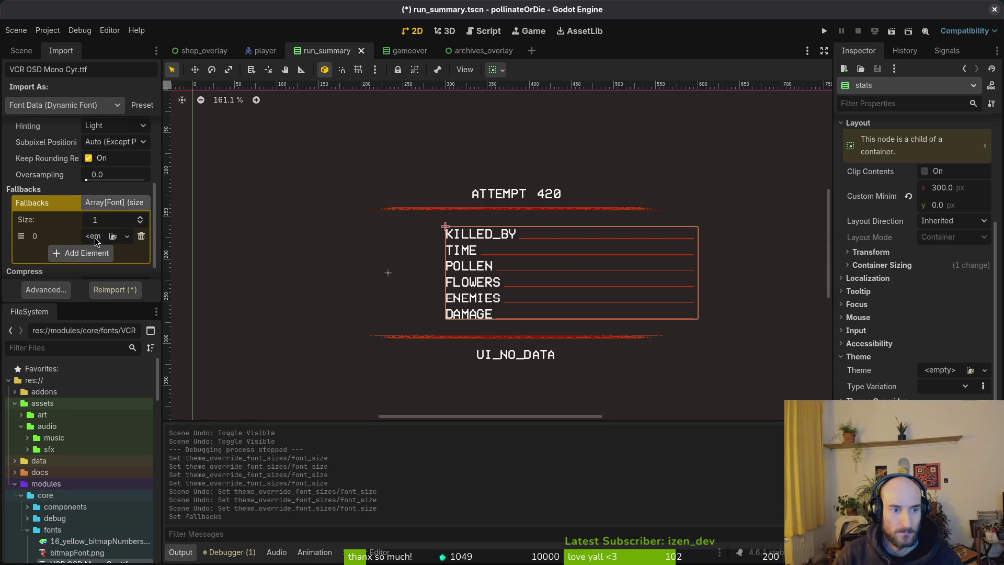
left_click(127, 236)
left_click(97, 308)
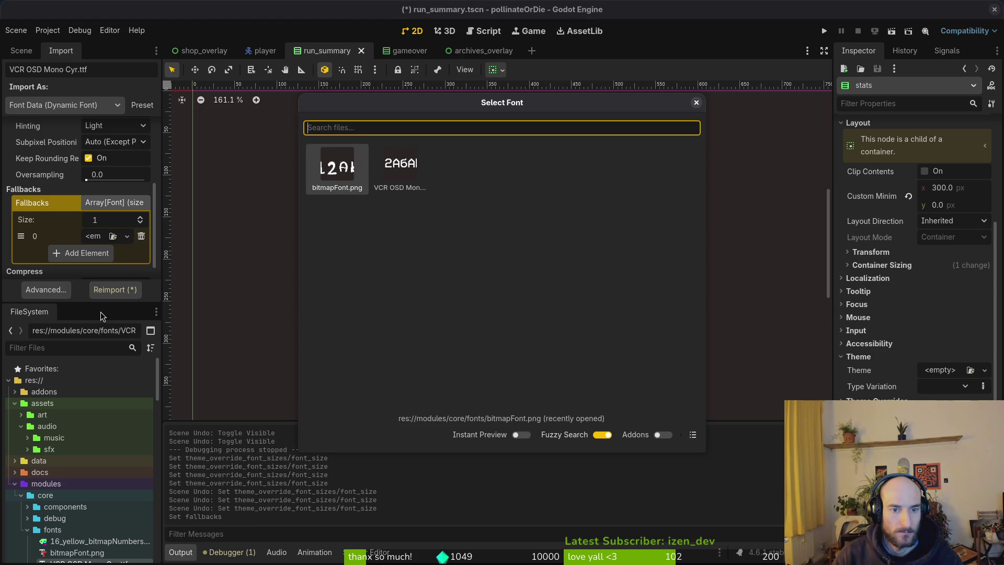
key("Escape")
left_click(141, 235)
- Undo the stray change, save run_summary, and collapse the flowersBox branch
key("ctrl+z")
key("ctrl+z")
key("ctrl+z")
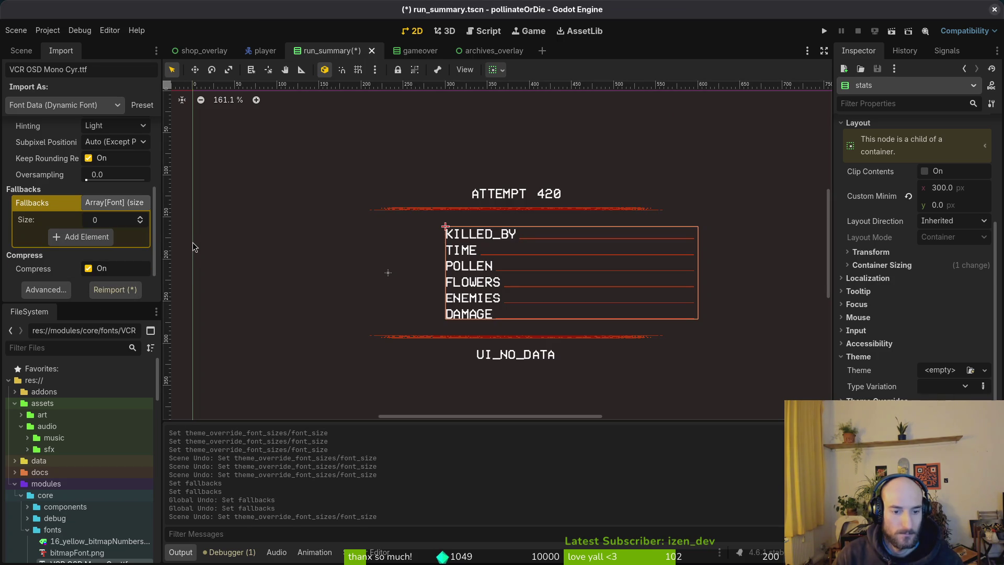
key("ctrl+s")
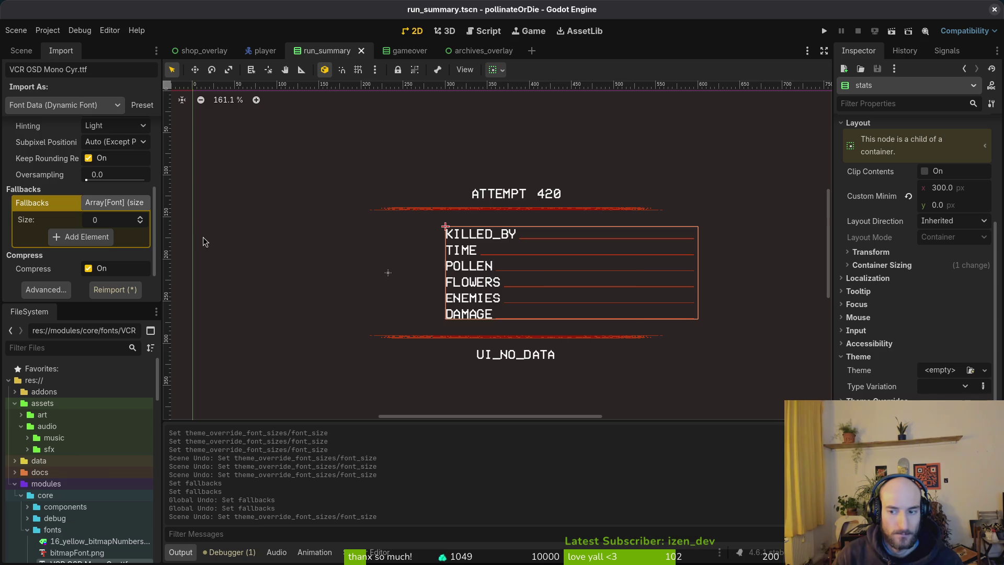
left_click(491, 169)
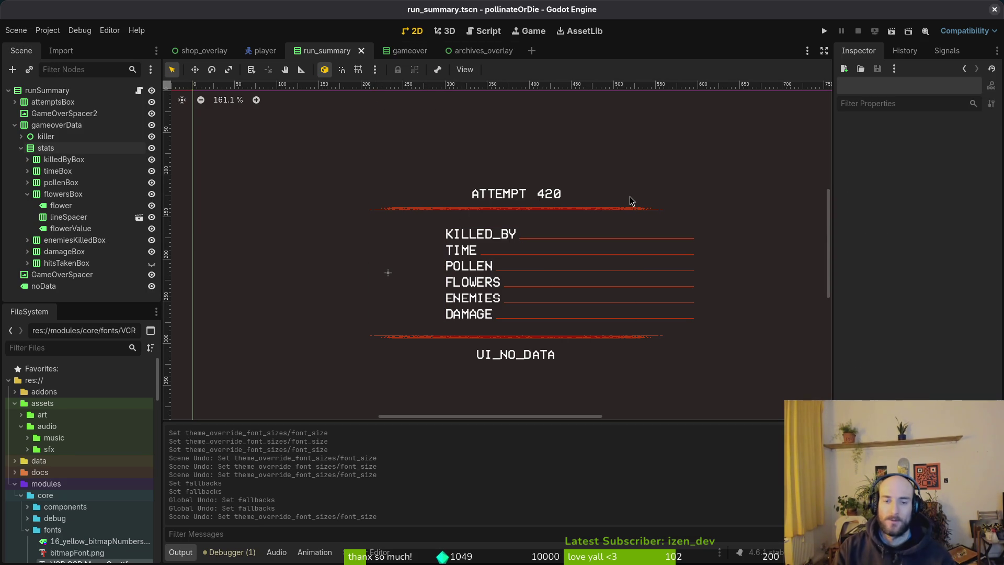
left_click(28, 194)
- Run the game, continue into play, and check the Chinese attempt stats panel
left_click(20, 148)
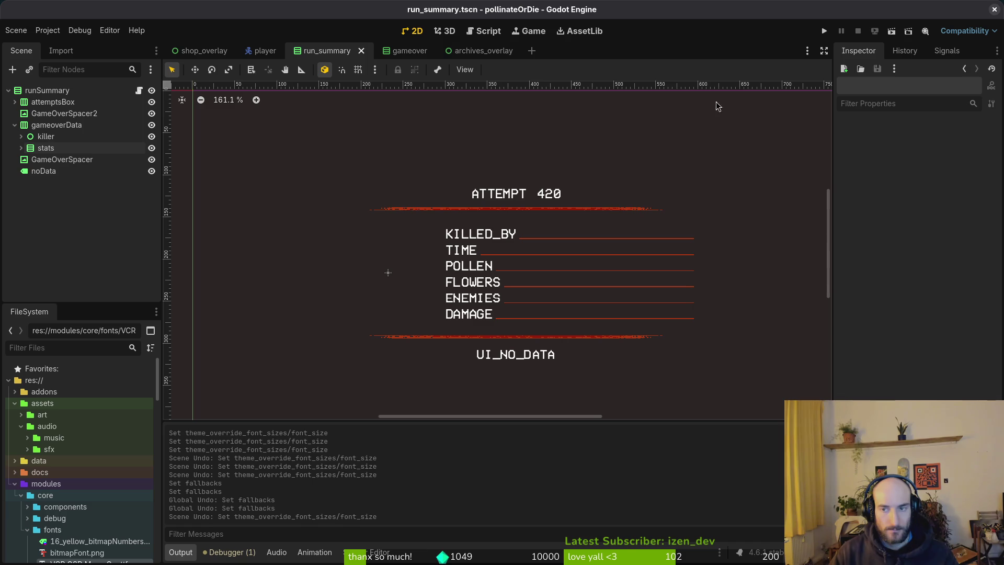
left_click(825, 31)
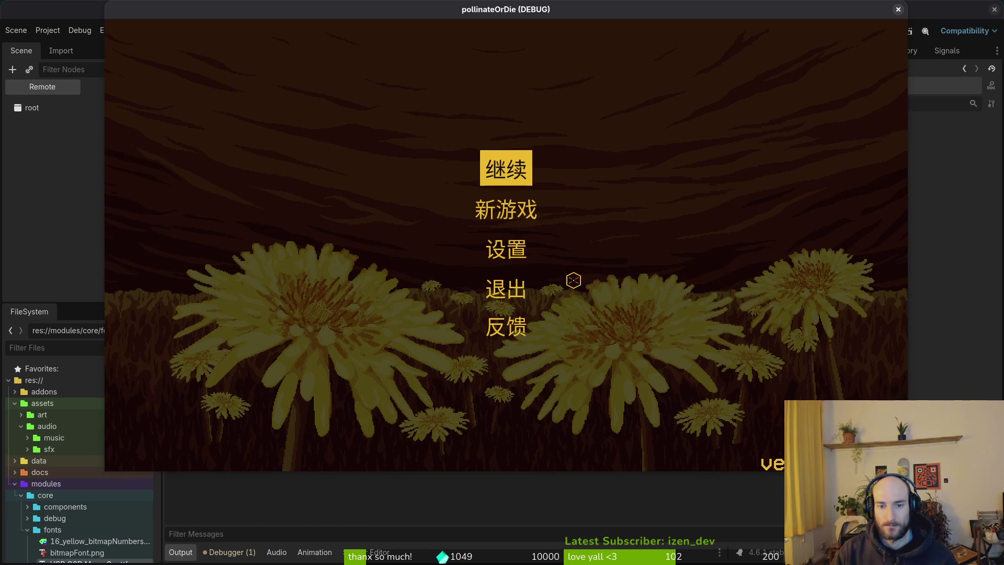
left_click(513, 168)
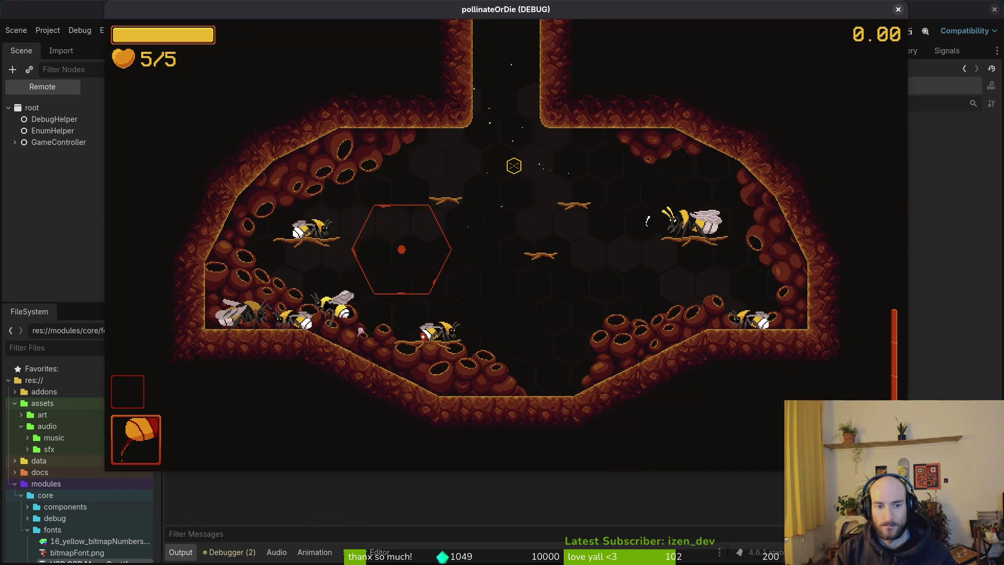
key("Tab")
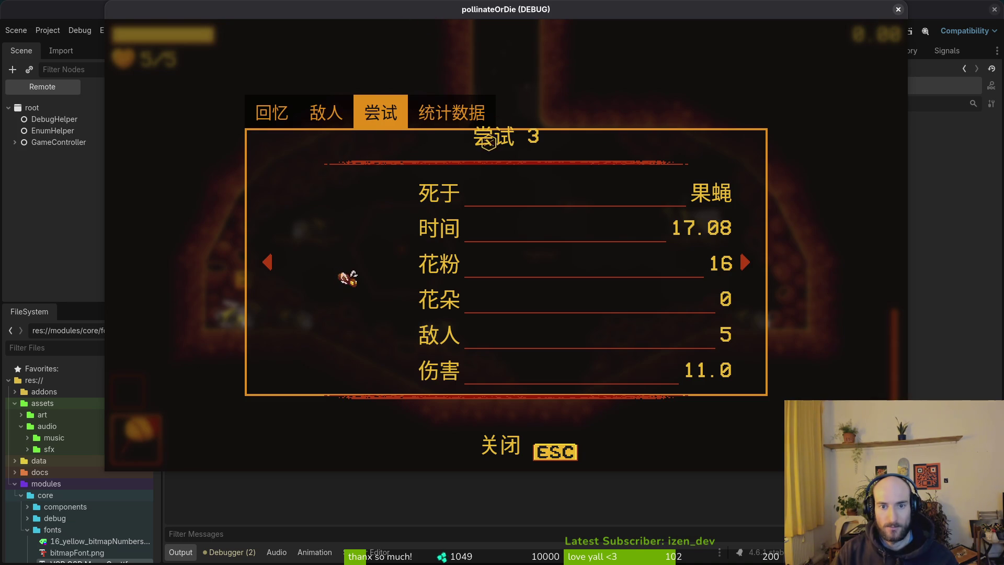
key("Escape")
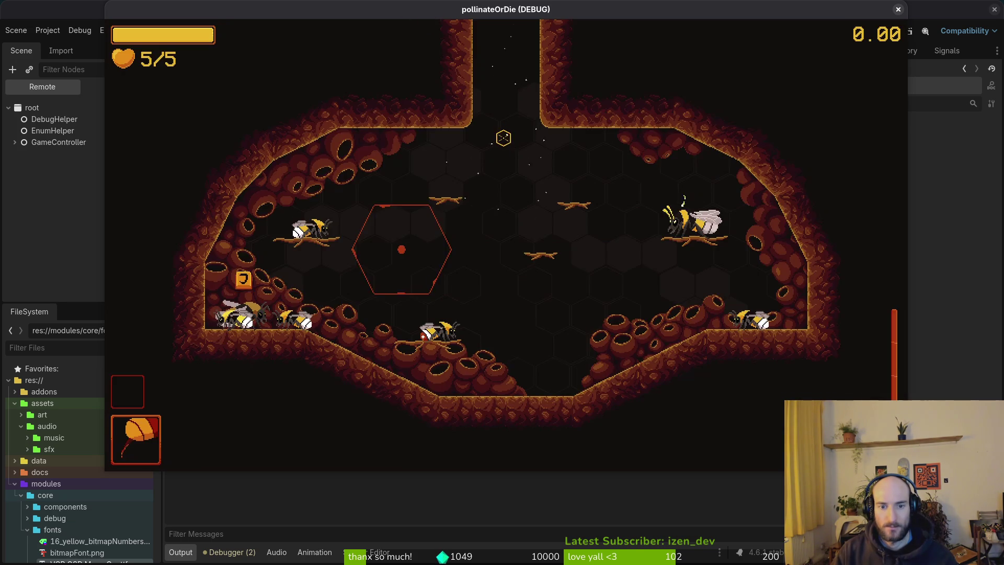
- Save and quit the run to the main menu, exit the game, and relaunch it
key("Escape")
left_click(506, 283)
left_click(506, 343)
left_click(459, 273)
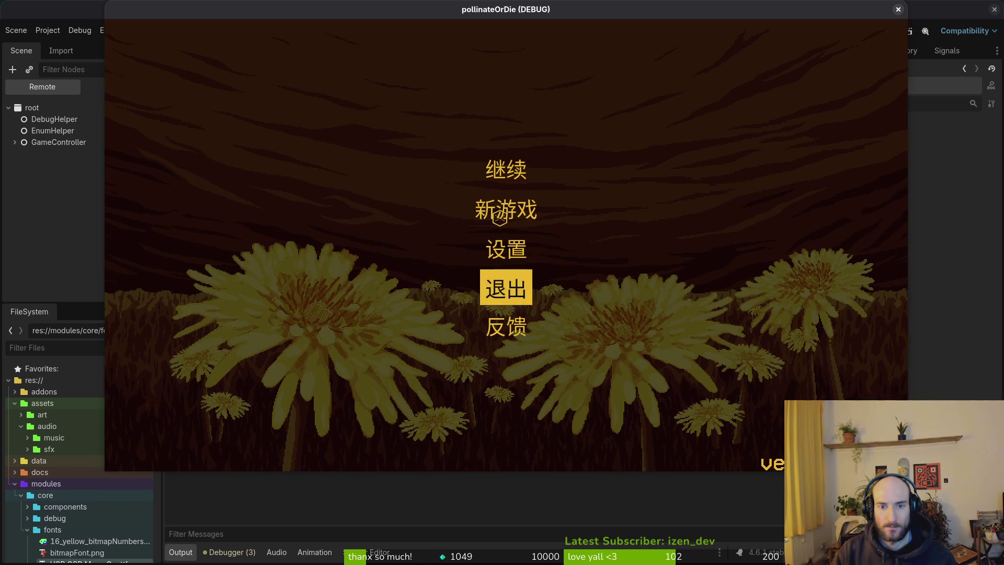
left_click(505, 282)
left_click(823, 31)
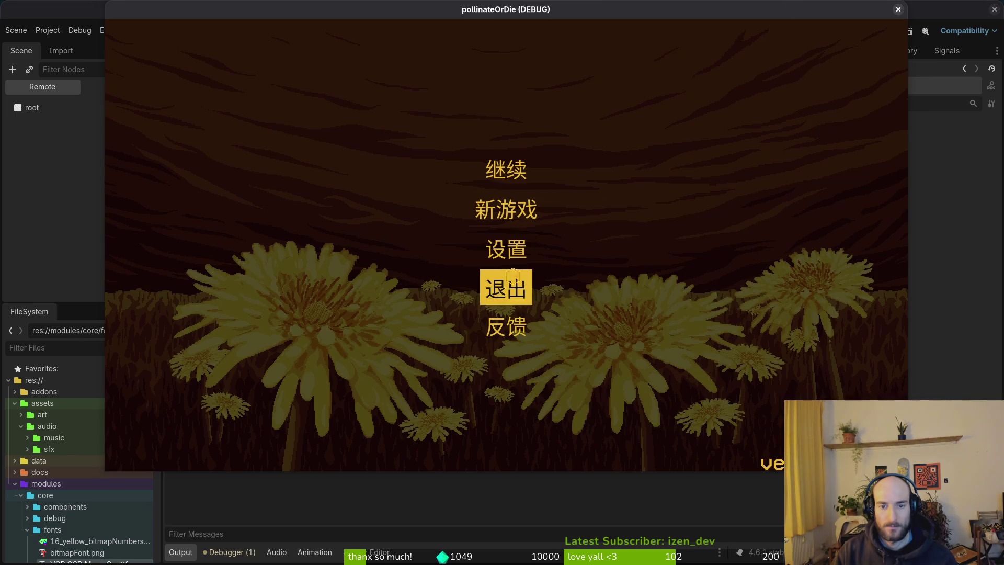
- In settings, toggle between 中文 and português, then cycle through english, español, français and Русский
left_click(506, 247)
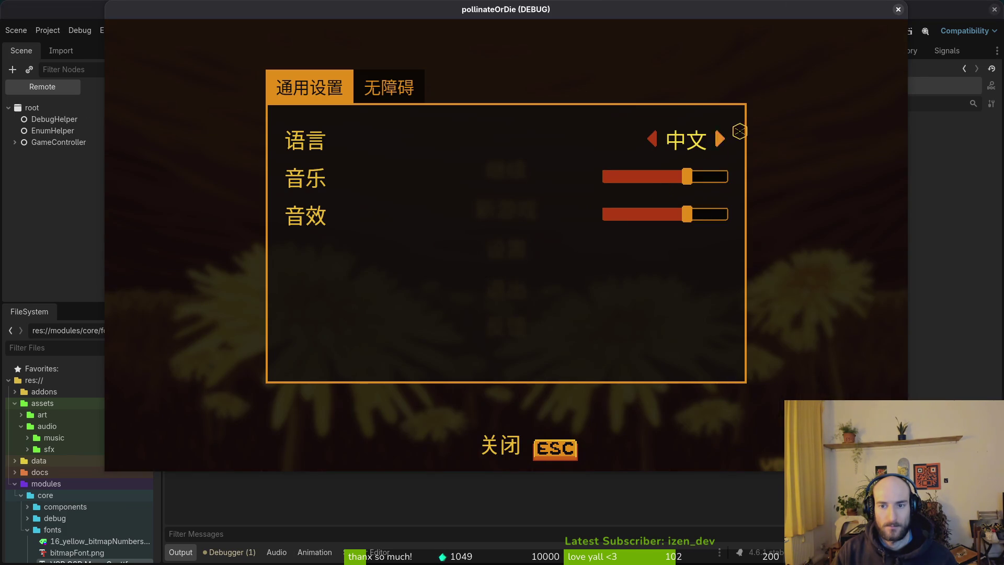
left_click(721, 140)
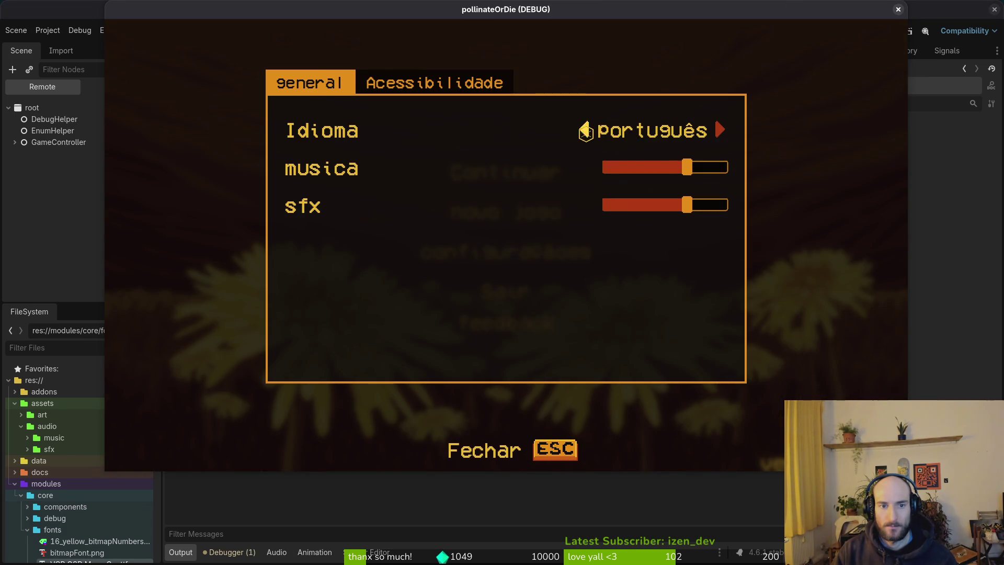
left_click(584, 131)
left_click(721, 138)
left_click(585, 130)
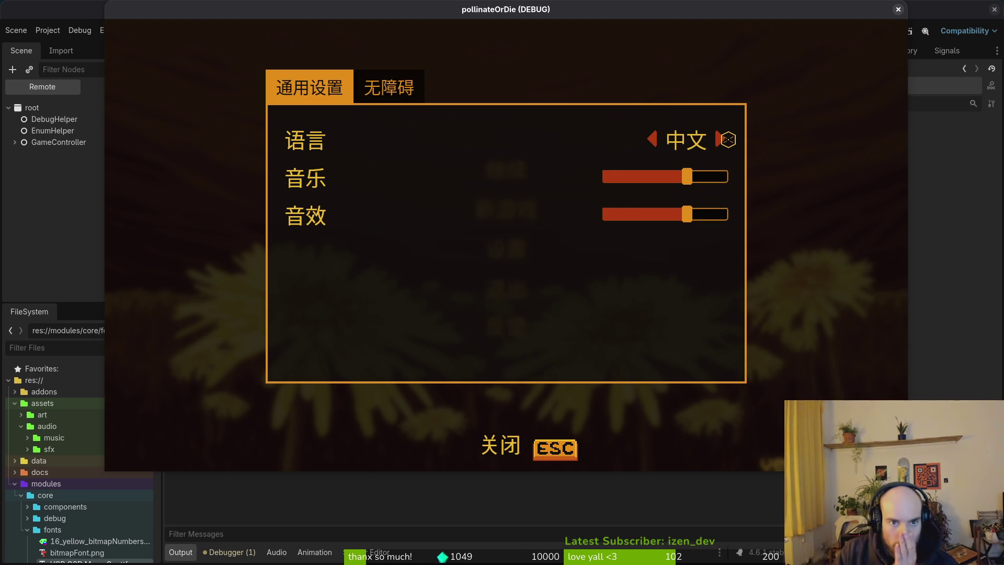
left_click(722, 141)
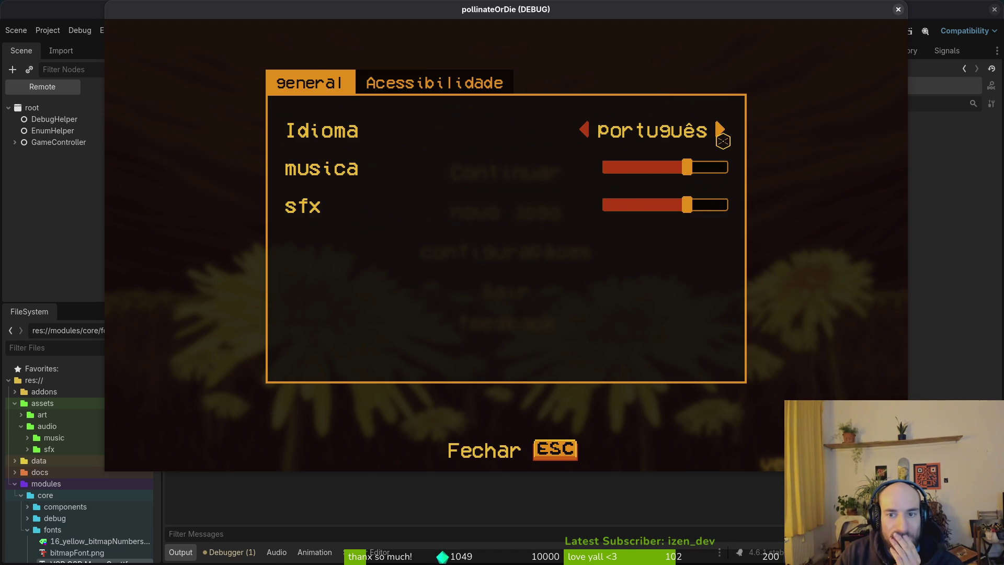
left_click(721, 131)
left_click(721, 131)
left_click(721, 132)
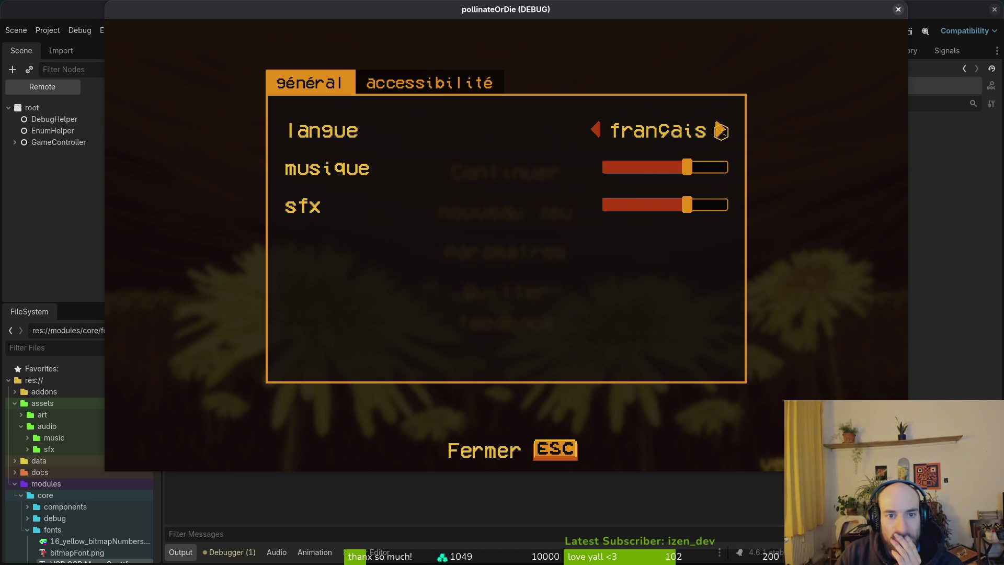
left_click(721, 132)
- Step through Русский, polski and 中文 repeatedly, finish on português, and close settings
left_click(608, 131)
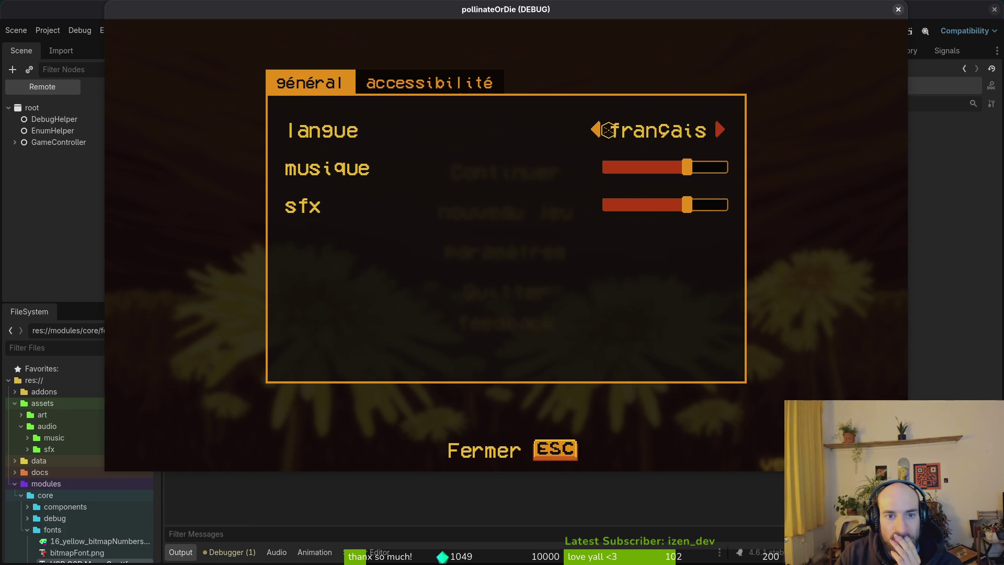
left_click(719, 130)
left_click(719, 129)
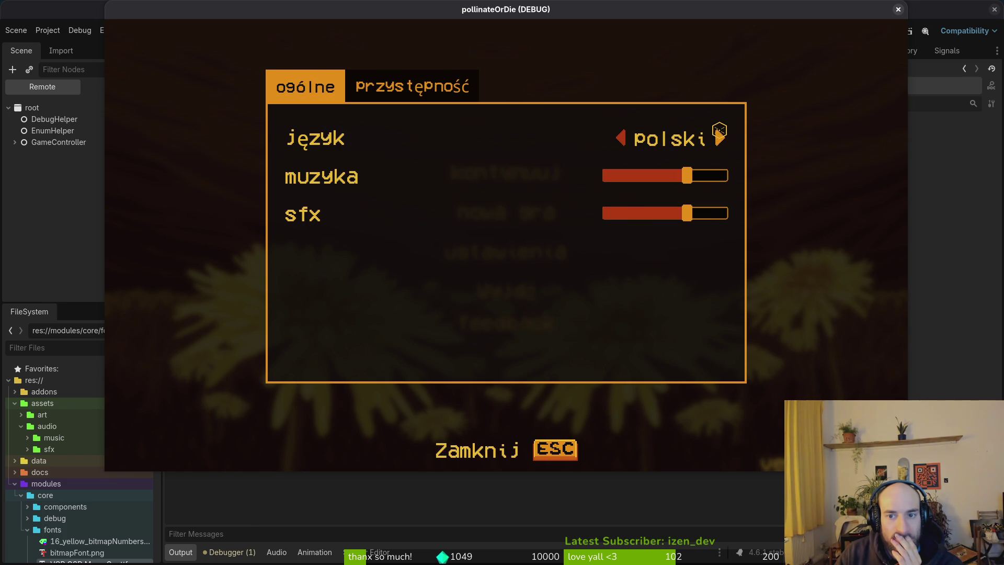
left_click(720, 137)
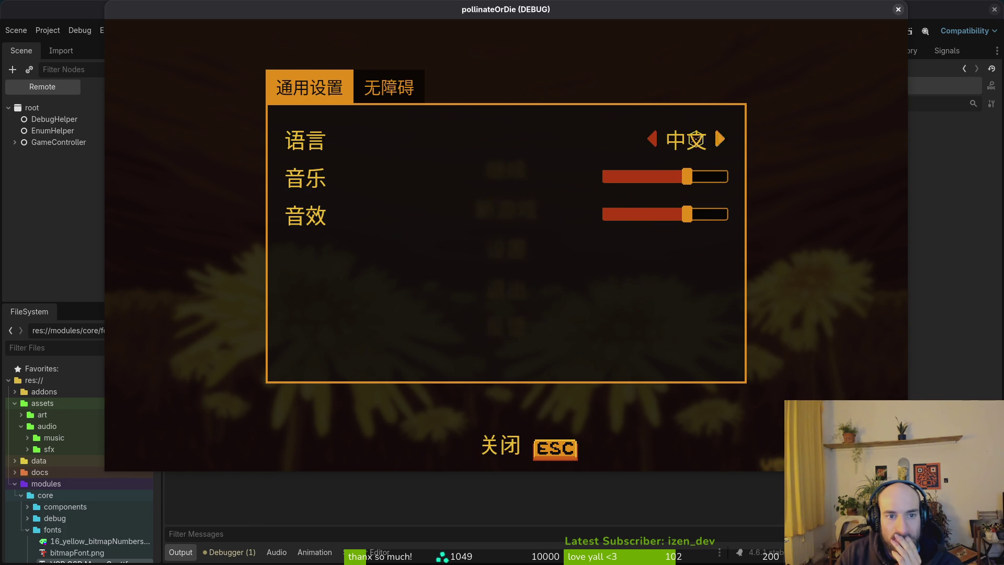
left_click(650, 137)
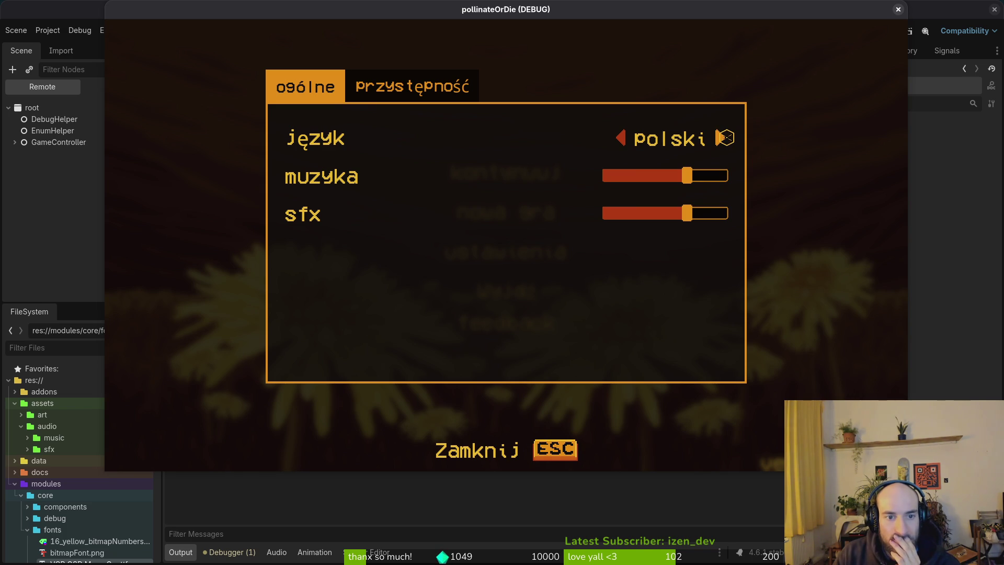
left_click(725, 138)
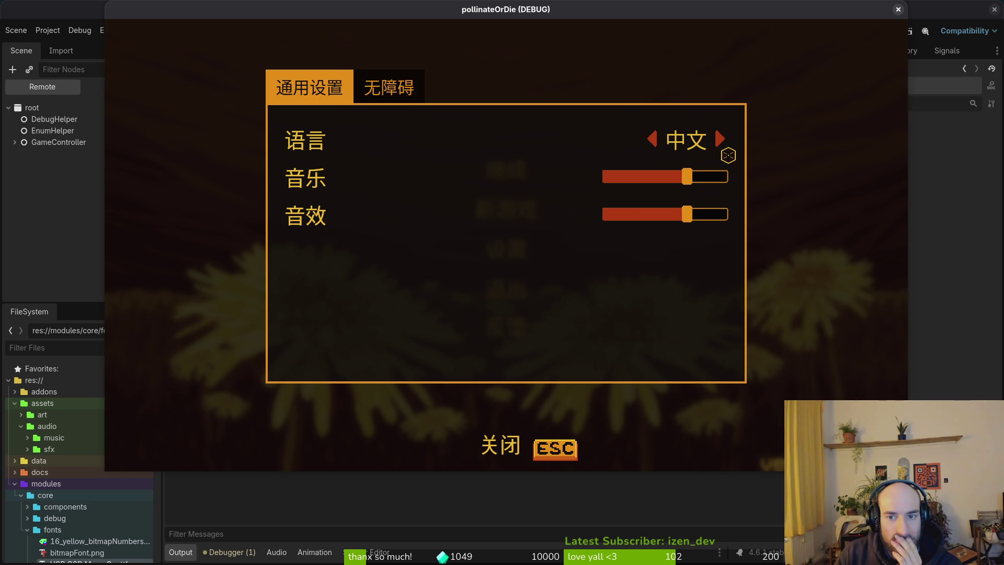
left_click(651, 140)
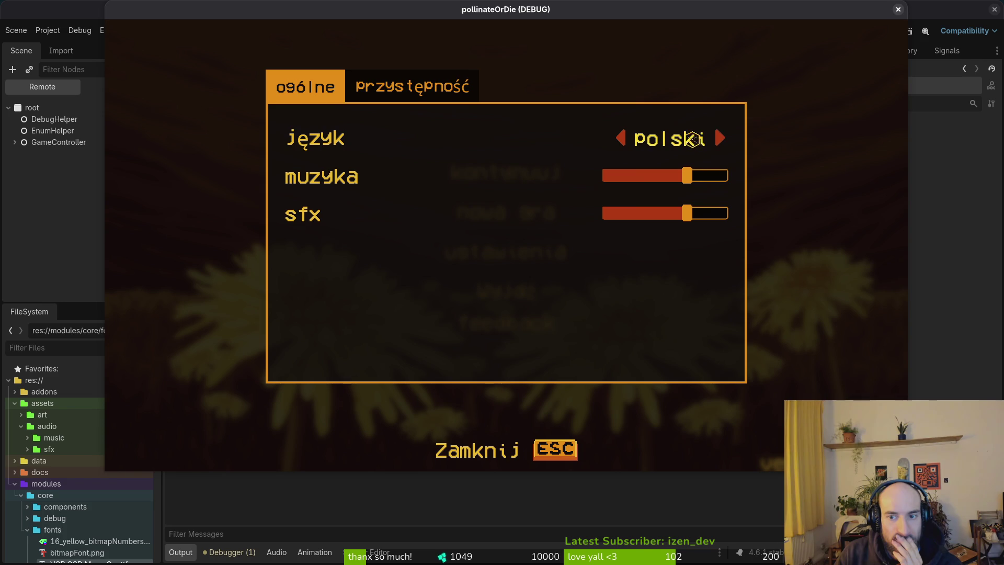
left_click(721, 137)
left_click(658, 139)
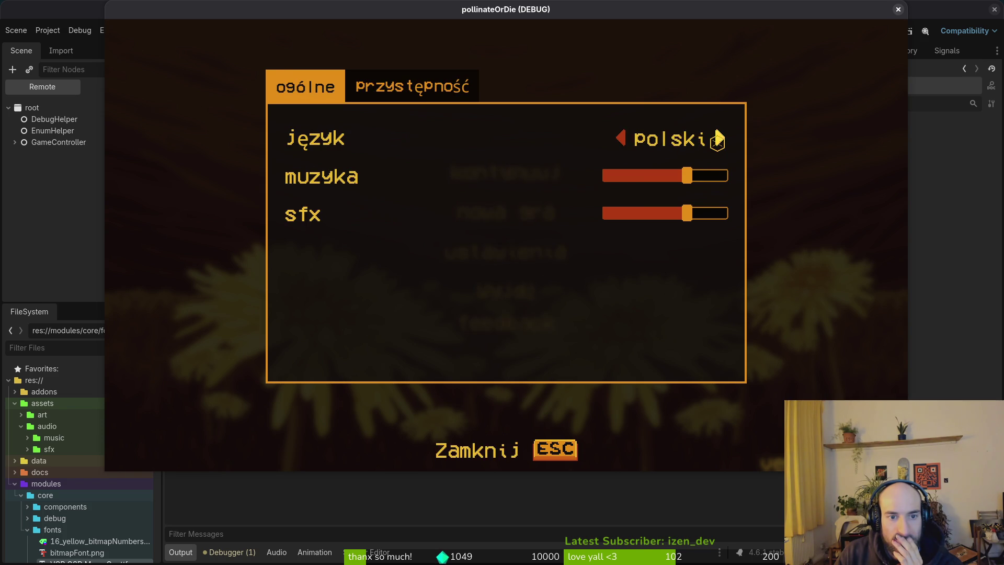
left_click(719, 138)
left_click(651, 139)
left_click(722, 138)
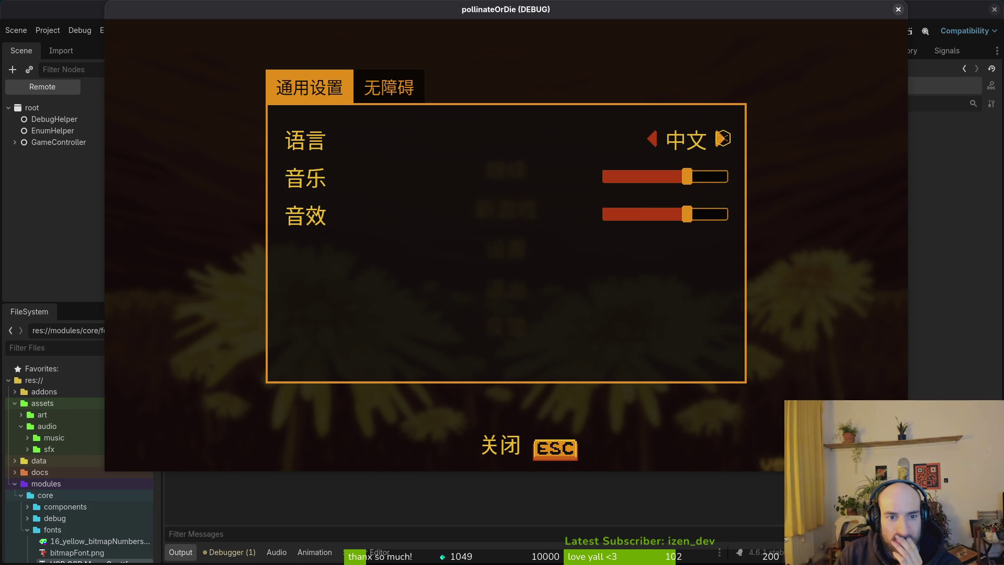
left_click(722, 138)
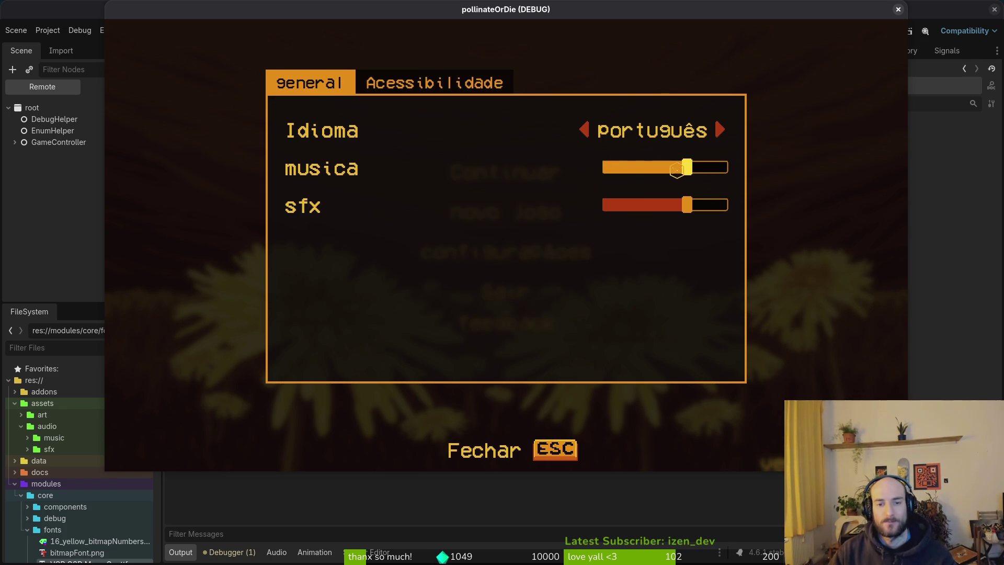
key("Escape")
- Enter gameplay and page through each attempt's stats in Portuguese, starting at Tentativa 1
key("Return")
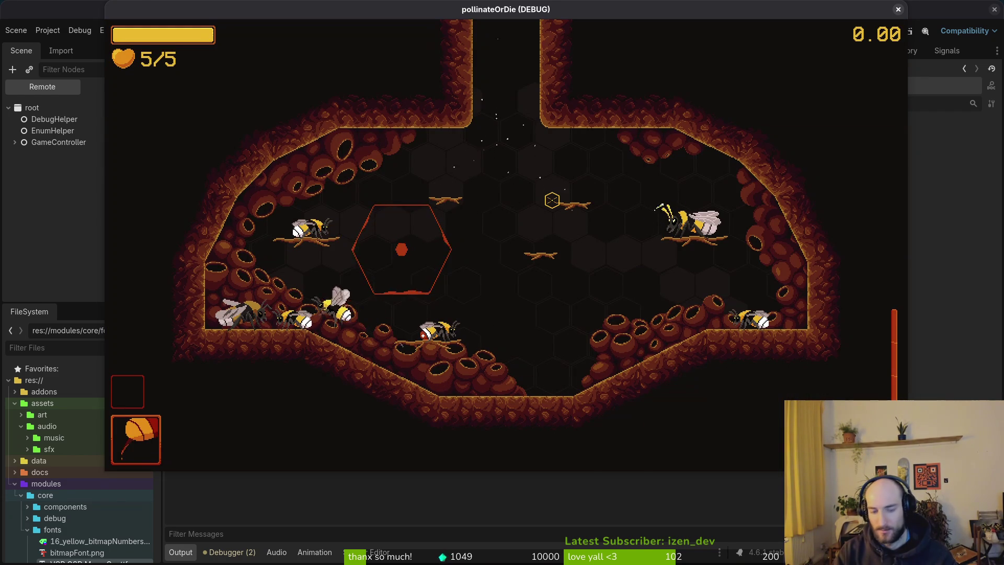
key("Tab")
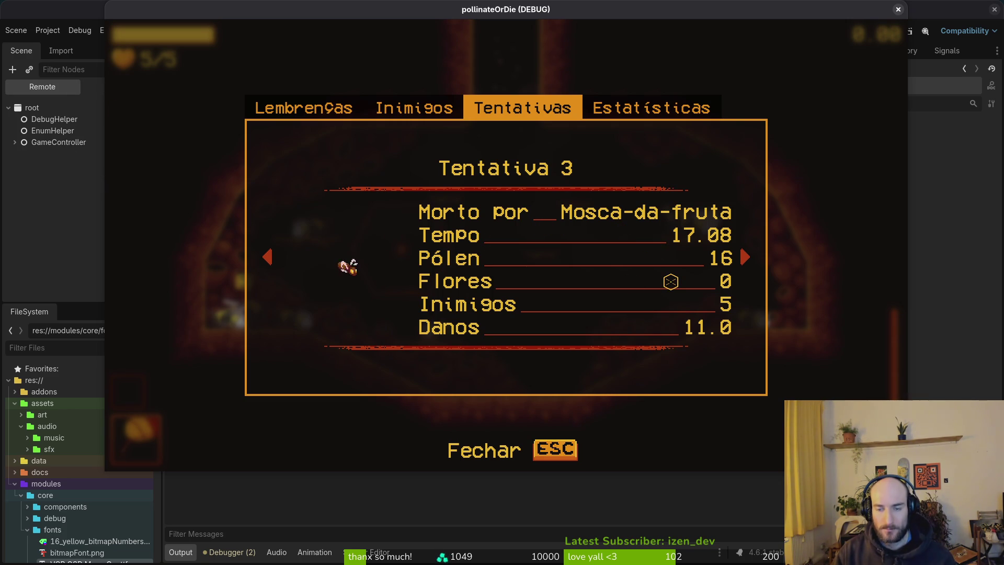
key("Right")
key("Right")
key("Right")
key("Right")
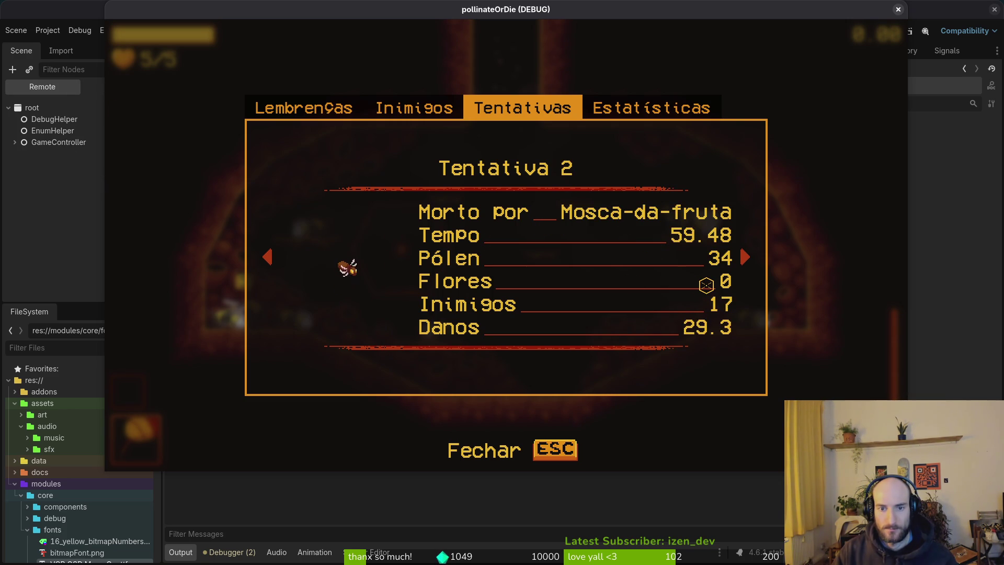
key("Right")
key("Right")
key("Right")
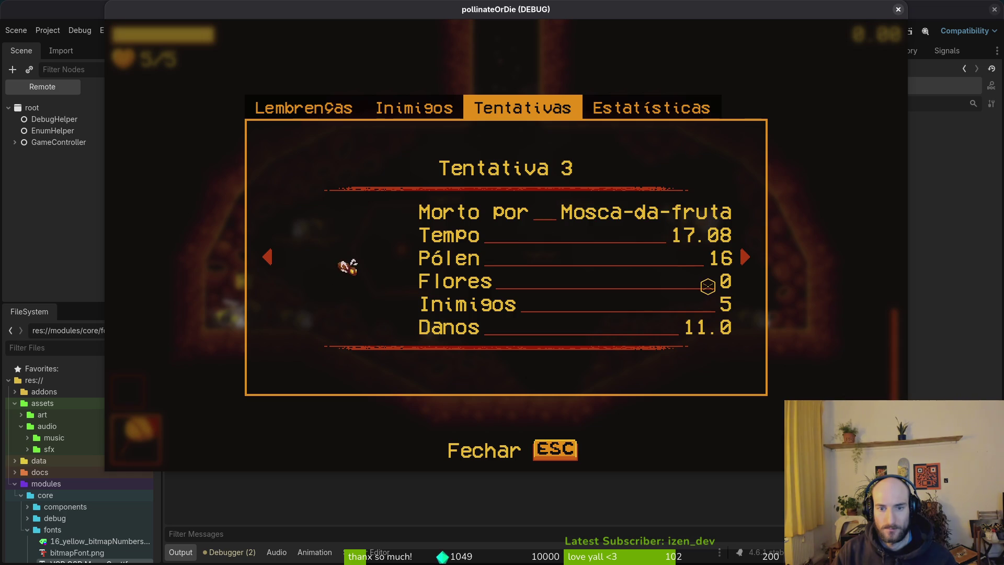
key("Right")
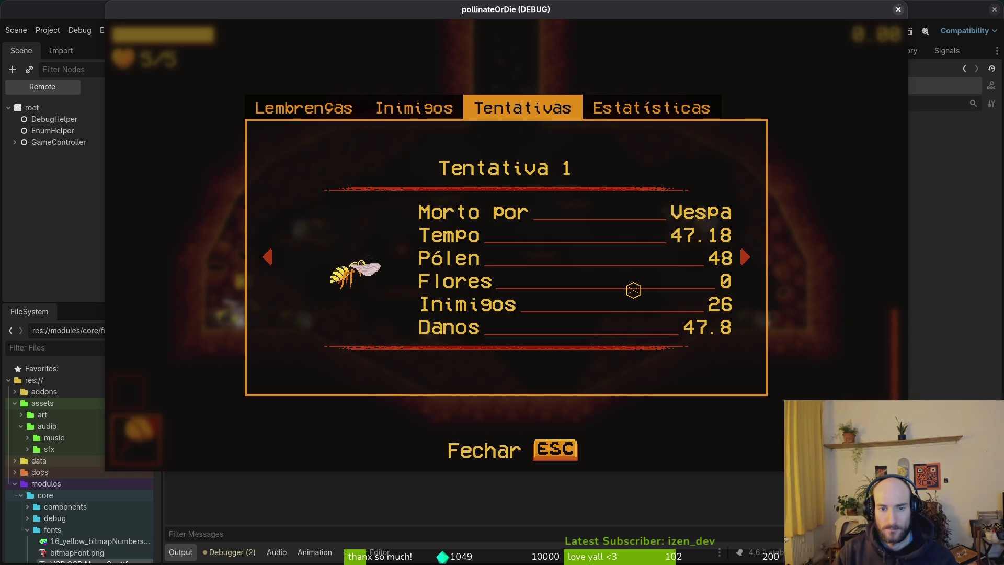
key("Escape")
- Switch the game language to 中文, view the attempts stats in Chinese, then return to the editor
key("Escape")
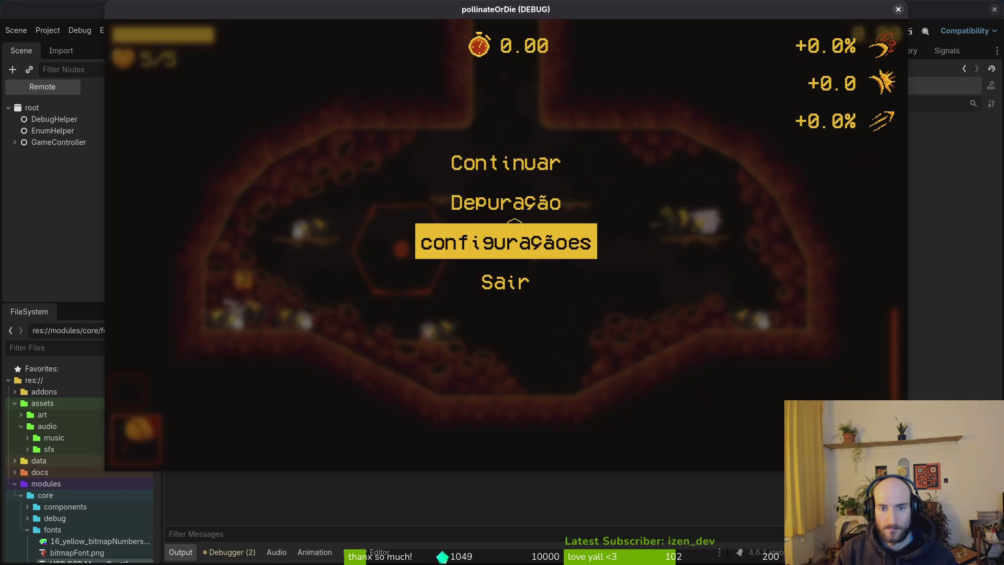
left_click(497, 202)
key("Escape")
left_click(494, 242)
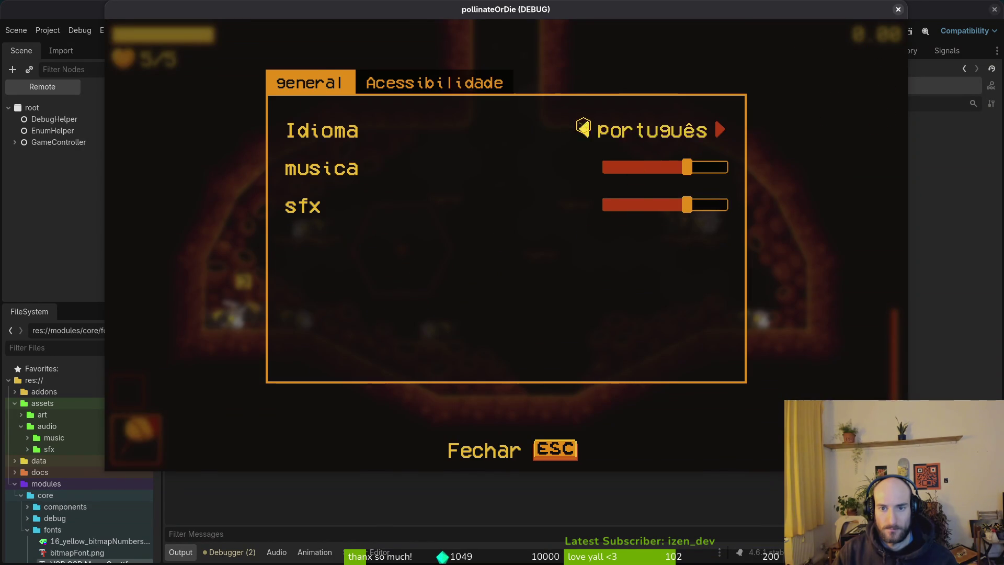
left_click(583, 129)
key("Escape")
key("Escape")
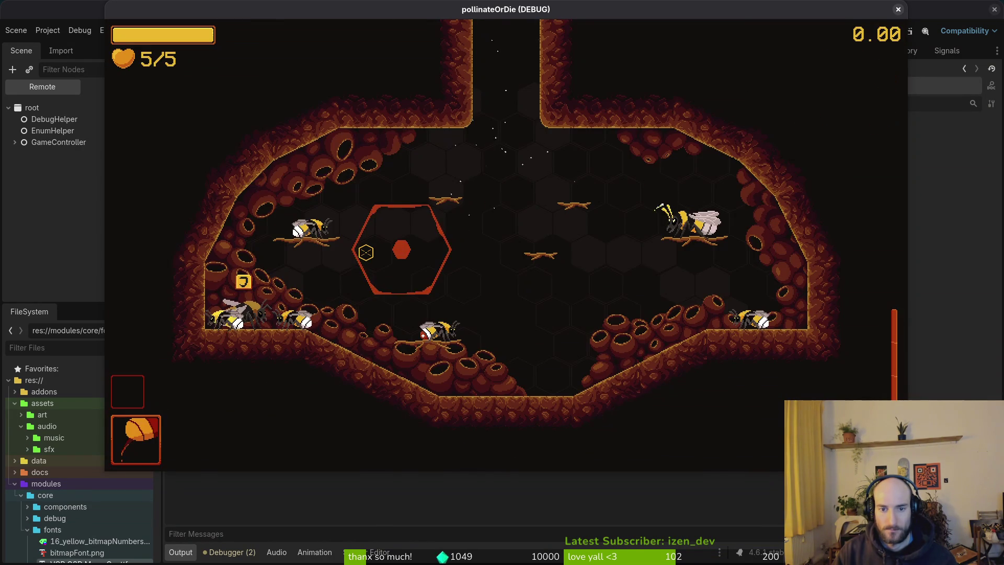
key("Tab")
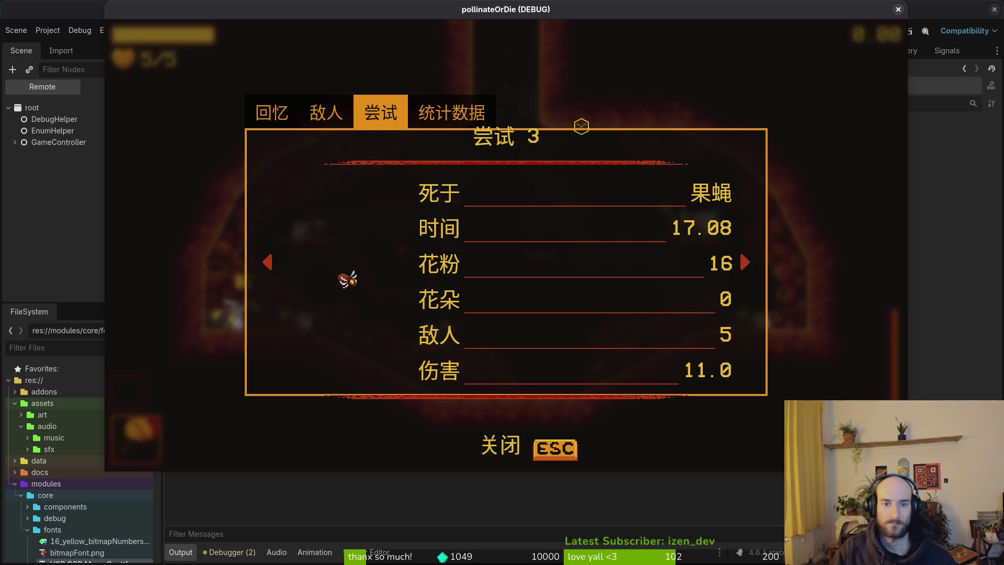
key("F8")
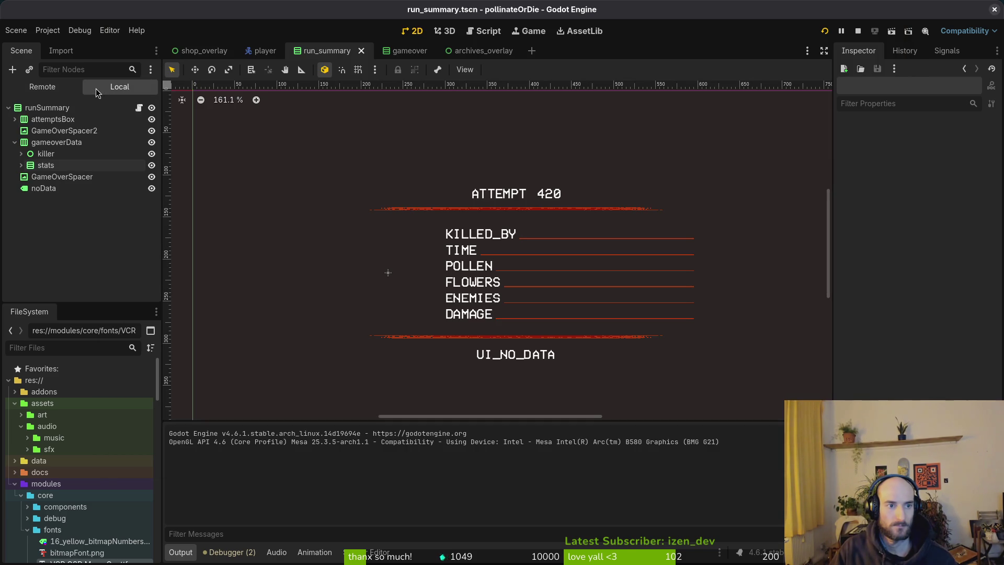
- Expand stats and killedByBox in the local scene tree and select the killedBy label
left_click(20, 166)
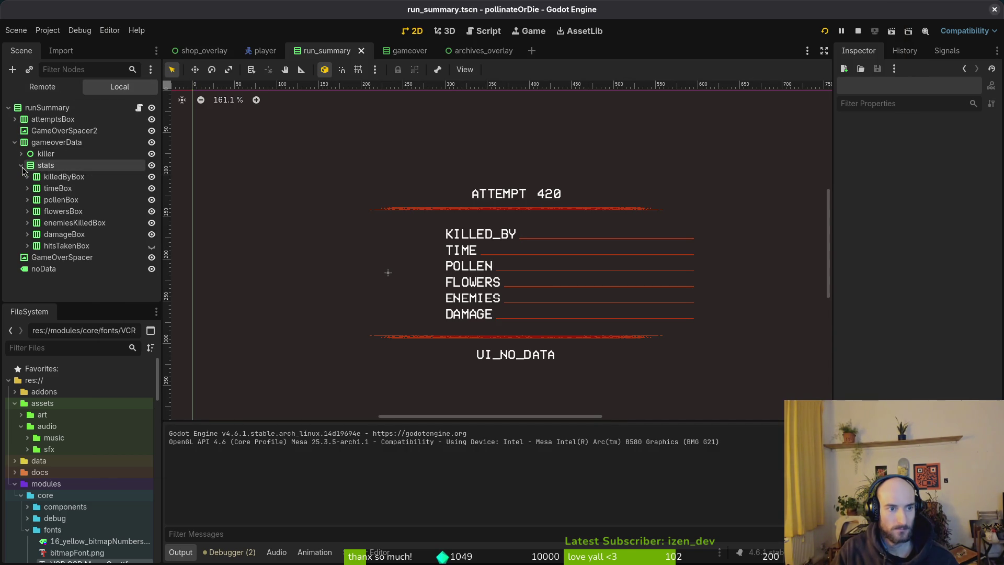
left_click(28, 176)
left_click(58, 189)
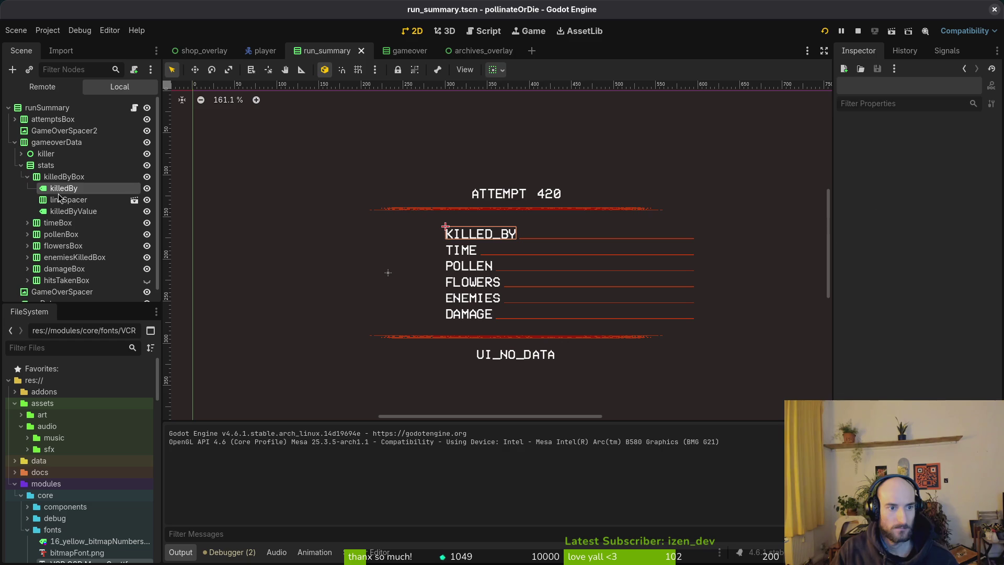
- In the Remote tree, expand GameController > popups > archivesOverlay > TabContainer down to MarginContainer
left_click(42, 86)
left_click(14, 143)
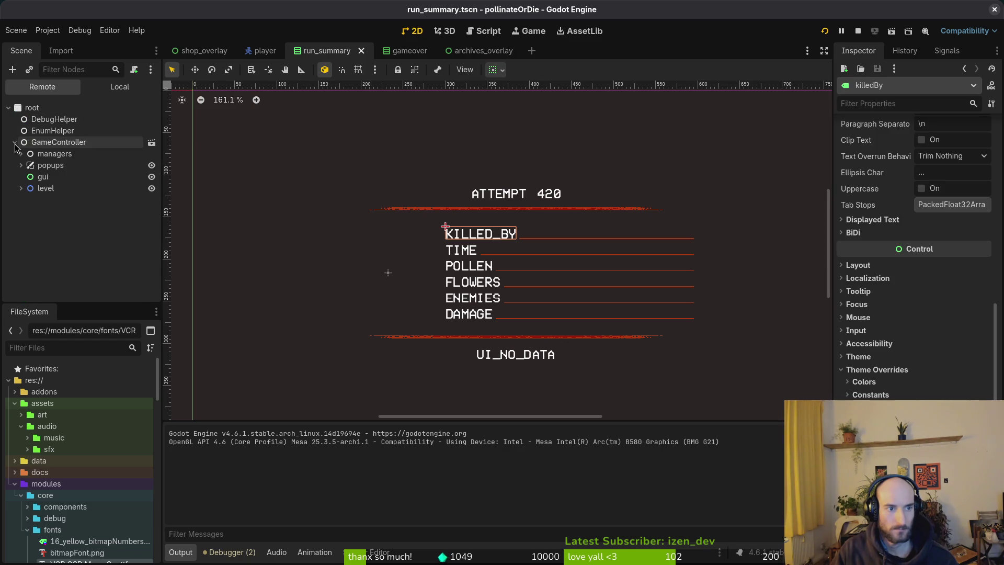
left_click(21, 165)
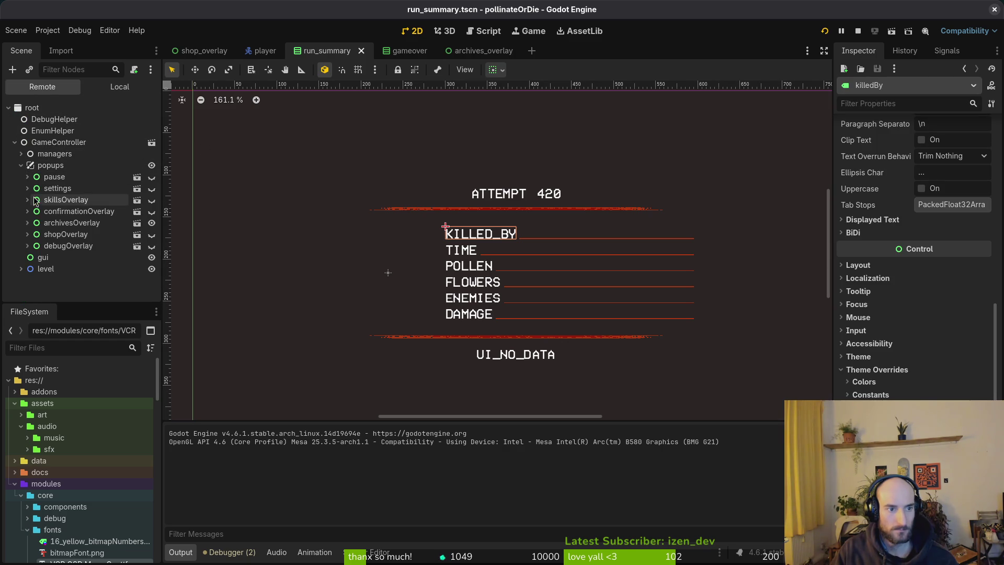
left_click(27, 223)
left_click(33, 257)
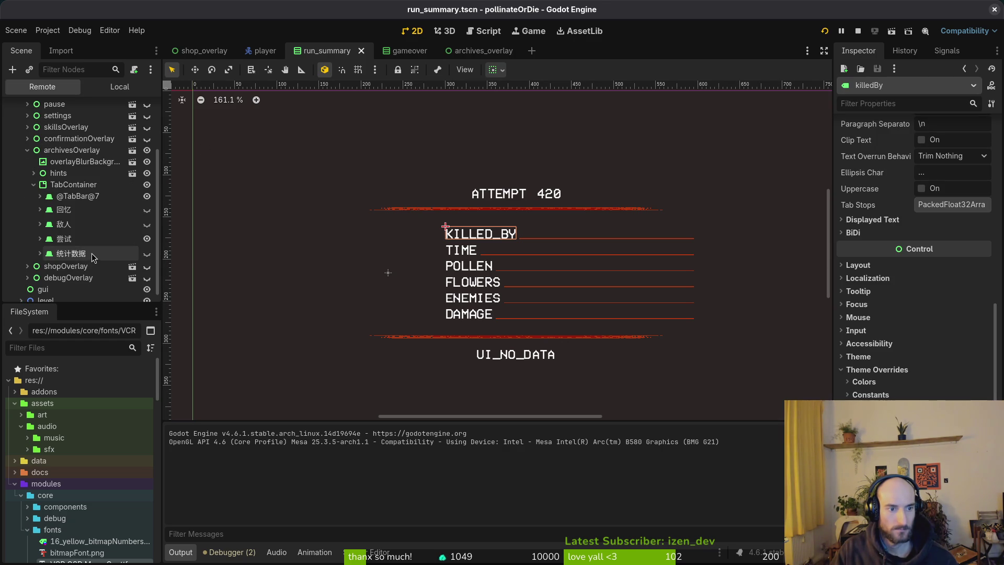
left_click(41, 239)
left_click(46, 263)
- Expand the live HBoxContainer, runSummary and attemptsBox, then inspect the attempts label and attemptsBox
scroll(152, 253, "down", 2)
left_click(52, 230)
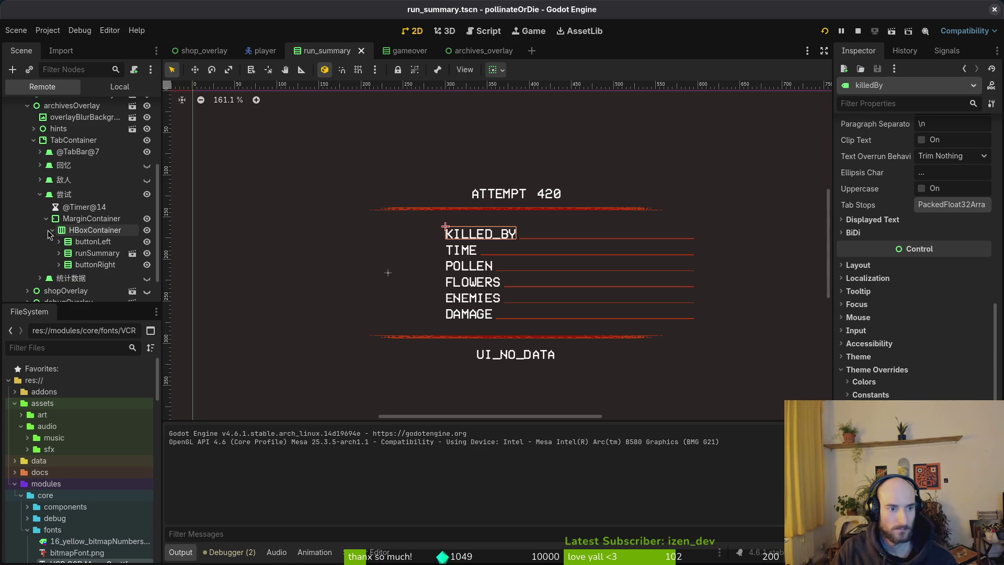
left_click(59, 253)
scroll(59, 256, "down", 3)
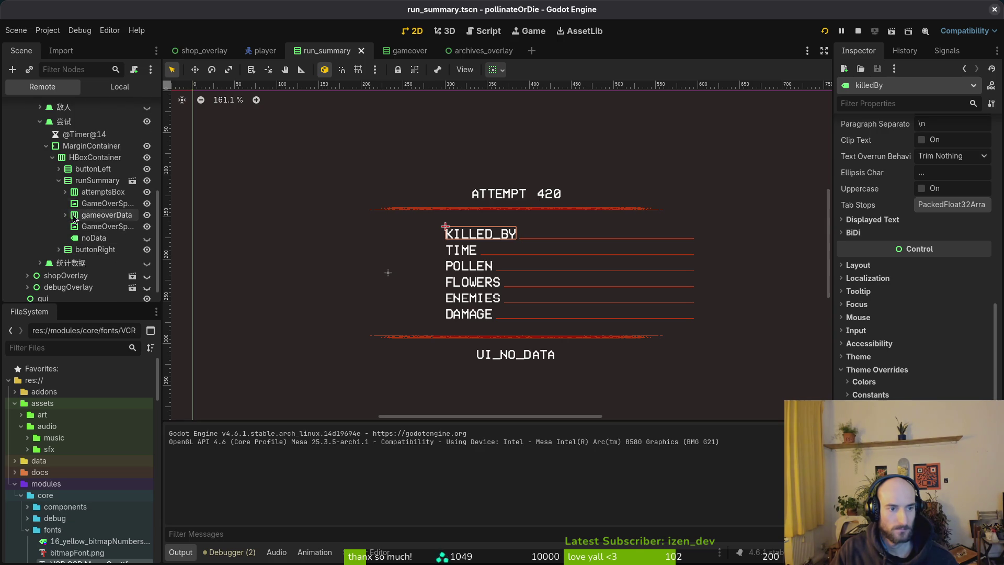
left_click(65, 191)
left_click(99, 204)
left_click(103, 192)
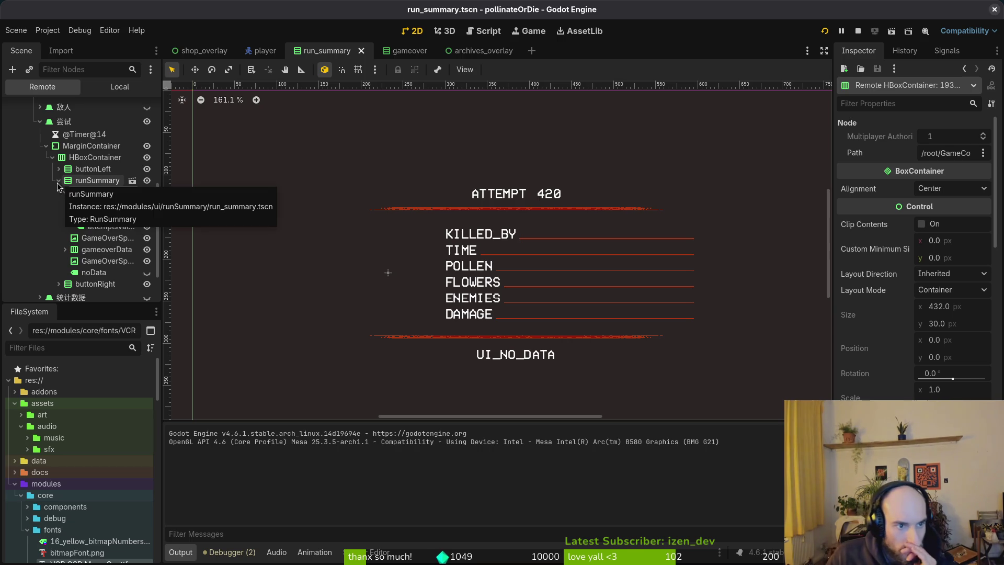
- Collapse and re-expand the live runSummary node, briefly checking the game window
left_click(58, 182)
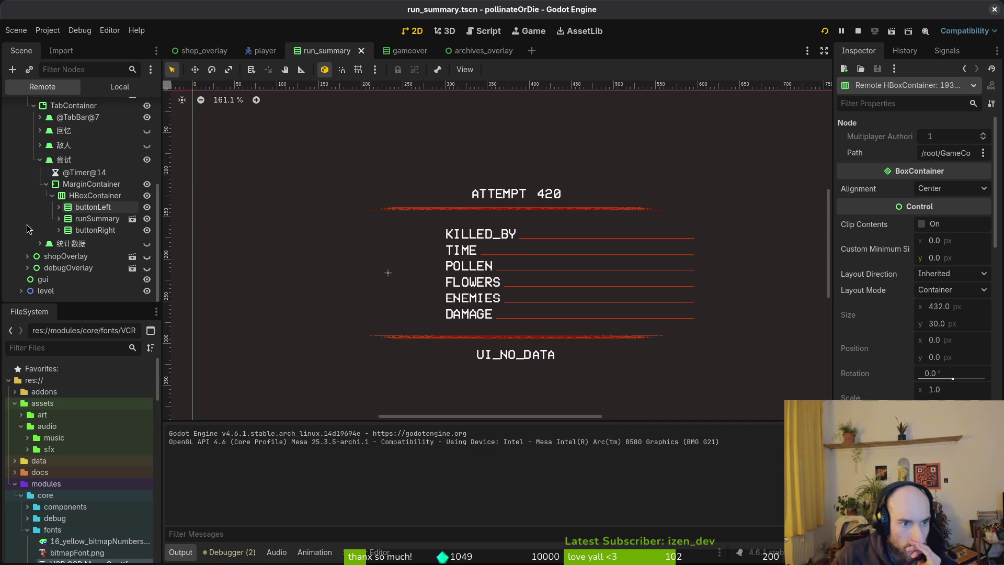
left_click(58, 219)
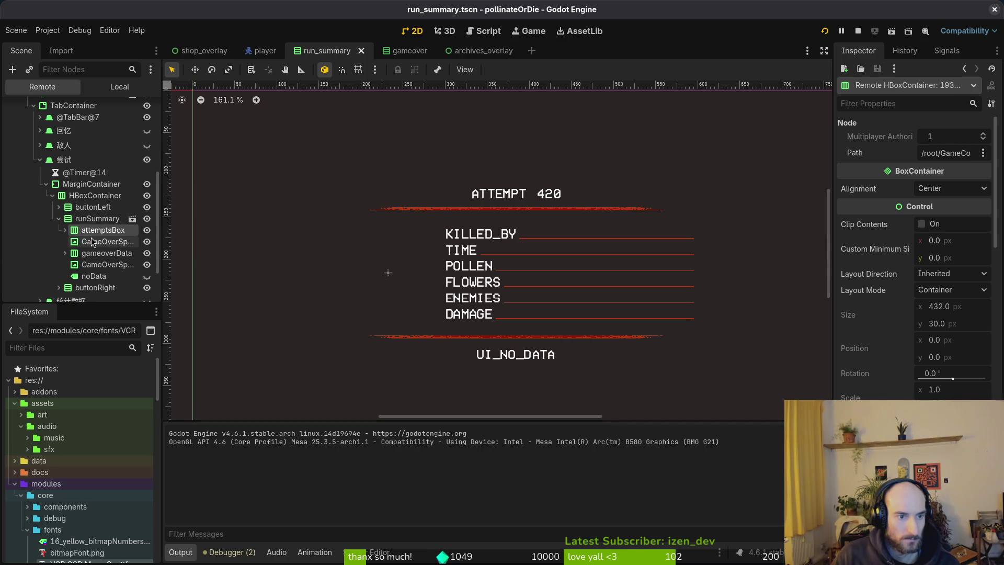
key("alt+Tab")
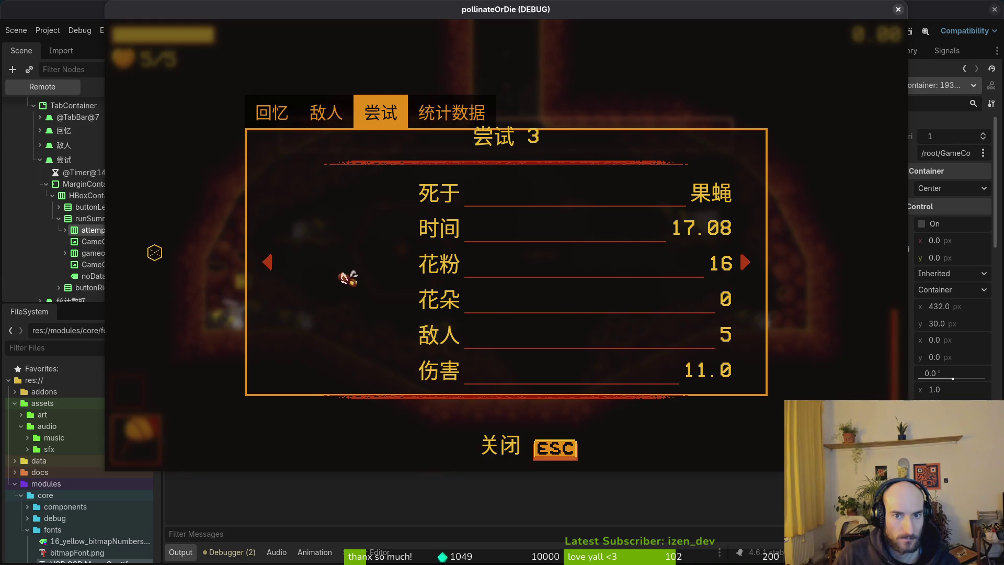
key("alt+Tab")
- Expand gameoverData > stats > killedByBox, inspect the live killedBy label, then return to the game
left_click(65, 253)
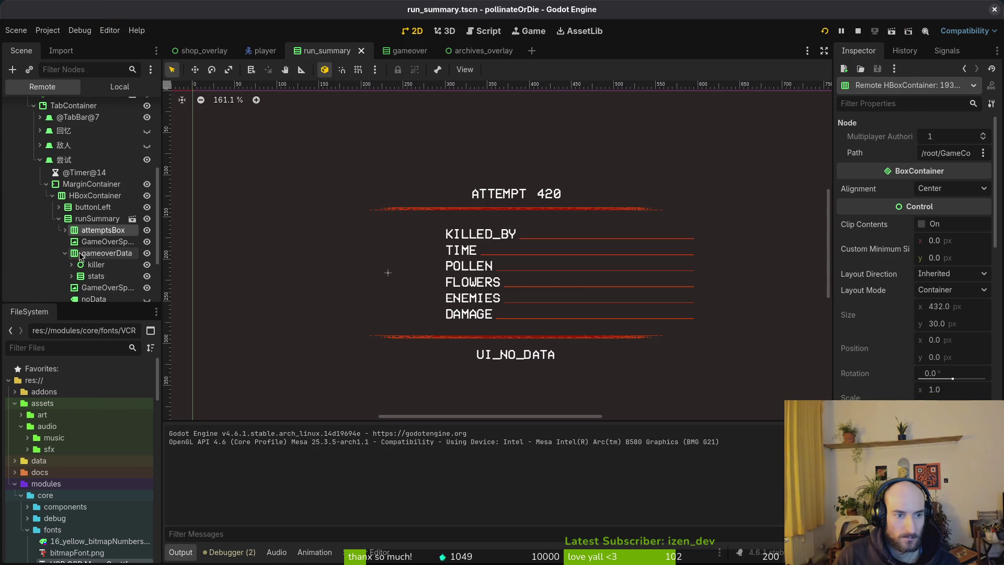
scroll(68, 246, "down", 2)
left_click(72, 227)
scroll(73, 231, "down", 2)
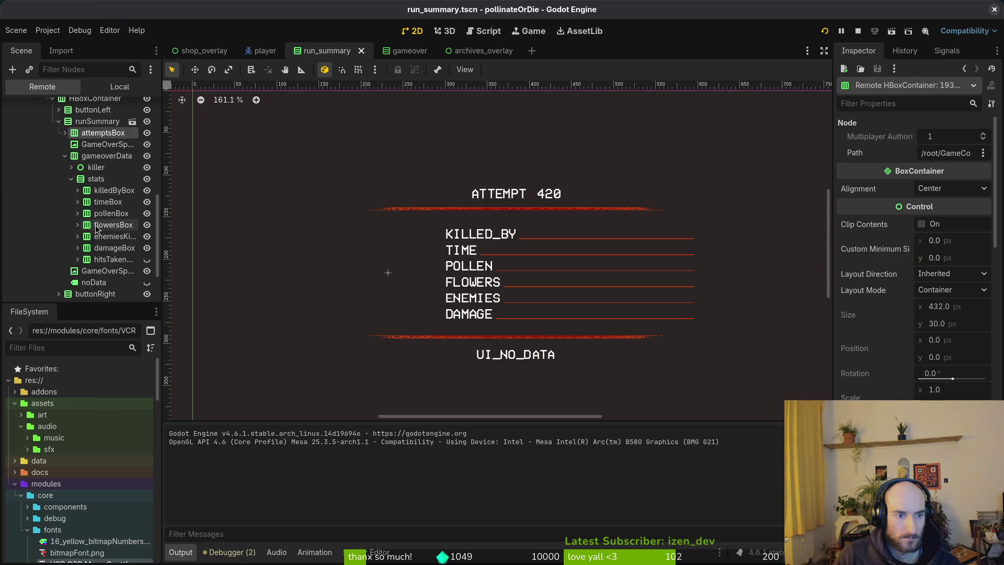
left_click(109, 191)
left_click(77, 190)
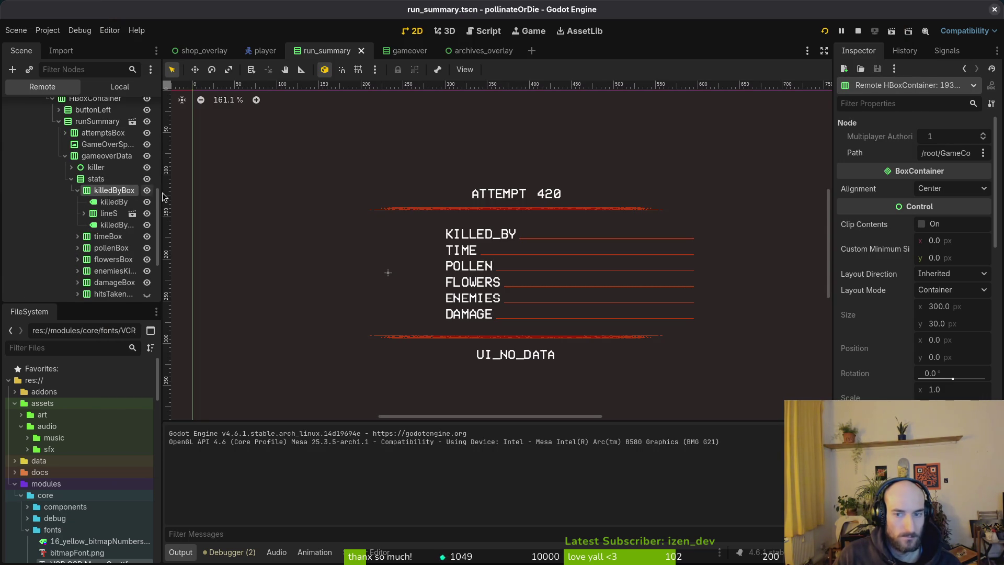
left_click(113, 201)
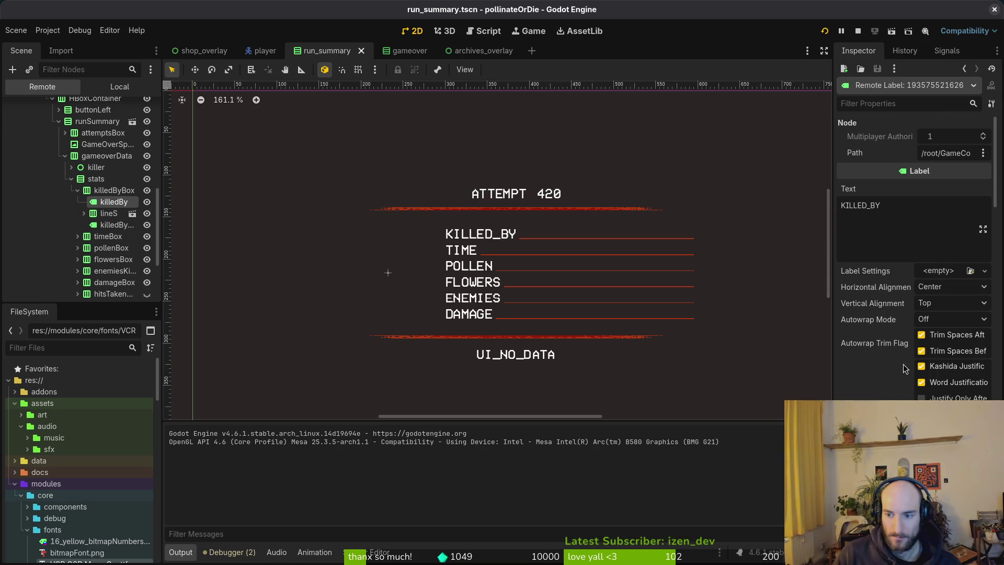
scroll(899, 373, "down", 5)
scroll(899, 372, "down", 3)
key("alt+Tab")
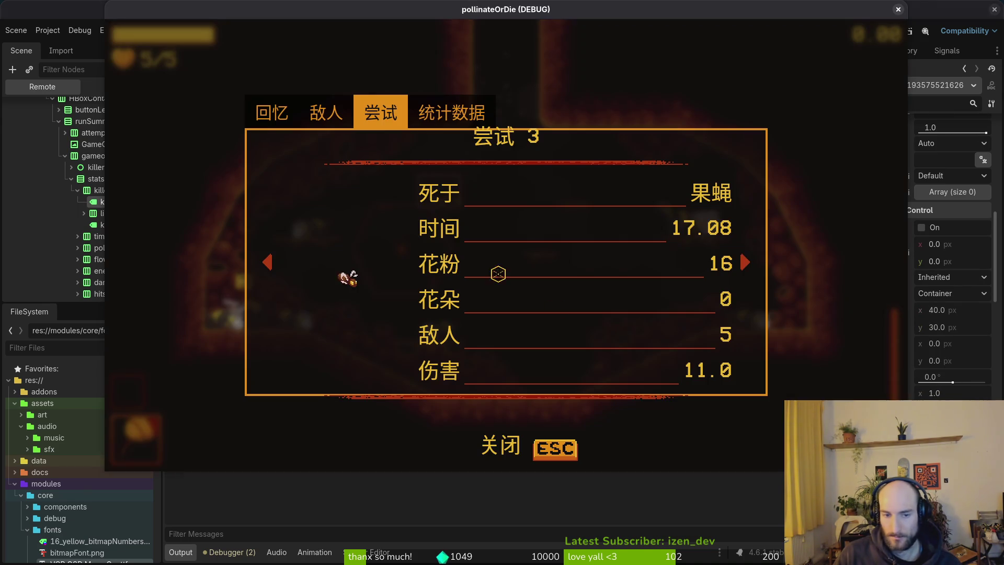
- Cycle the game's language setting past Polish and Russian to French, then resume play
key("Escape")
key("Escape")
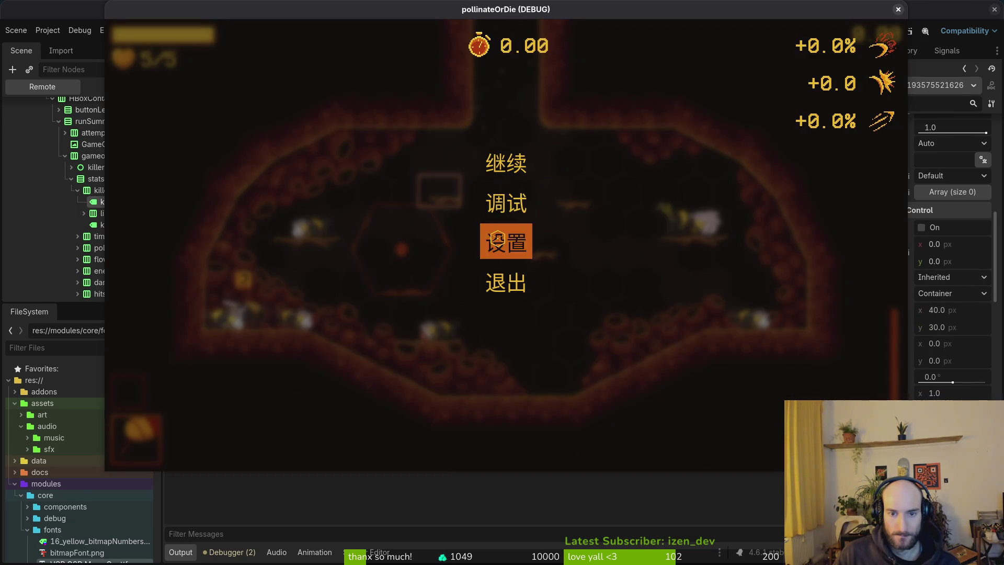
left_click(490, 223)
left_click(652, 139)
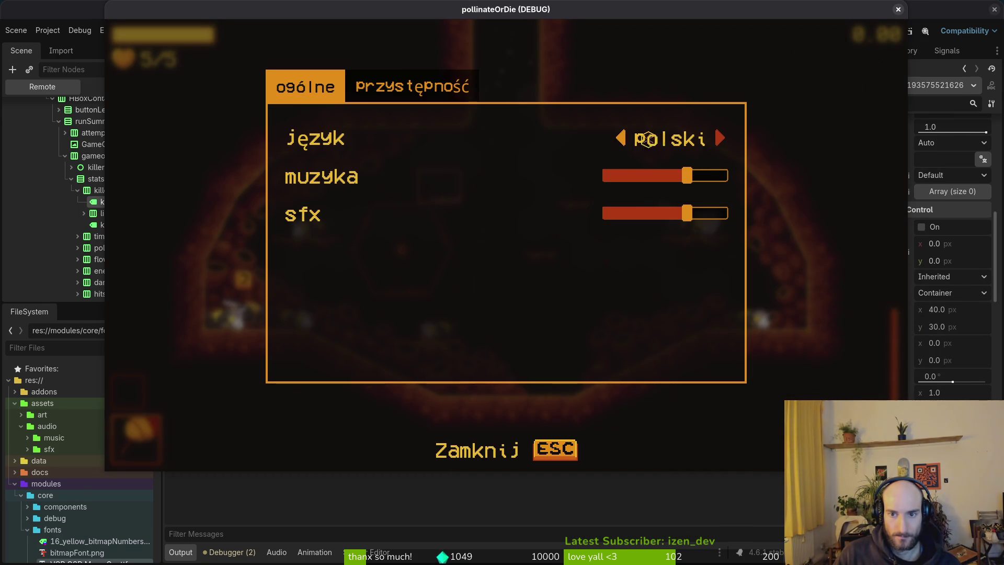
left_click(619, 133)
left_click(616, 131)
key("Escape")
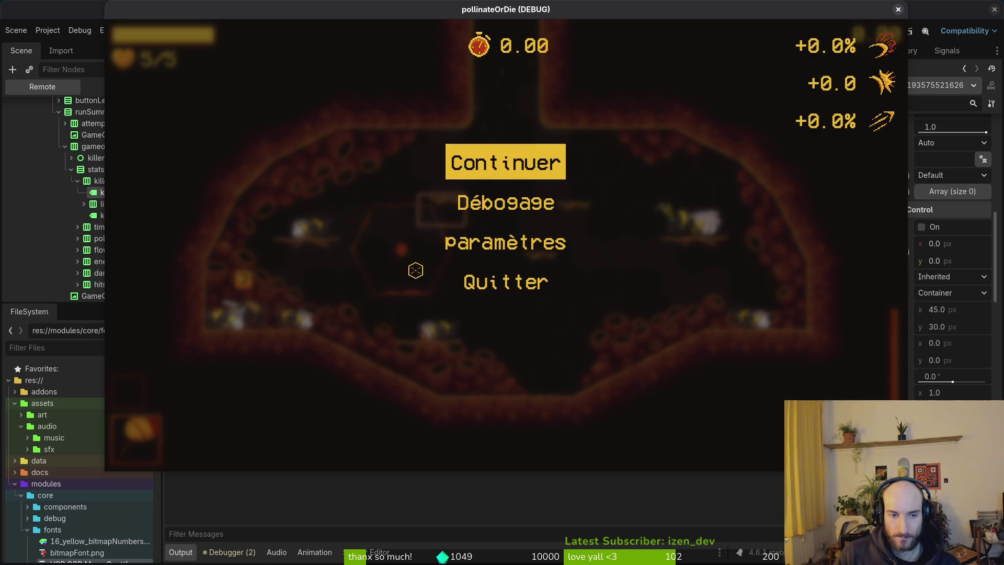
key("Escape")
- Open the French attempts summary, compare it with the live killedBy label, then close the game window
left_click(96, 201)
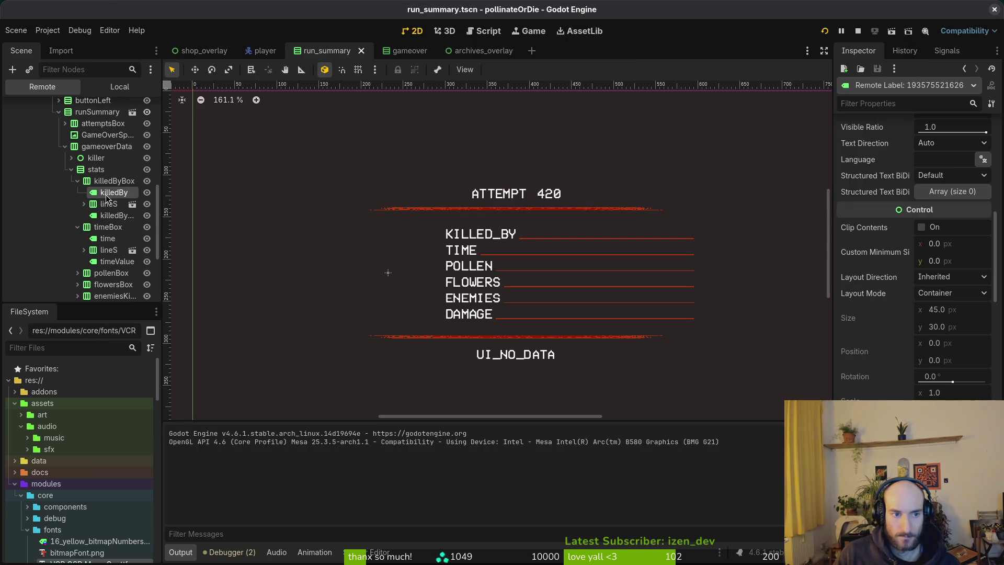
left_click(108, 196)
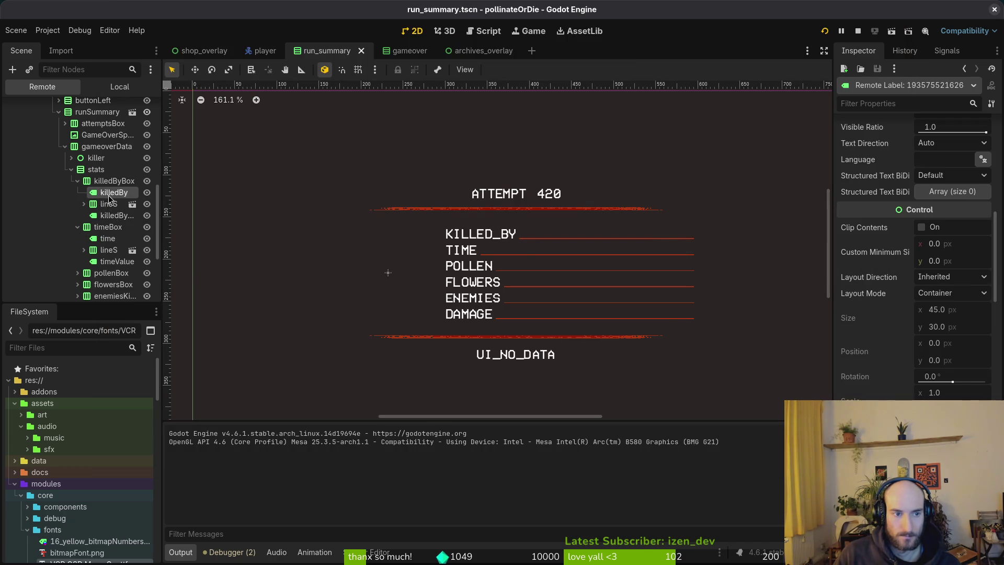
key("alt+Tab")
key("alt+Tab")
key("alt+Tab")
key("alt+Tab")
key("alt+Tab")
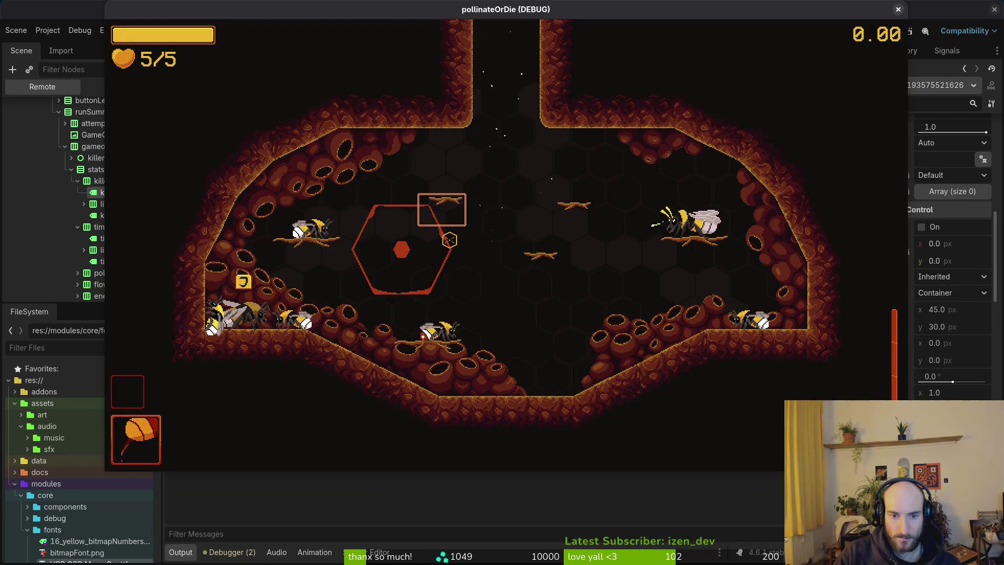
key("Escape")
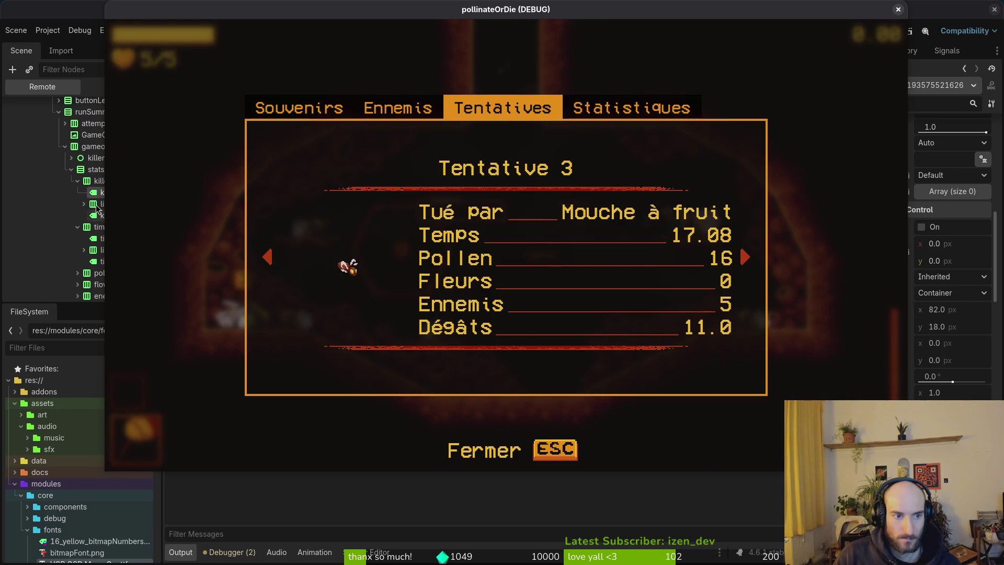
left_click(95, 179)
left_click(112, 194)
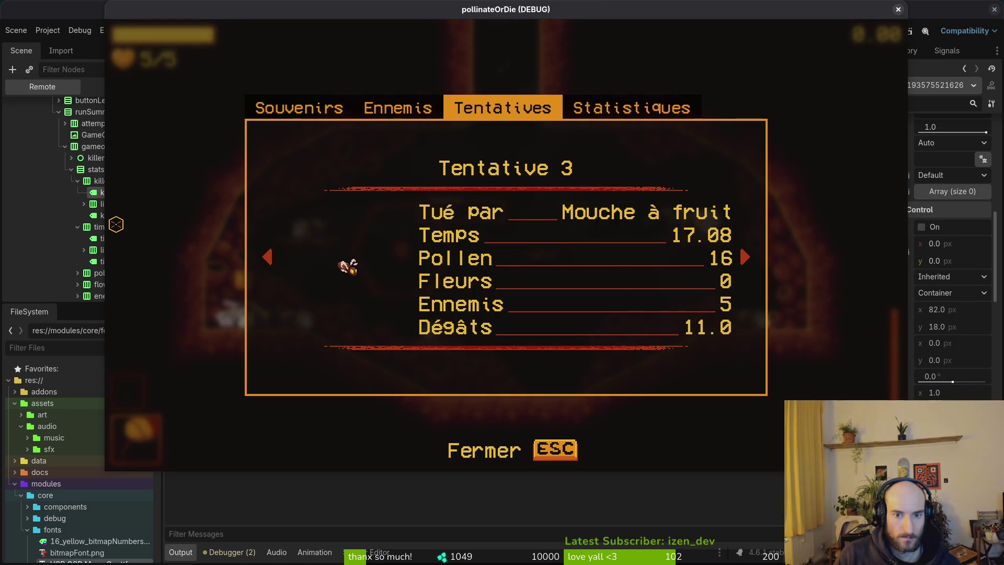
key("alt+Tab")
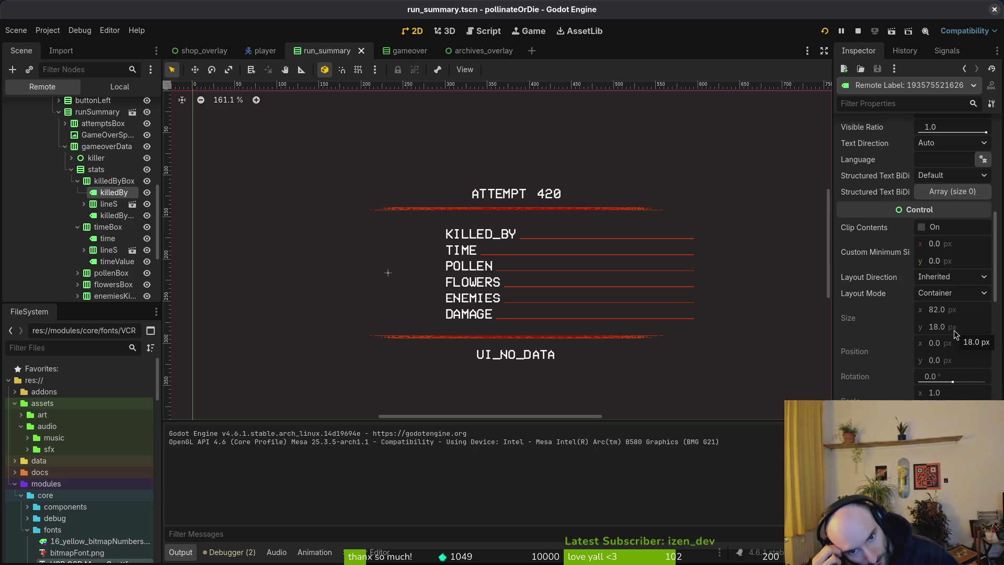
left_click(993, 9)
- Stop the running pollinateOrDie project with the editor toolbar's Stop button
key("Escape")
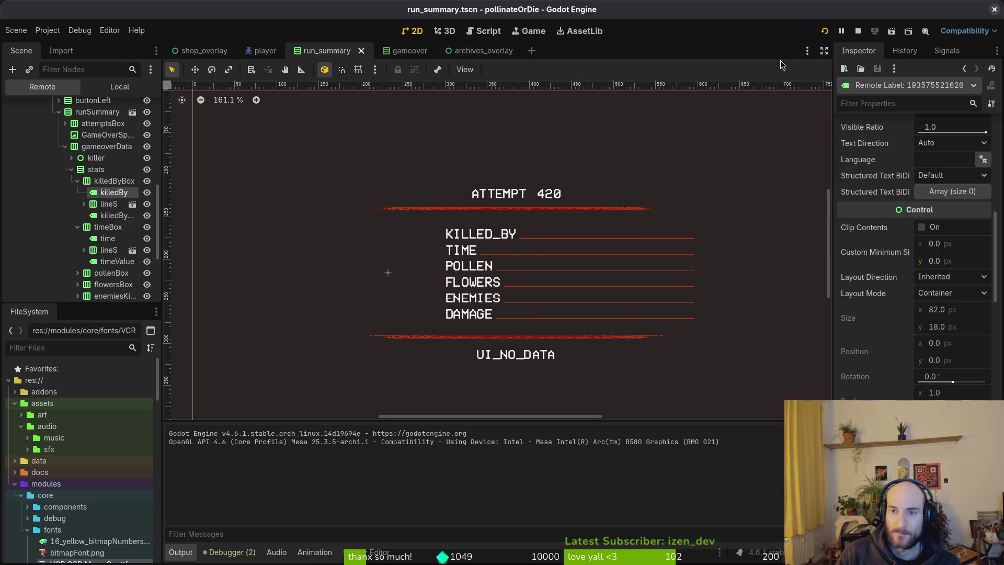
left_click(858, 30)
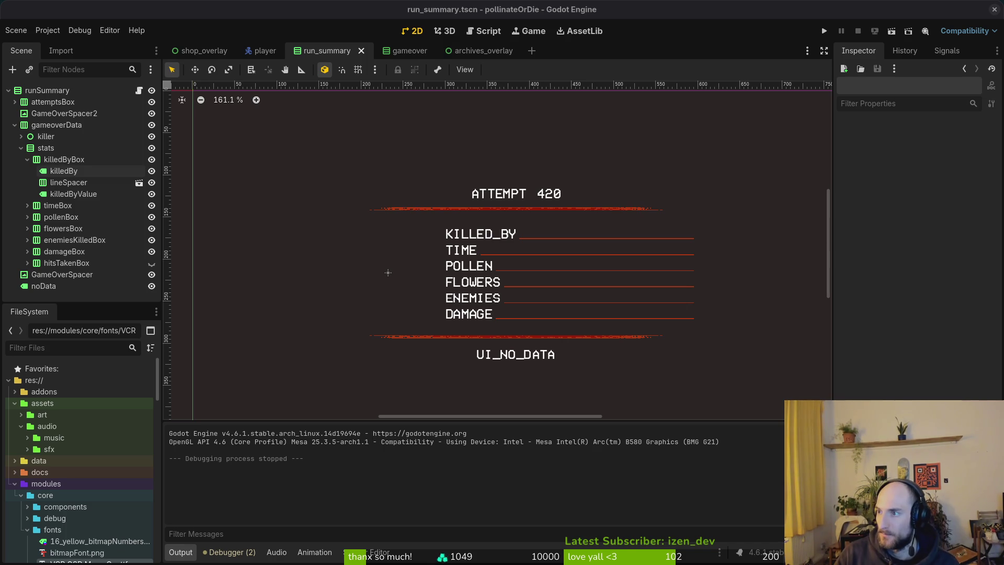
key("alt+Tab")
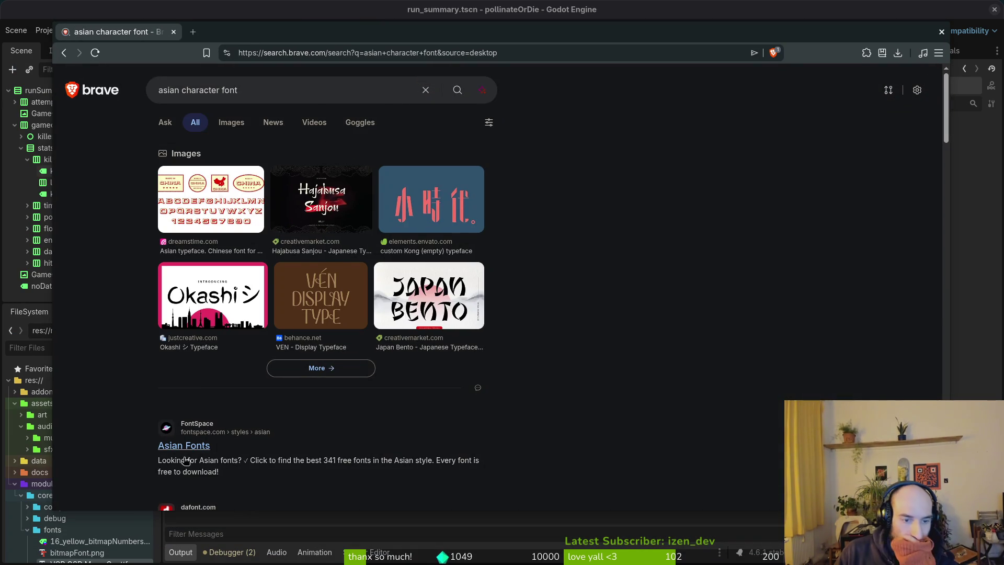
- Open FontSpace's Asian Fonts result in a background tab and browse it
scroll(161, 433, "down", 2)
middle_click(178, 313)
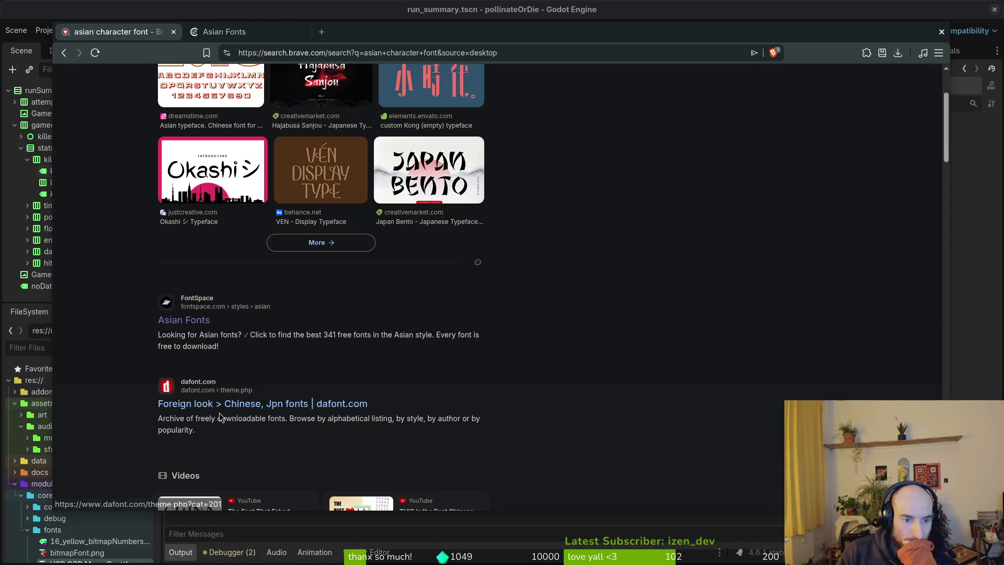
scroll(227, 418, "down", 4)
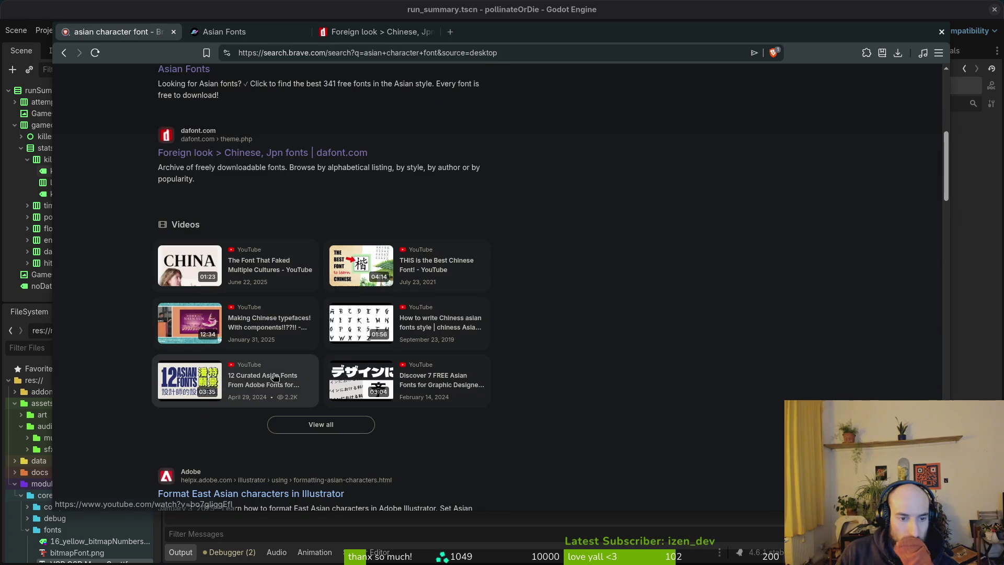
left_click(247, 32)
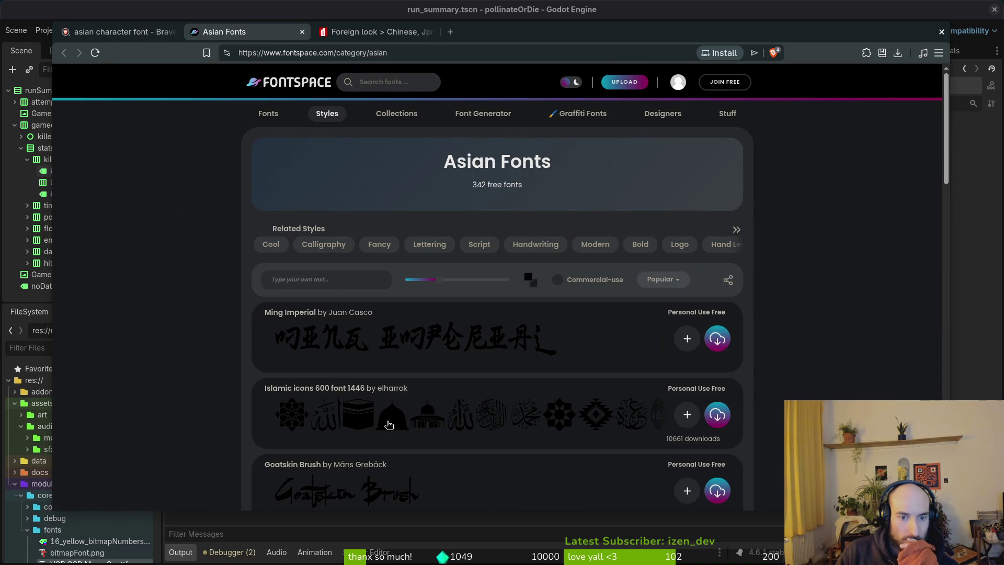
scroll(160, 417, "down", 2)
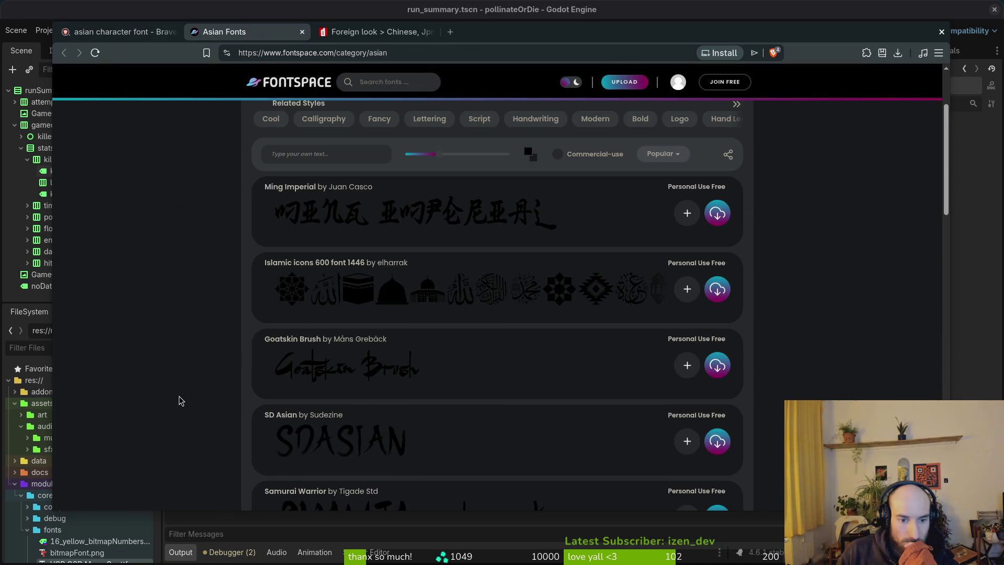
scroll(197, 377, "down", 2)
scroll(198, 377, "up", 2)
- From dafont's Chinese, Jpn list, open the Gang of Three font page in a new tab, then browse the list
left_click(376, 32)
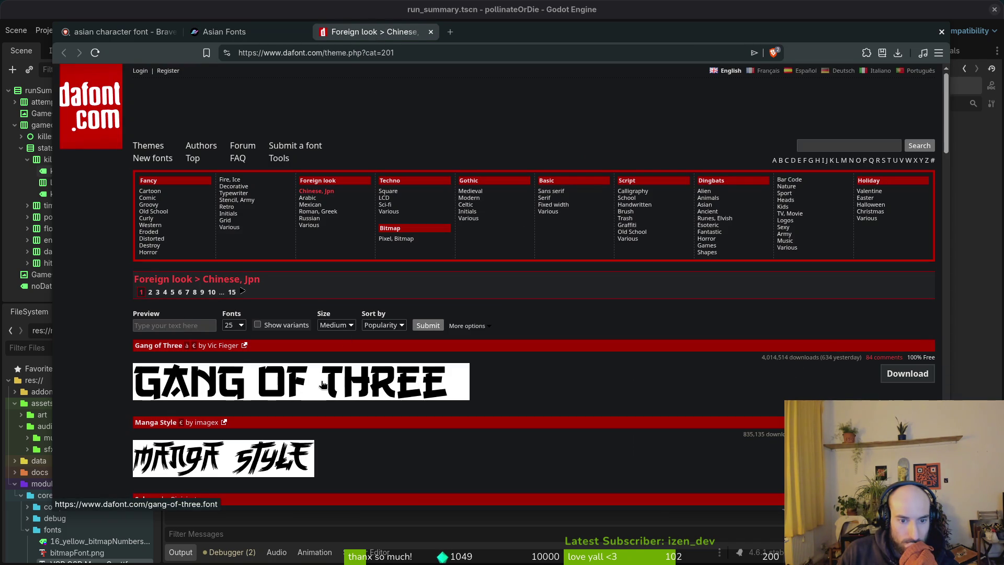
right_click(303, 386)
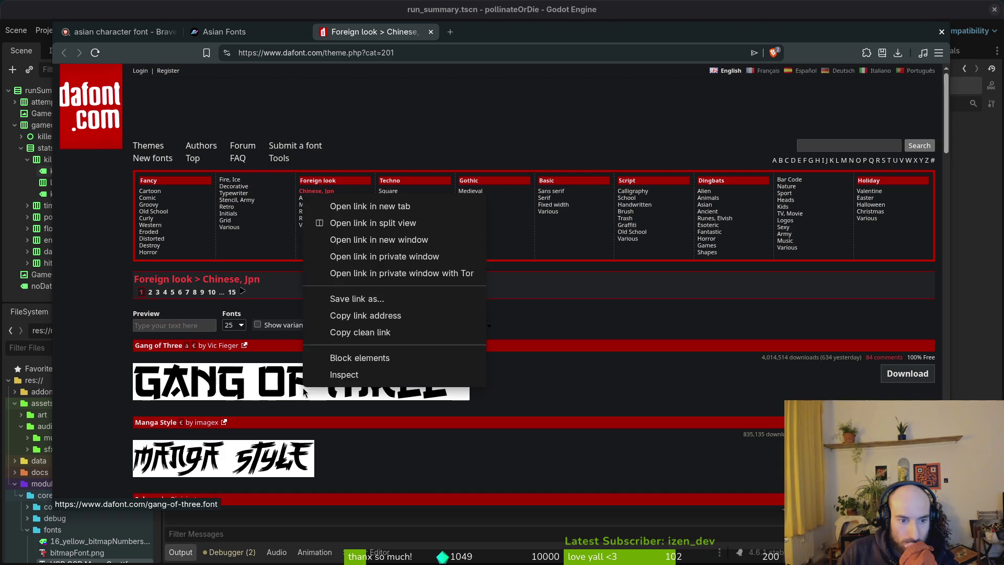
left_click(344, 204)
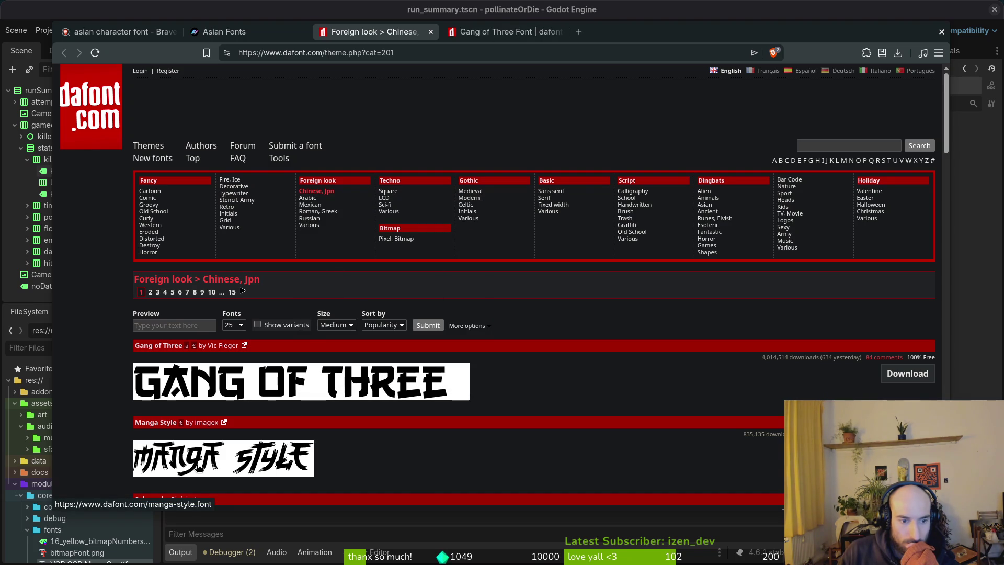
scroll(304, 451, "down", 3)
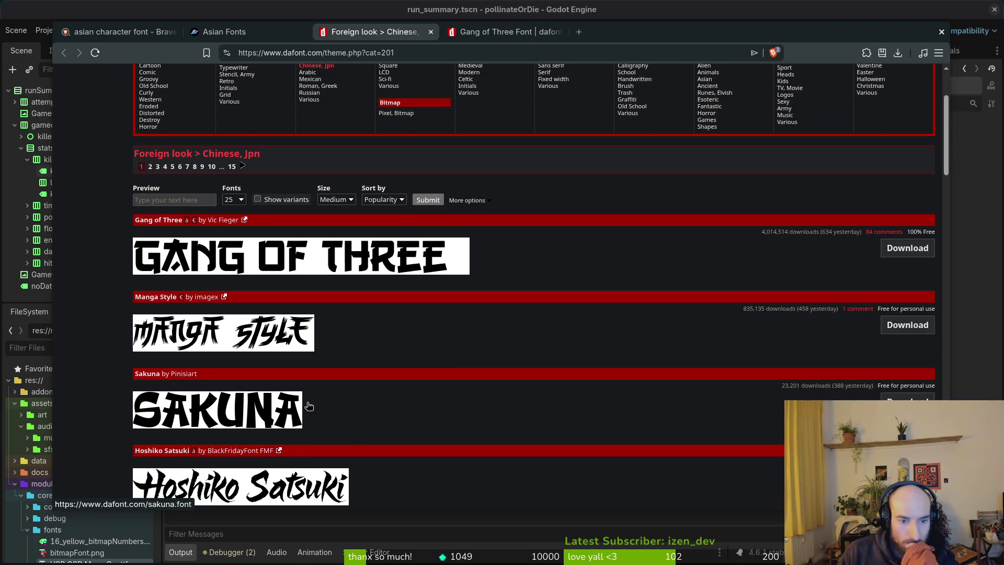
scroll(306, 408, "down", 3)
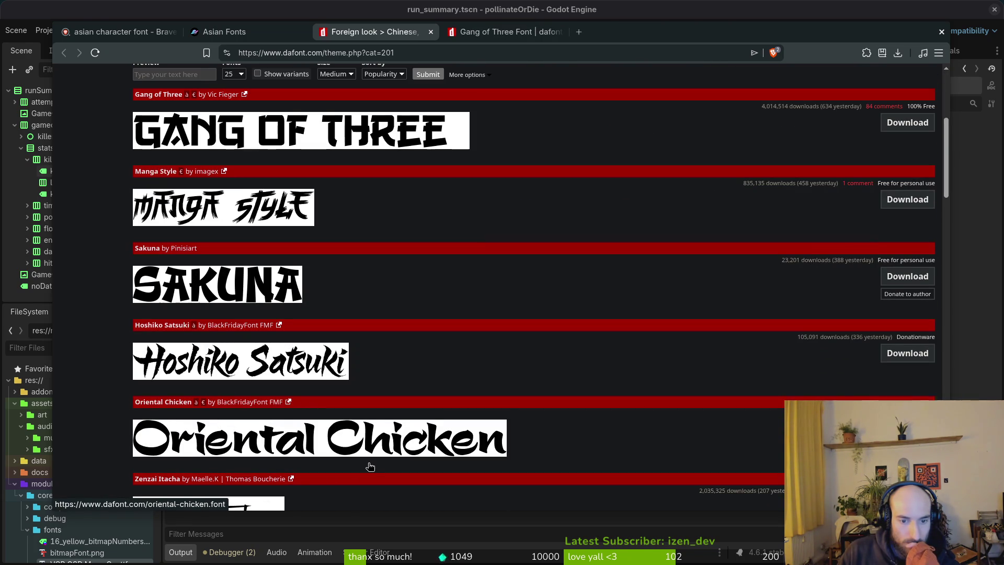
scroll(376, 452, "down", 3)
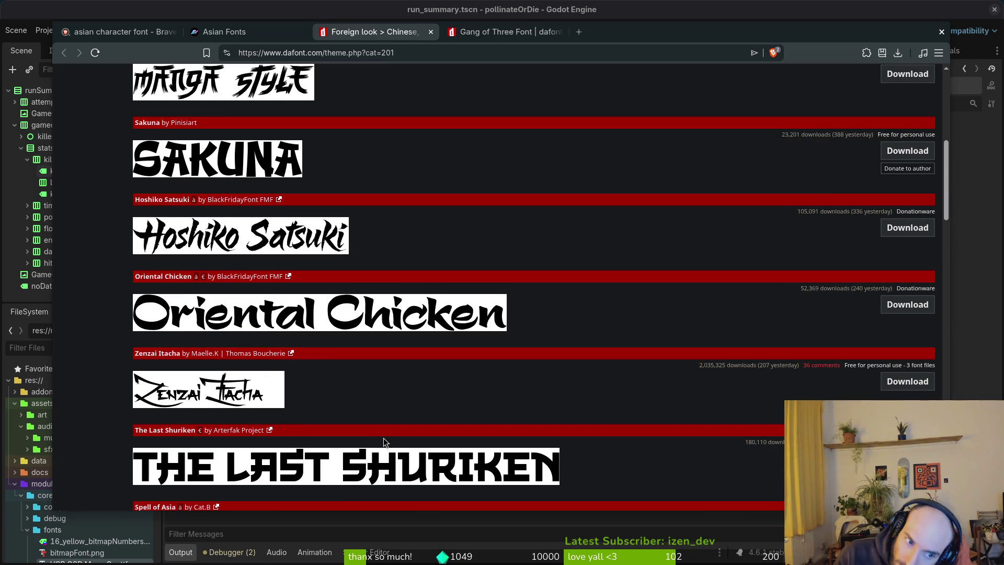
scroll(406, 377, "down", 3)
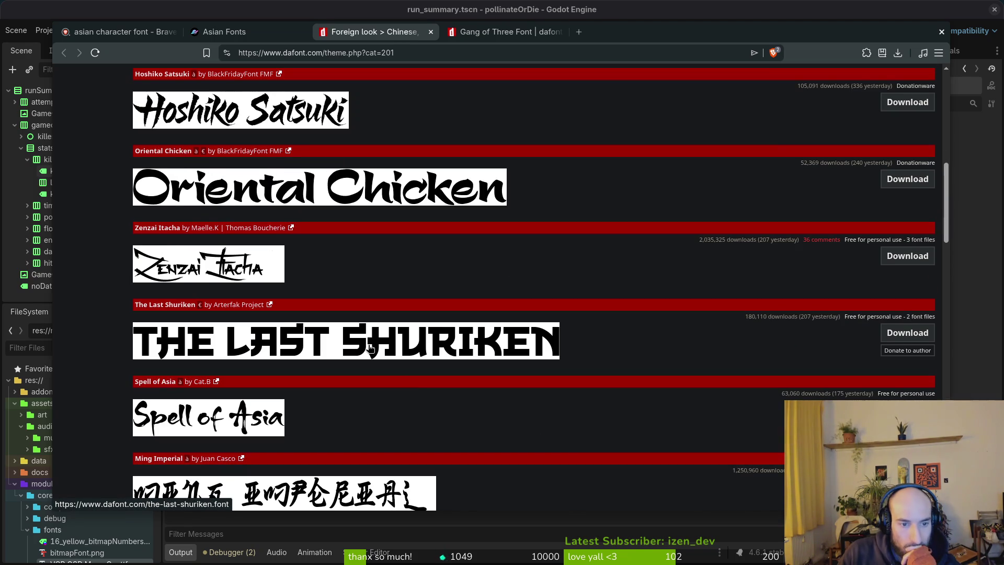
scroll(331, 353, "down", 2)
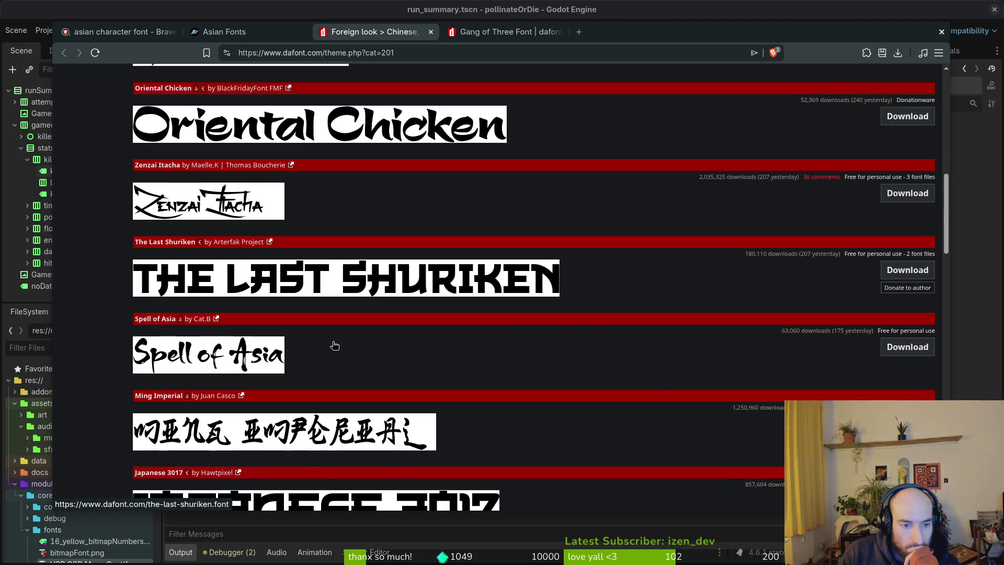
scroll(297, 434, "down", 3)
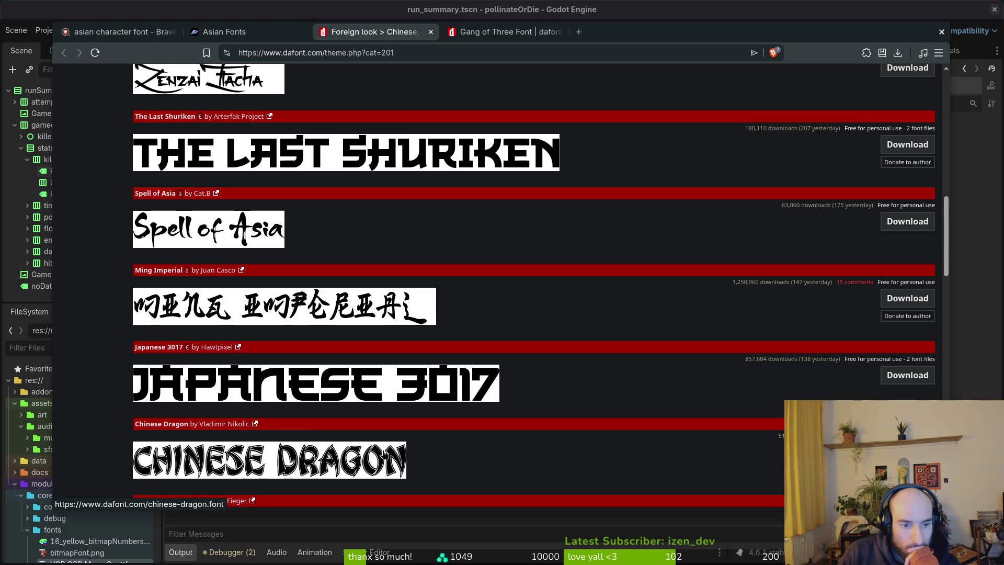
scroll(388, 437, "down", 3)
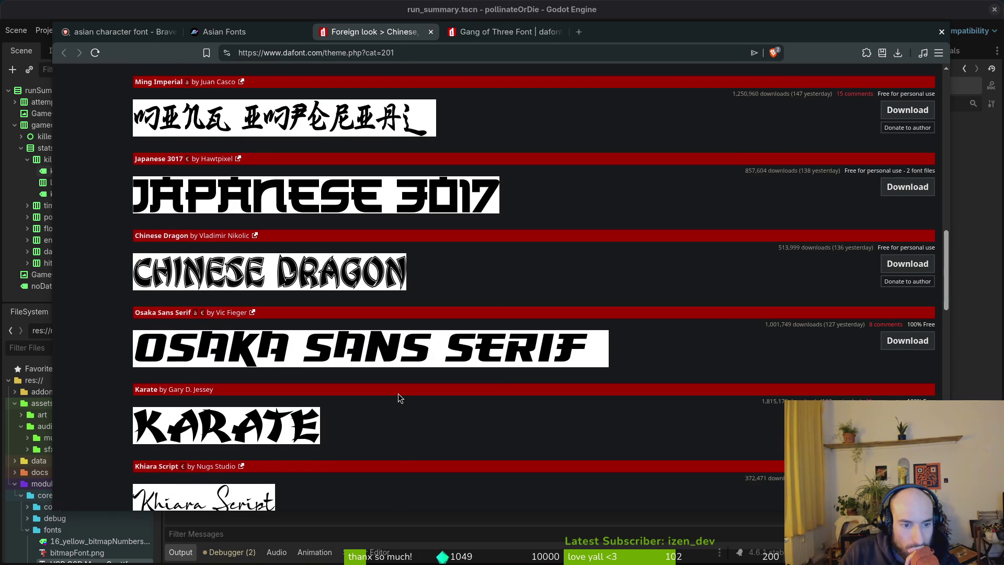
scroll(398, 393, "down", 3)
scroll(403, 394, "down", 3)
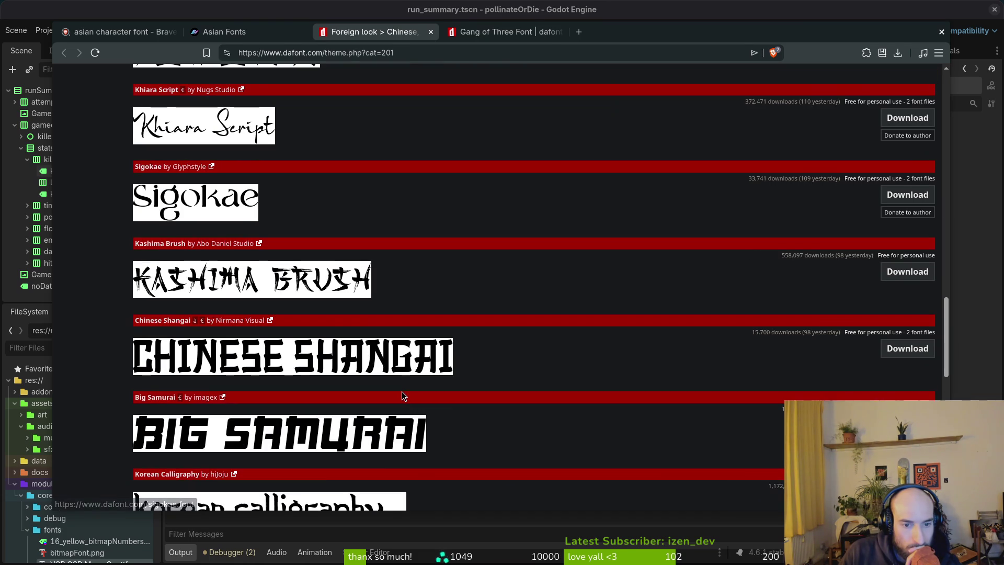
scroll(466, 413, "down", 2)
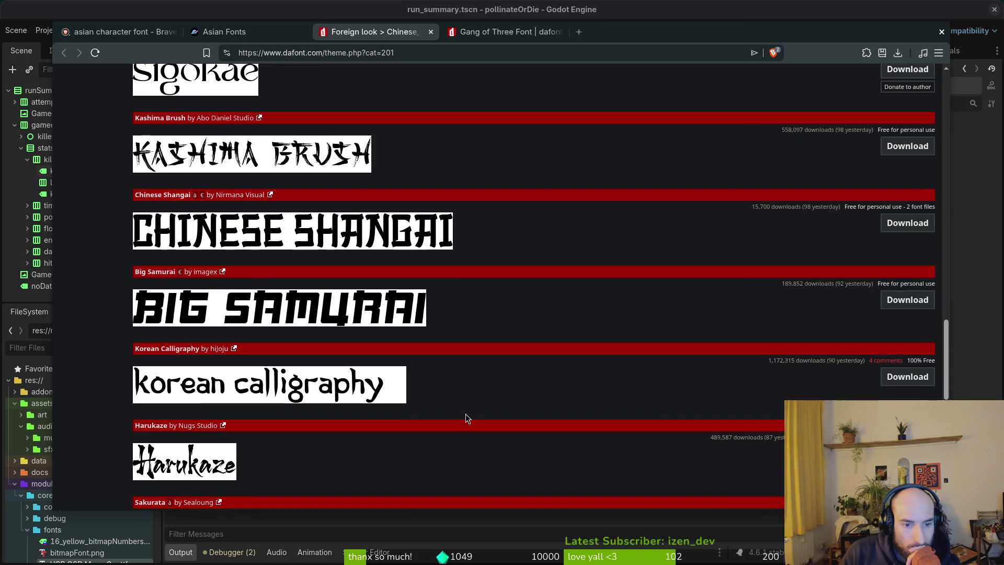
scroll(453, 395, "down", 2)
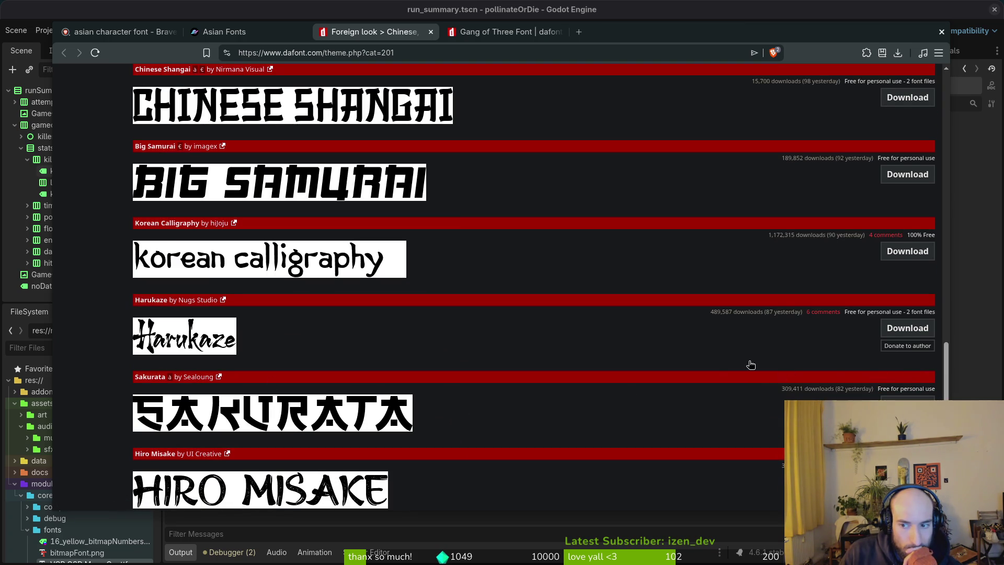
scroll(786, 343, "up", 2)
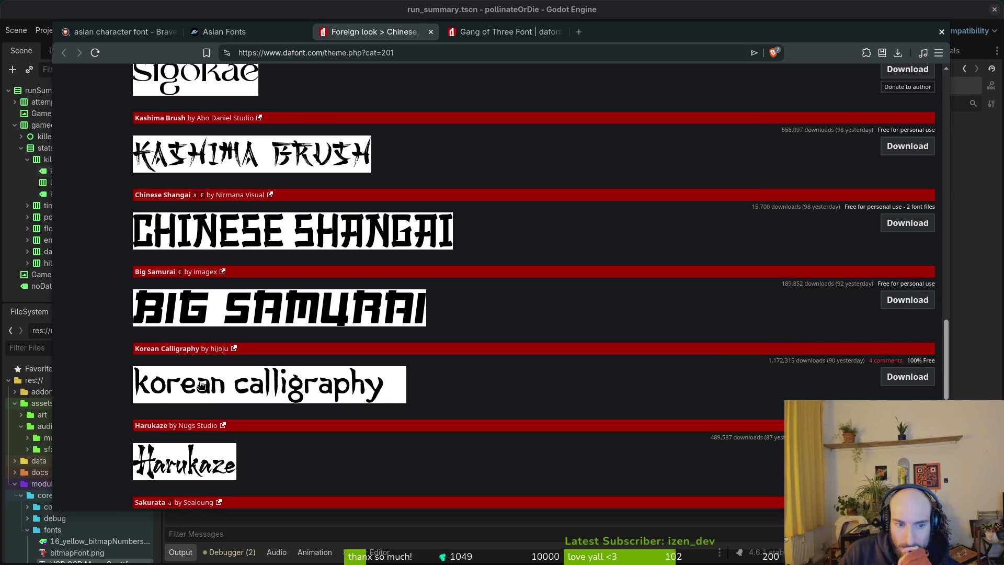
scroll(528, 365, "up", 20)
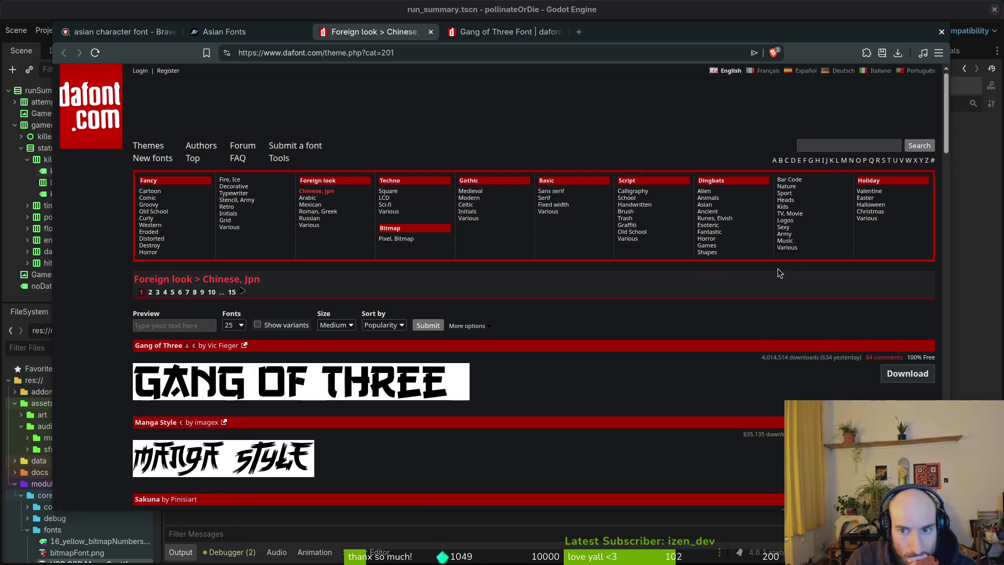
- Peek at dafont's Games dingbat category, then go back to the Chinese, Jpn list
left_click(706, 245)
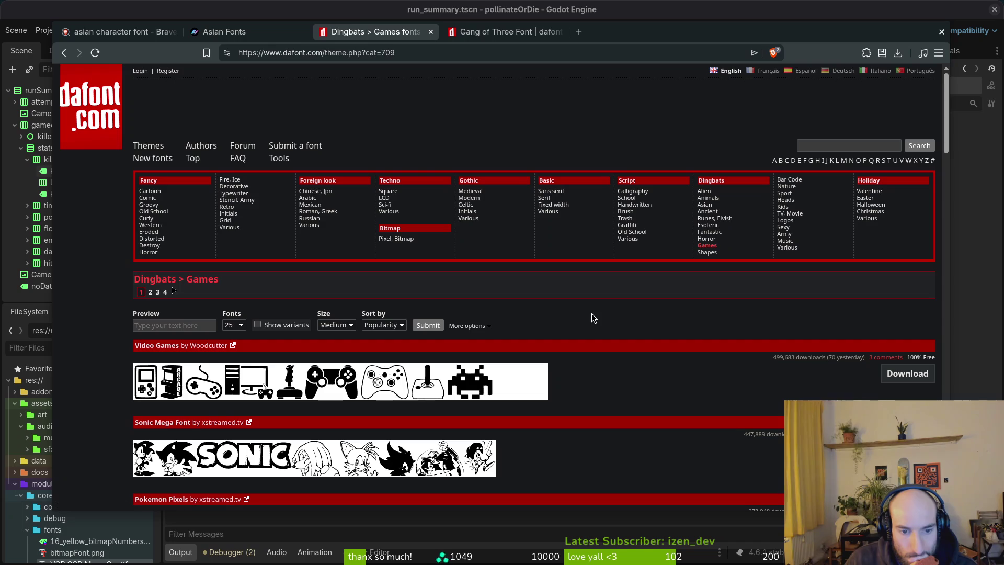
scroll(593, 314, "down", 2)
scroll(593, 310, "down", 5)
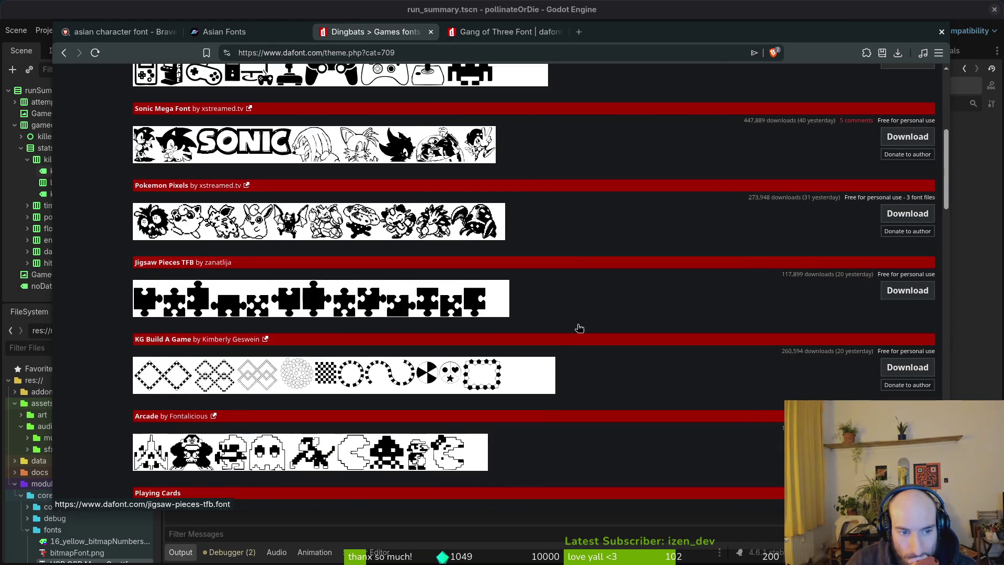
key("alt+Left")
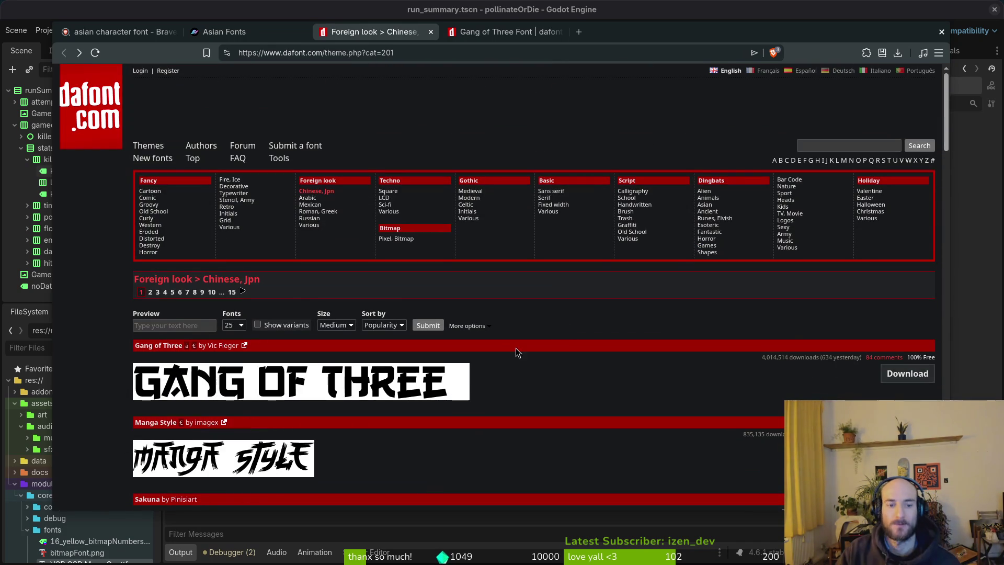
- Scroll through Gang of Three's full 653-glyph character map, then close its tab
key("ctrl+Tab")
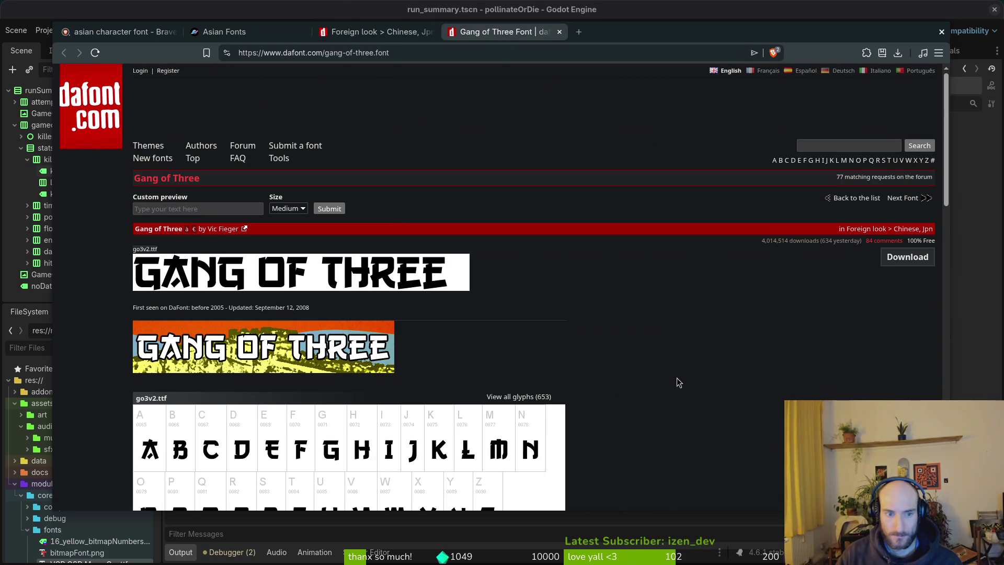
scroll(510, 347, "down", 15)
scroll(507, 345, "down", 2)
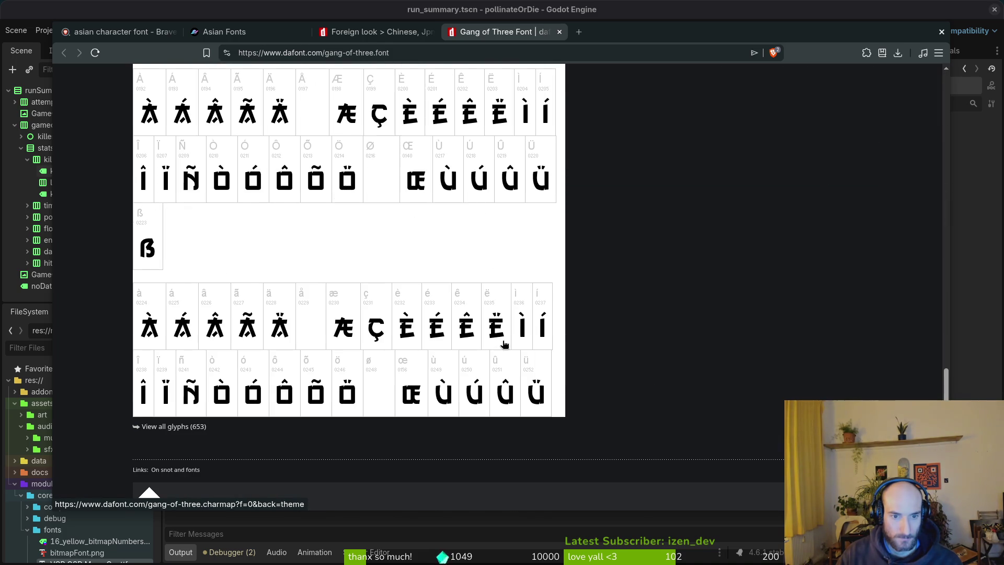
left_click(227, 428)
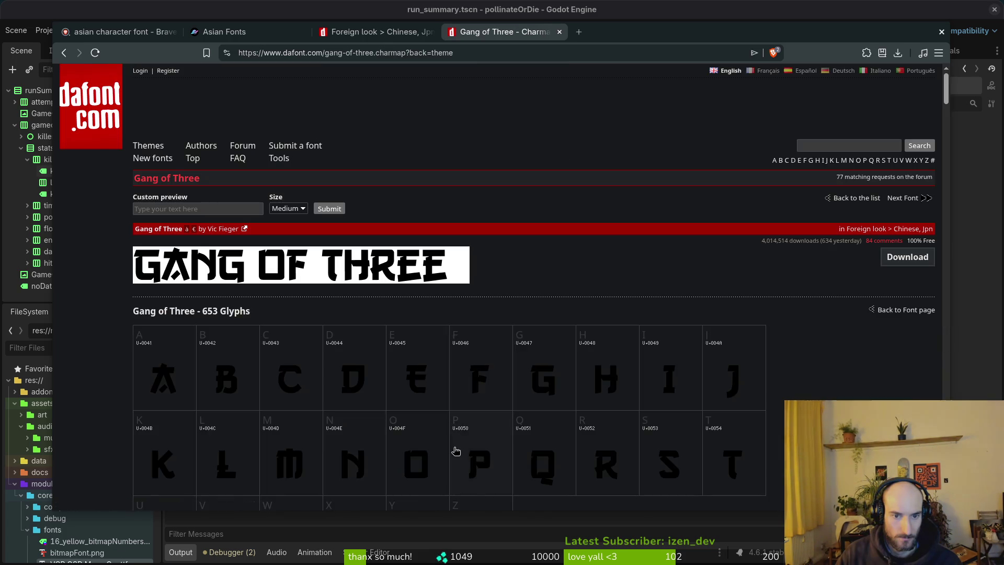
scroll(468, 399, "down", 12)
scroll(467, 387, "down", 20)
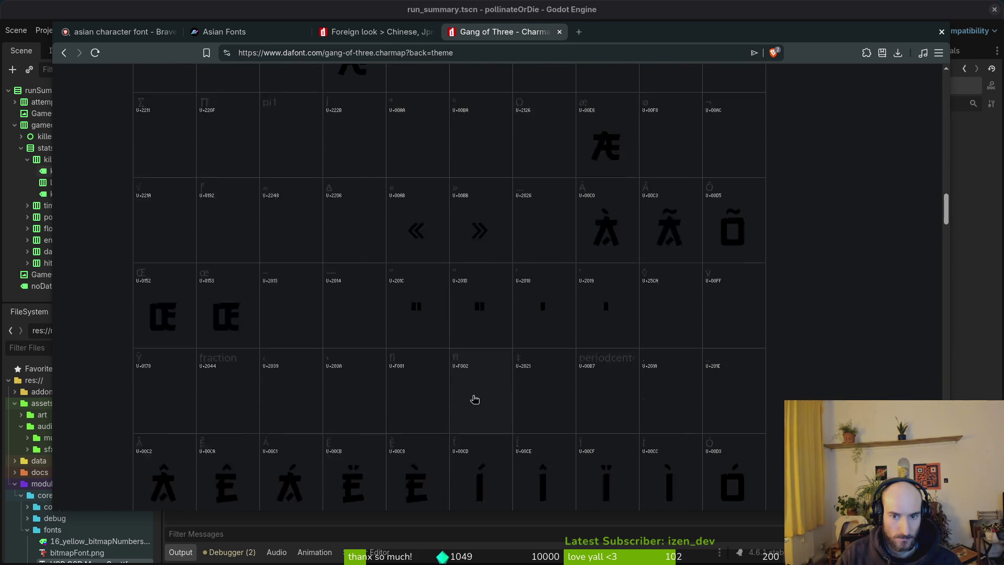
scroll(467, 374, "down", 20)
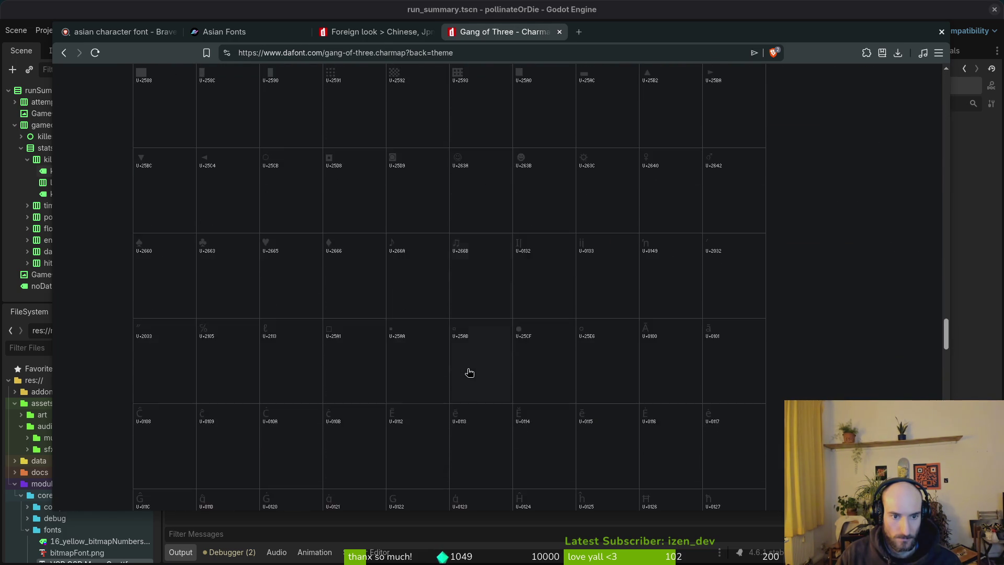
scroll(470, 375, "down", 15)
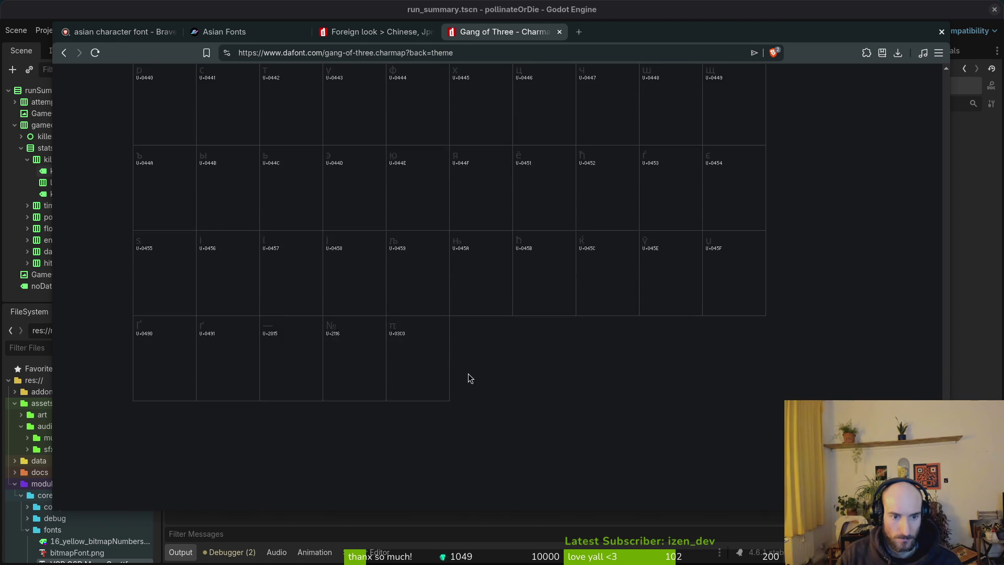
scroll(467, 369, "up", 15)
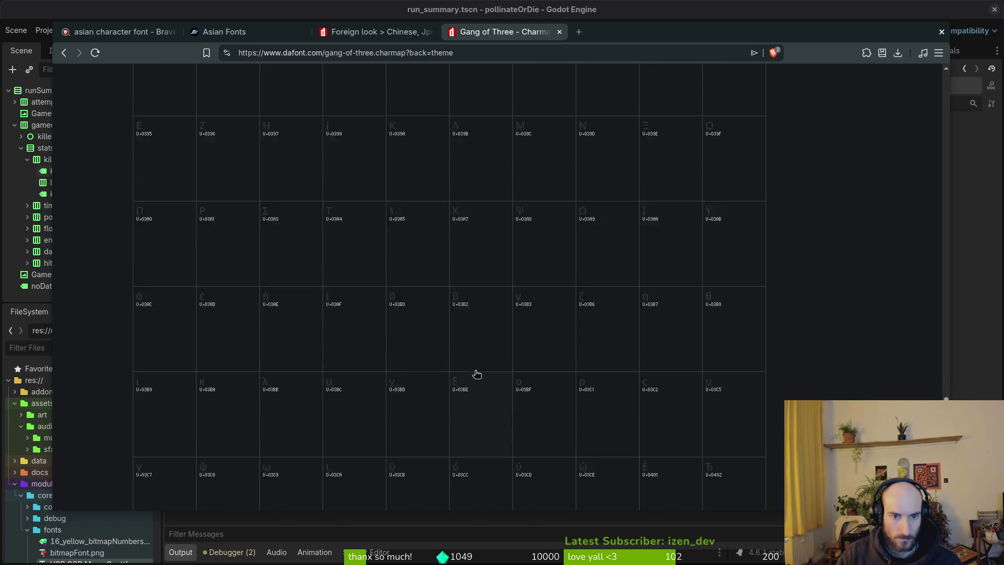
key("ctrl+w")
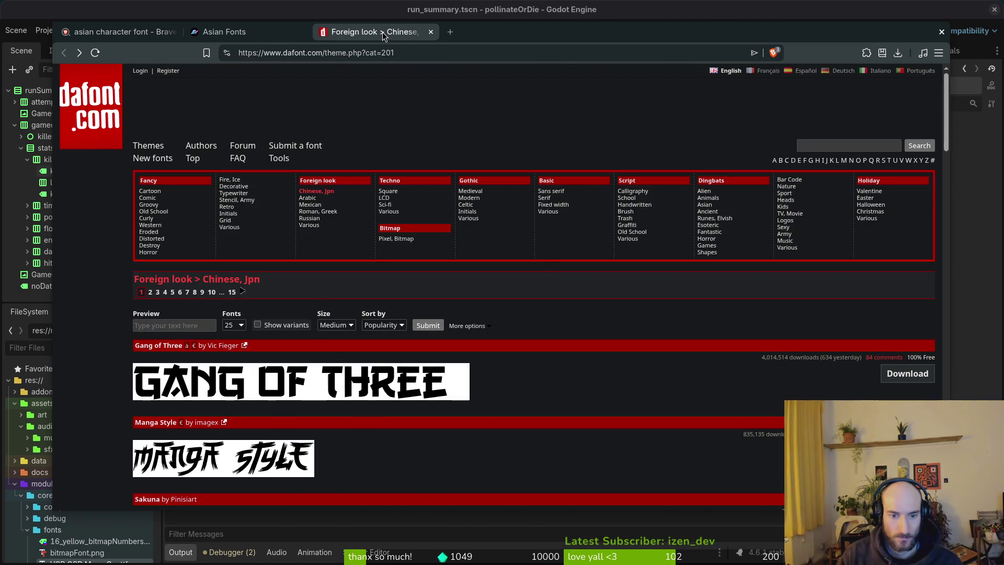
- Search the web for 'chinese font' in a new tab and open the chinesefonts.org result
key("ctrl+w")
key("ctrl+t")
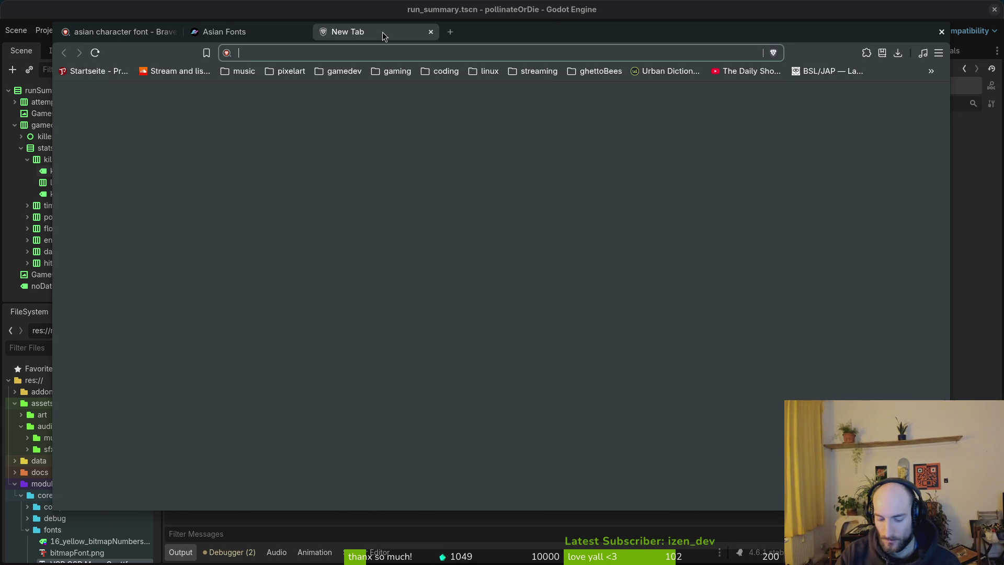
type("font asian character")
key("ctrl+a")
type("chinese f")
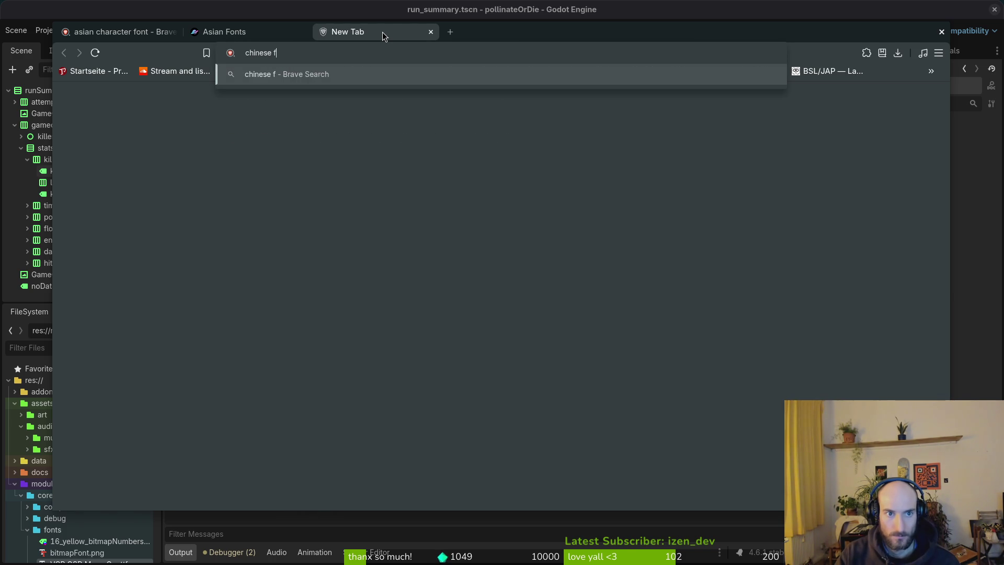
type("ont")
key("Return")
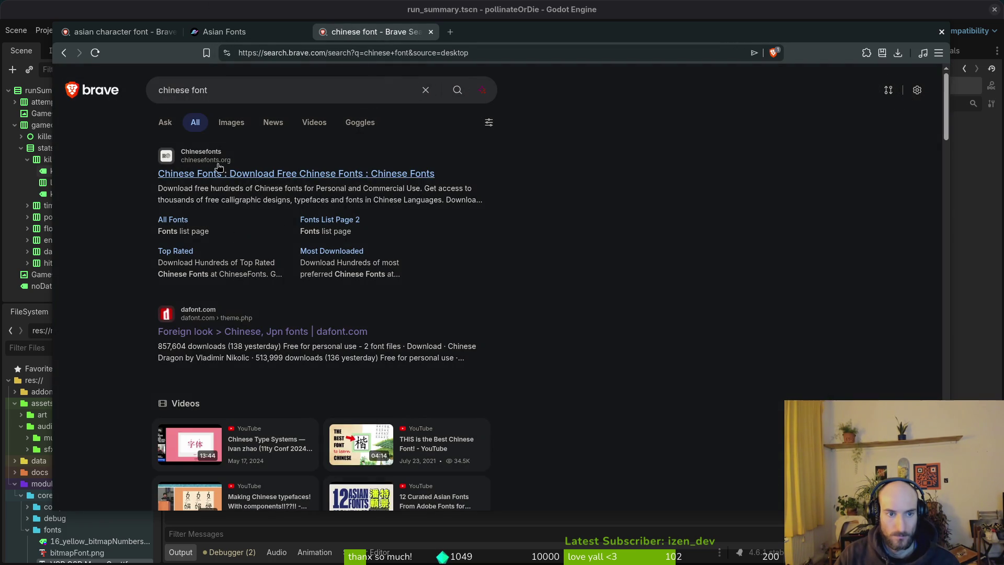
left_click(241, 181)
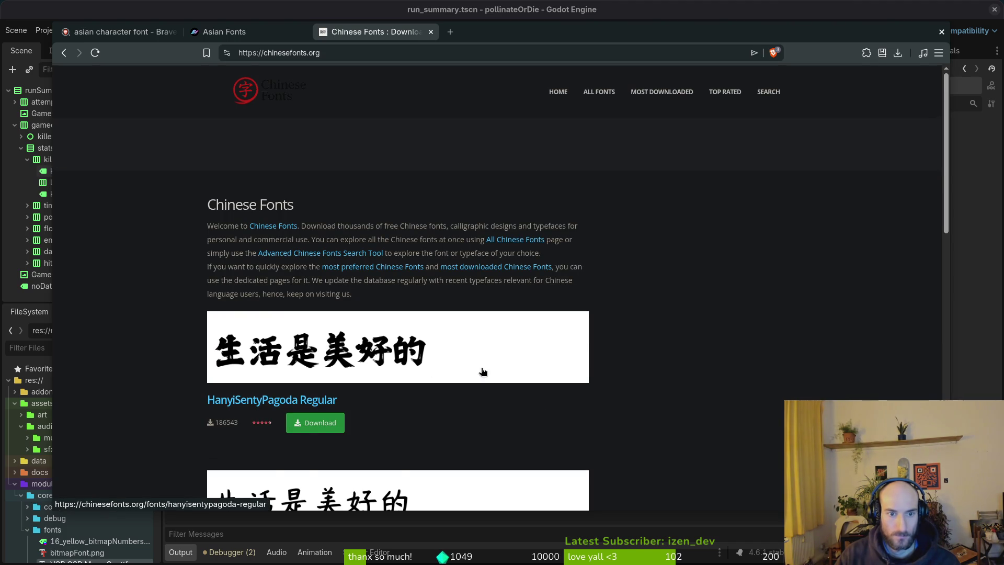
- Open the YRDZST Semibold and YRDZST Medium font pages in new tabs
scroll(497, 353, "down", 3)
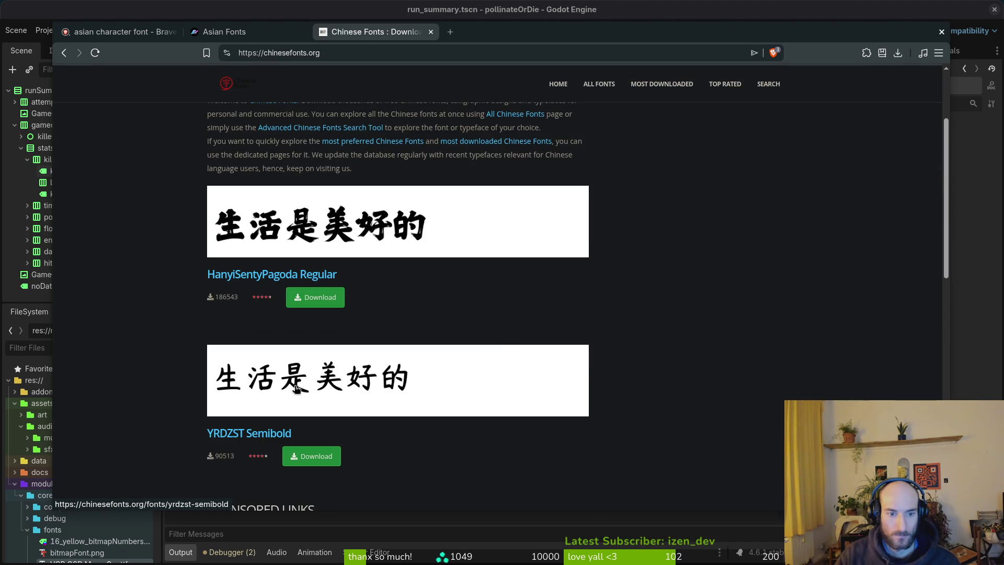
scroll(263, 413, "down", 3)
right_click(275, 272)
left_click(312, 286)
scroll(149, 277, "down", 3)
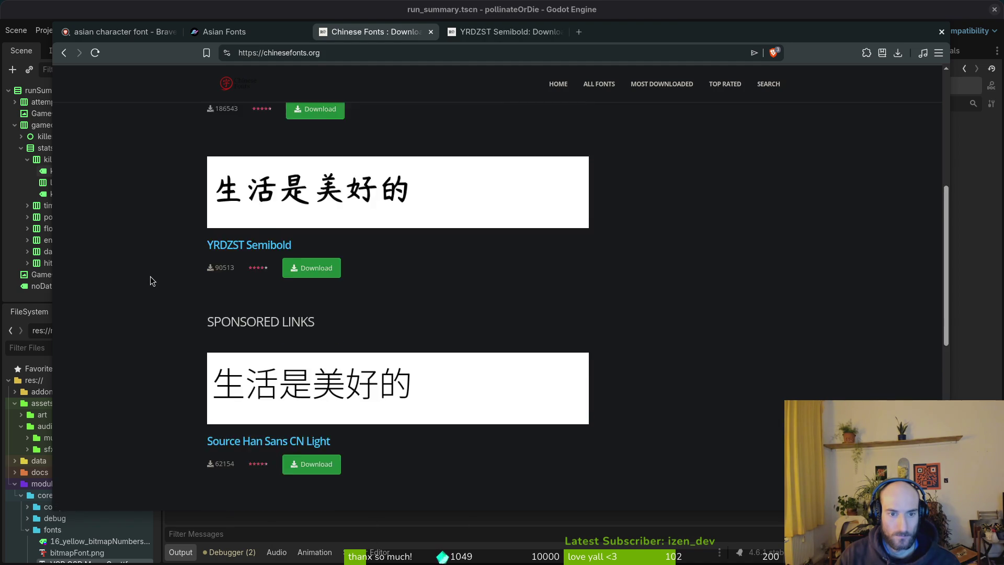
scroll(152, 275, "down", 3)
scroll(171, 309, "down", 3)
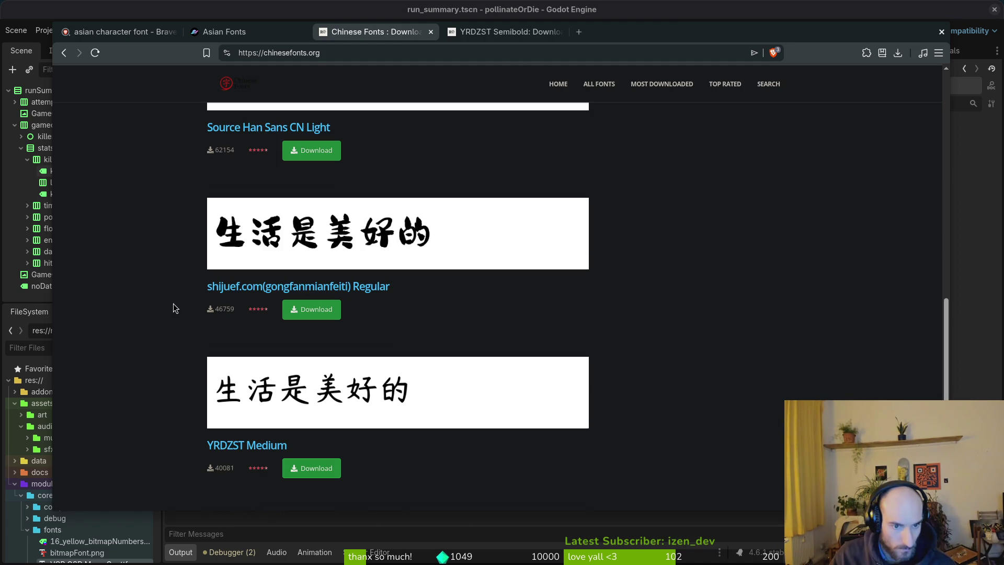
right_click(336, 388)
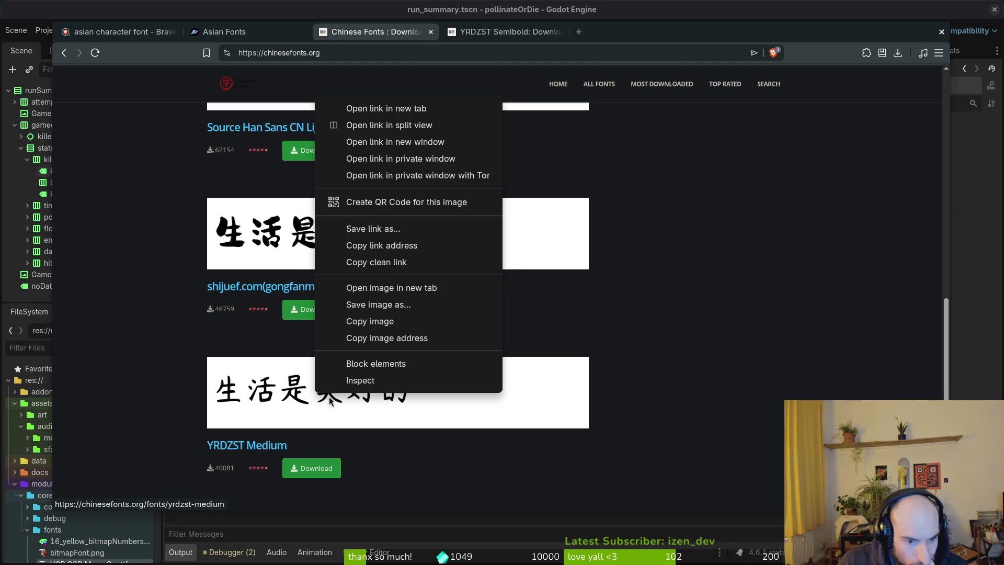
left_click(350, 108)
scroll(158, 339, "down", 3)
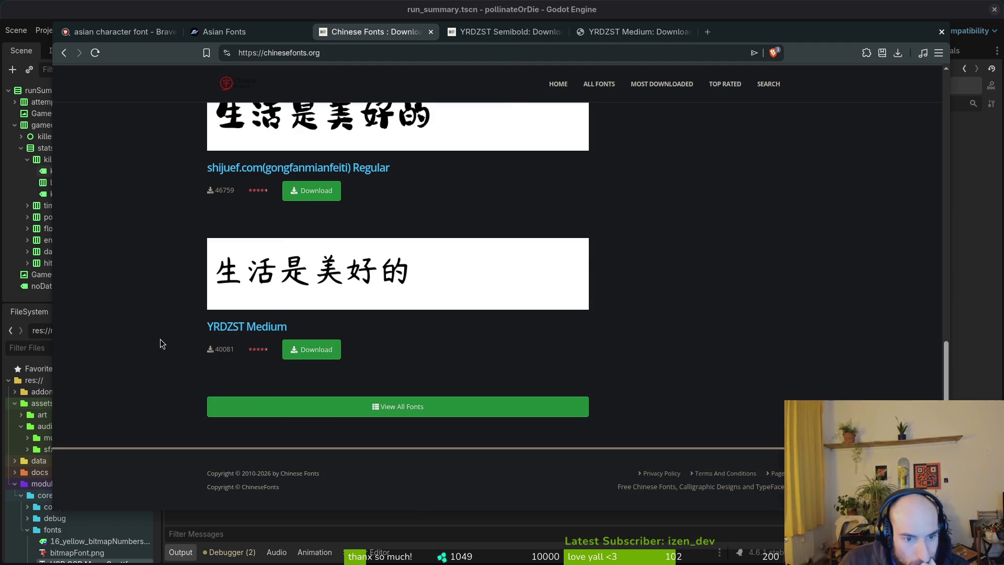
- Review YRDZST Medium's Font Information table and Character Map, then return to the Semibold page
left_click(627, 32)
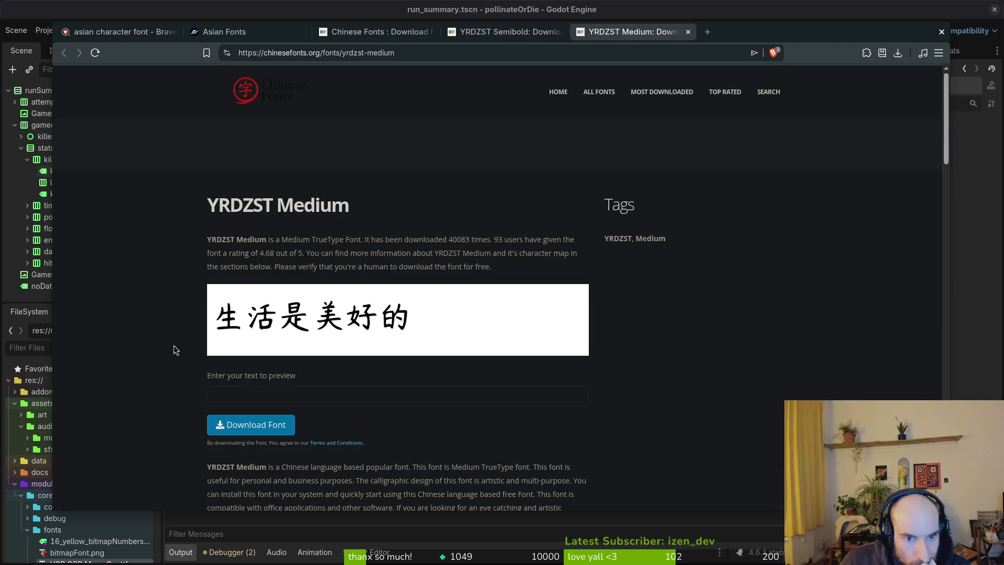
scroll(157, 300, "down", 4)
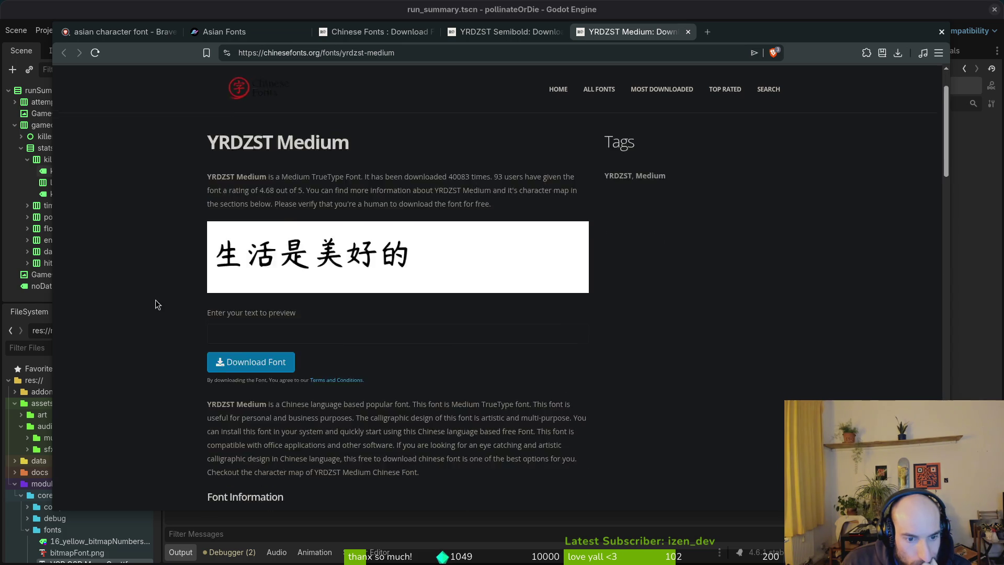
scroll(159, 297, "down", 2)
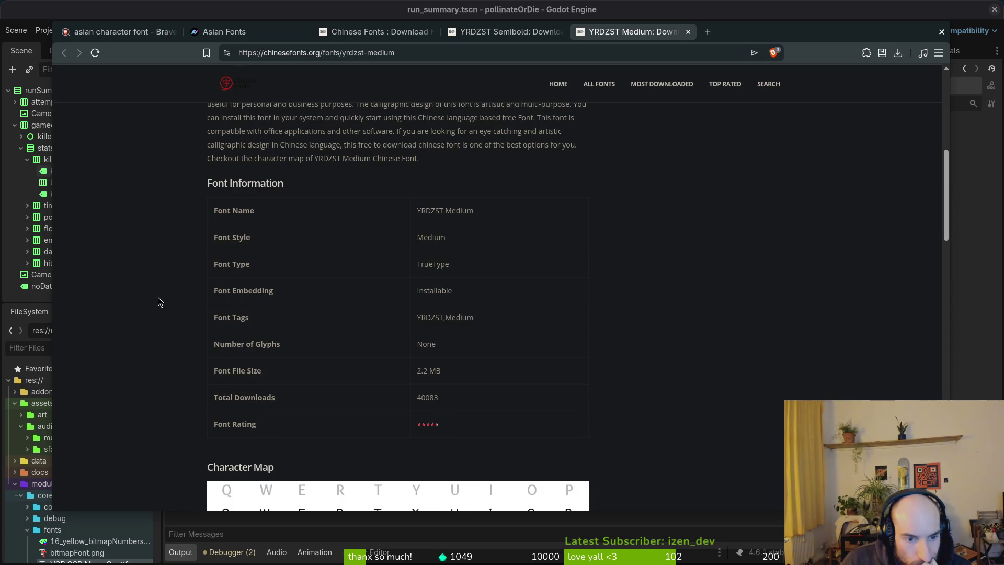
scroll(159, 302, "down", 9)
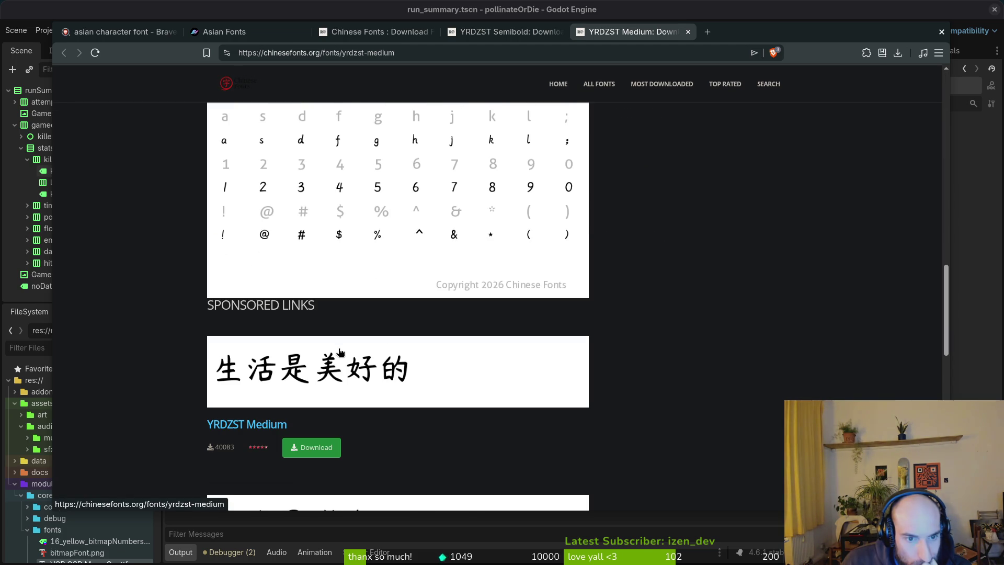
scroll(328, 342, "up", 6)
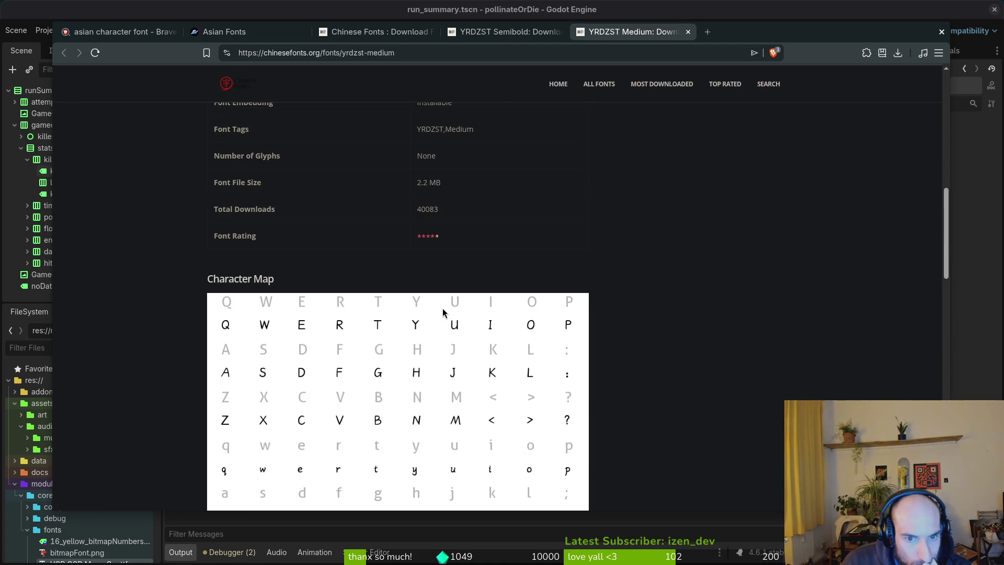
scroll(403, 343, "down", 6)
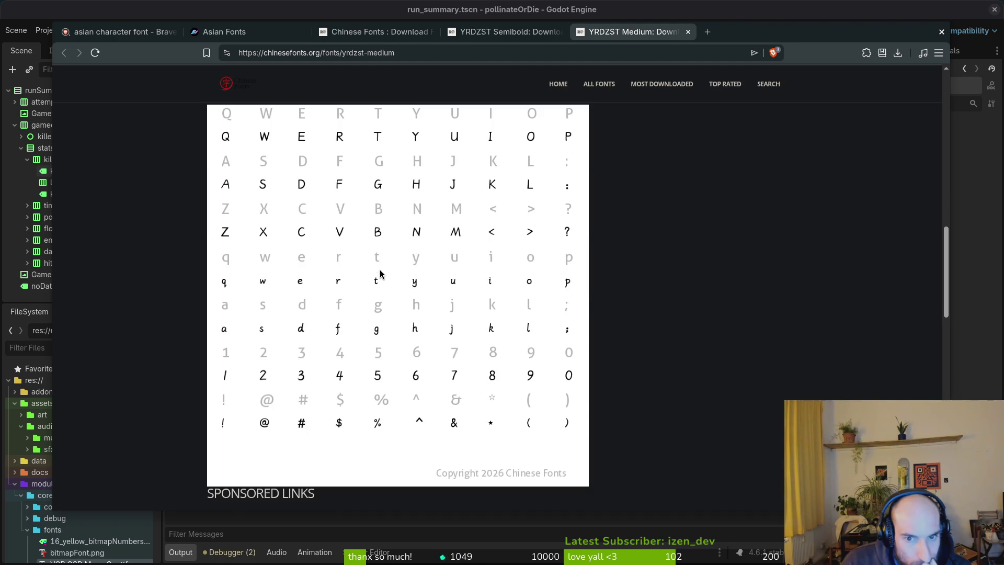
scroll(412, 312, "down", 3)
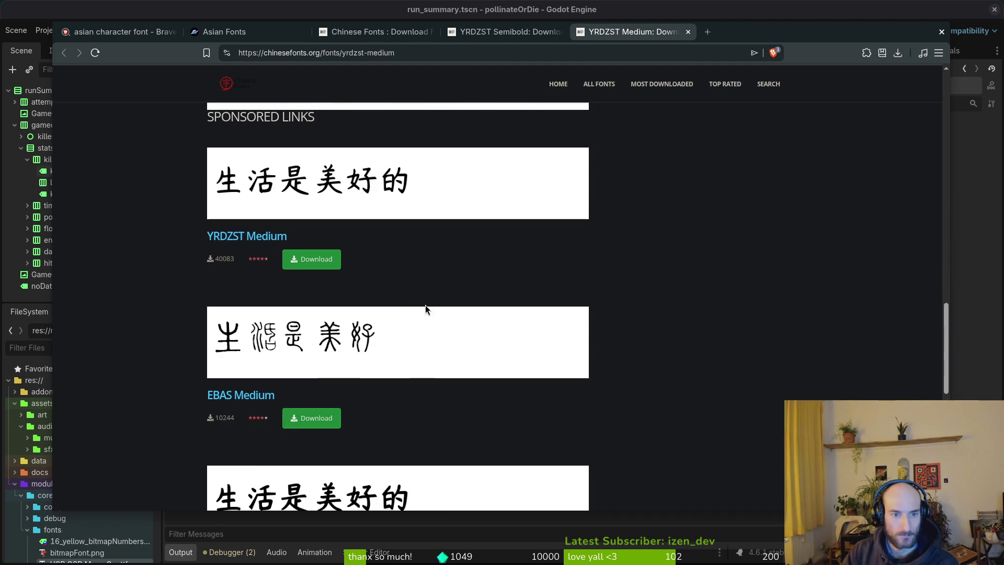
scroll(418, 298, "up", 10)
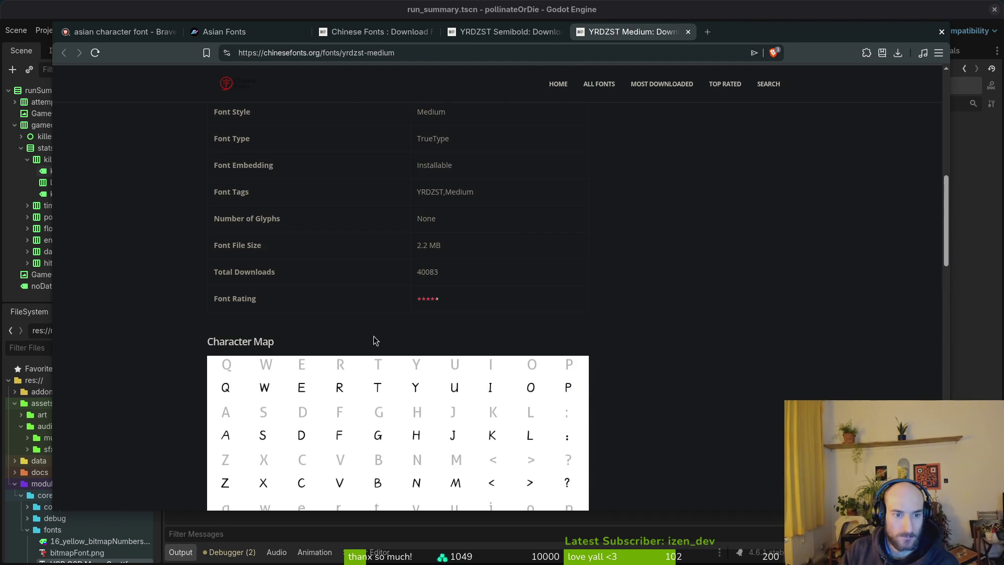
scroll(376, 334, "up", 2)
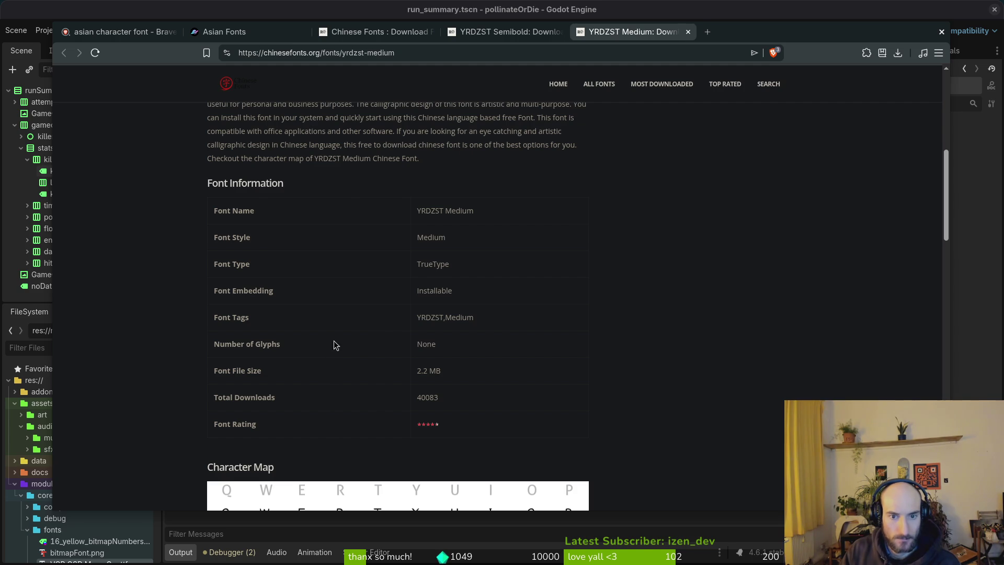
scroll(330, 341, "up", 2)
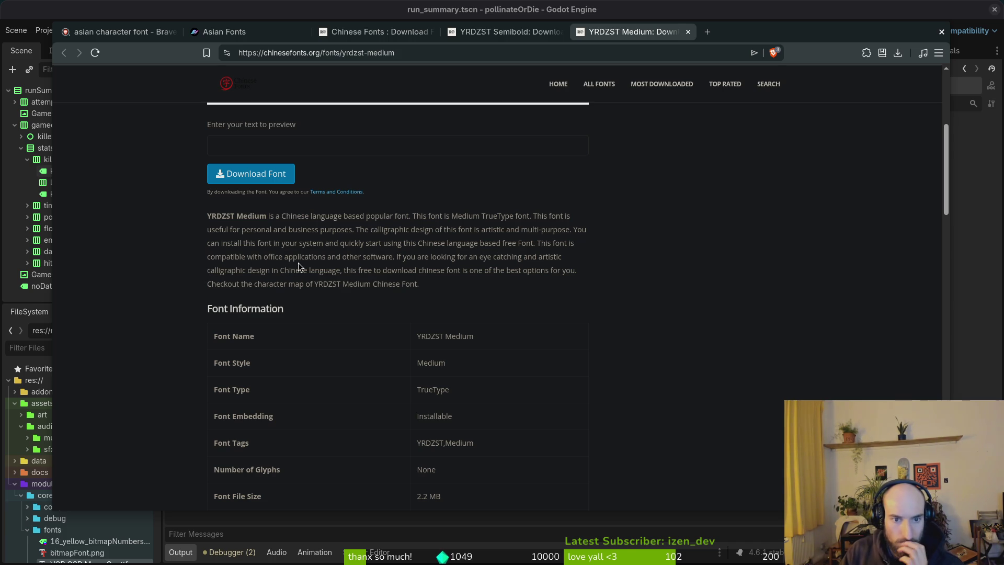
scroll(389, 282, "up", 5)
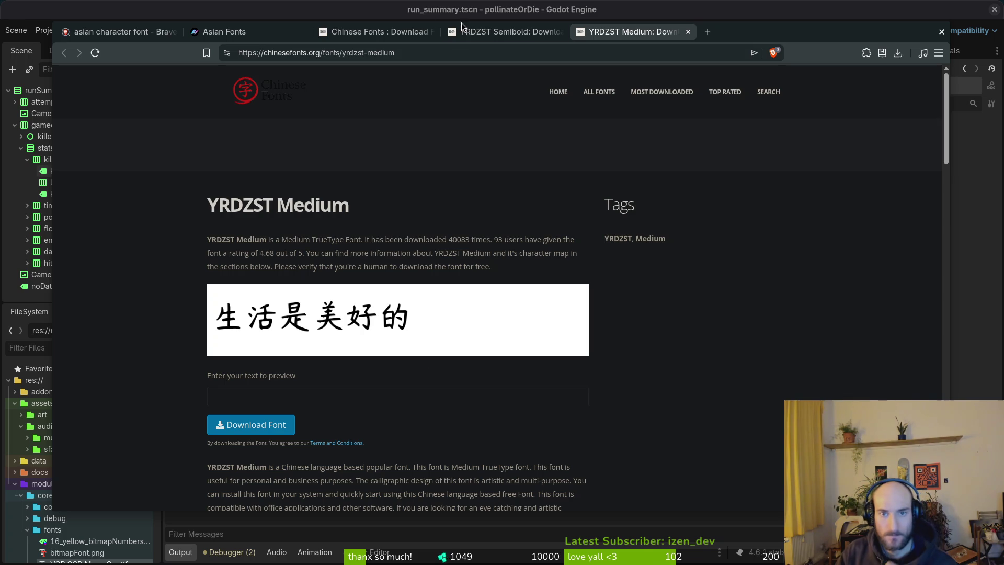
left_click(488, 32)
- Close the YRDZST Medium tab and save YRDZST Semibold as yrdzst-semibold.zip in Downloads
left_click(632, 35)
key("ctrl+w")
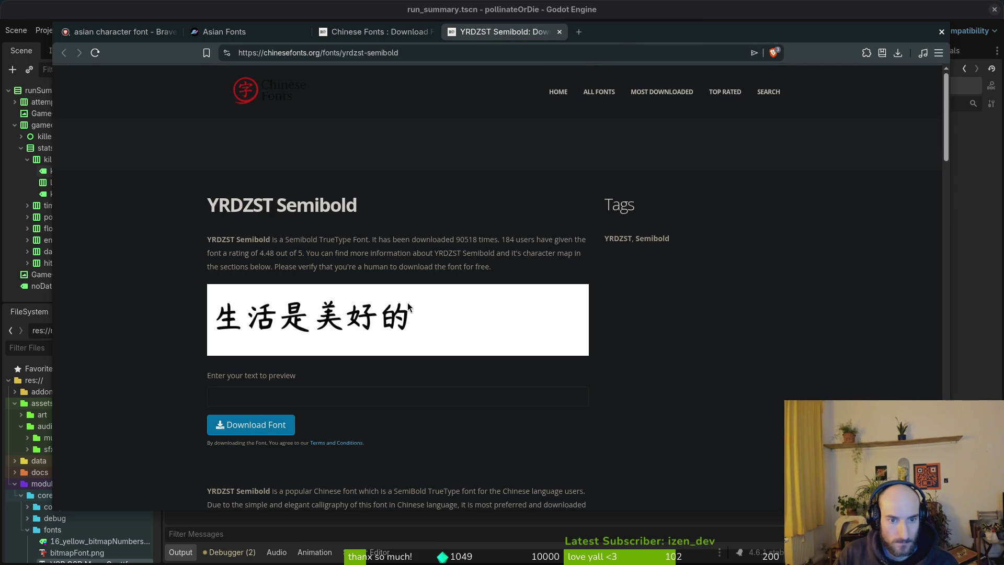
scroll(426, 318, "down", 5)
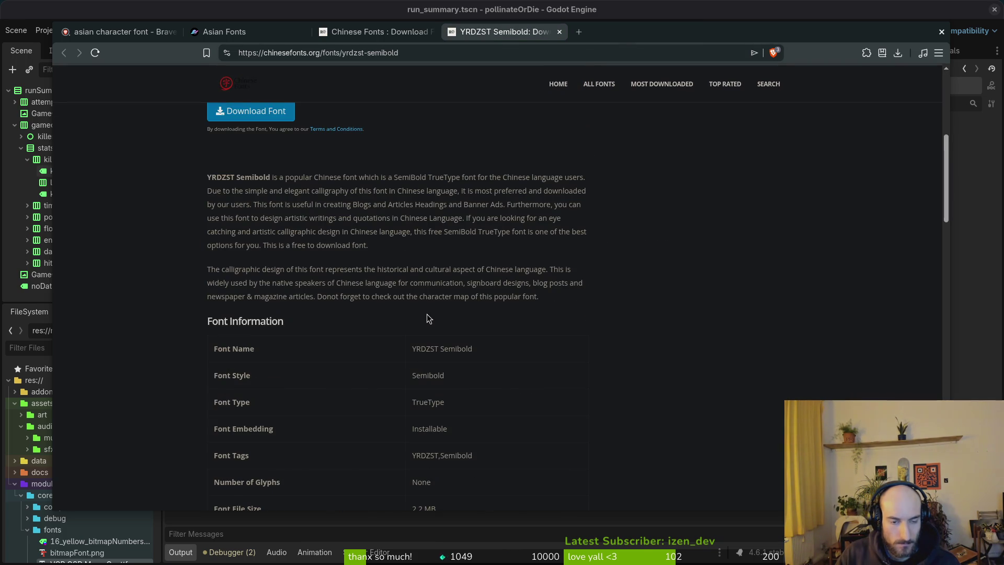
scroll(426, 314, "down", 1)
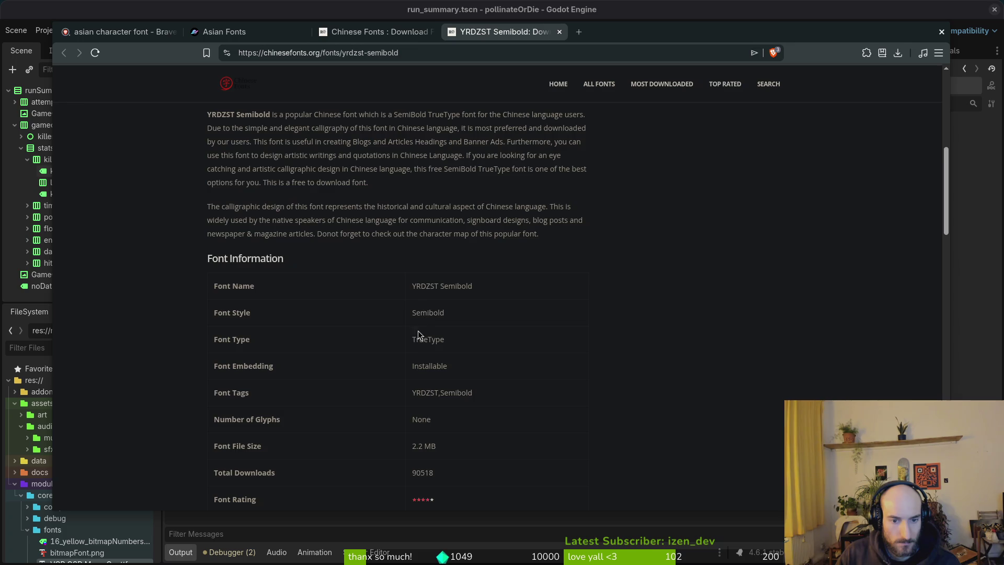
scroll(375, 359, "up", 5)
left_click(259, 365)
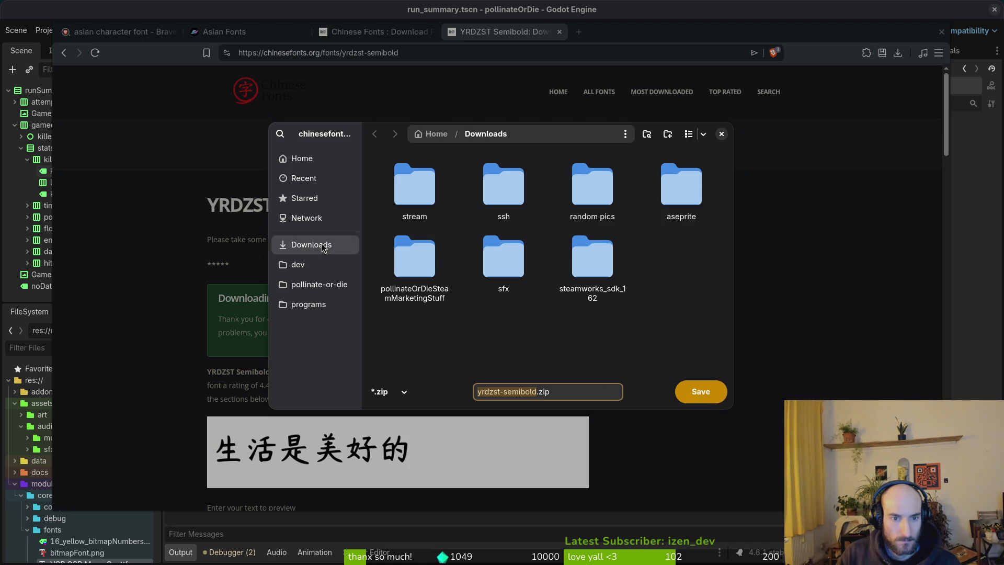
left_click(694, 401)
scroll(423, 371, "down", 5)
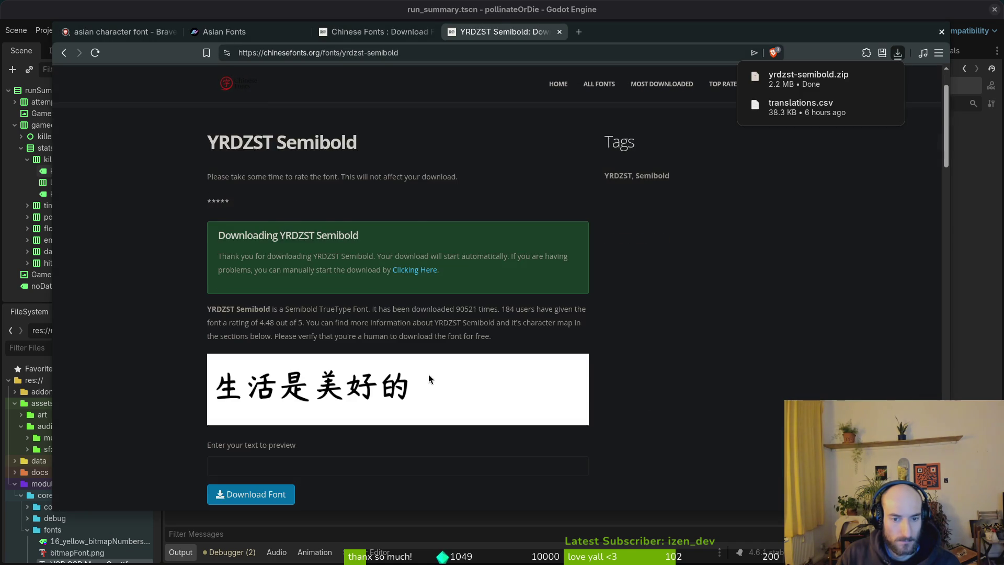
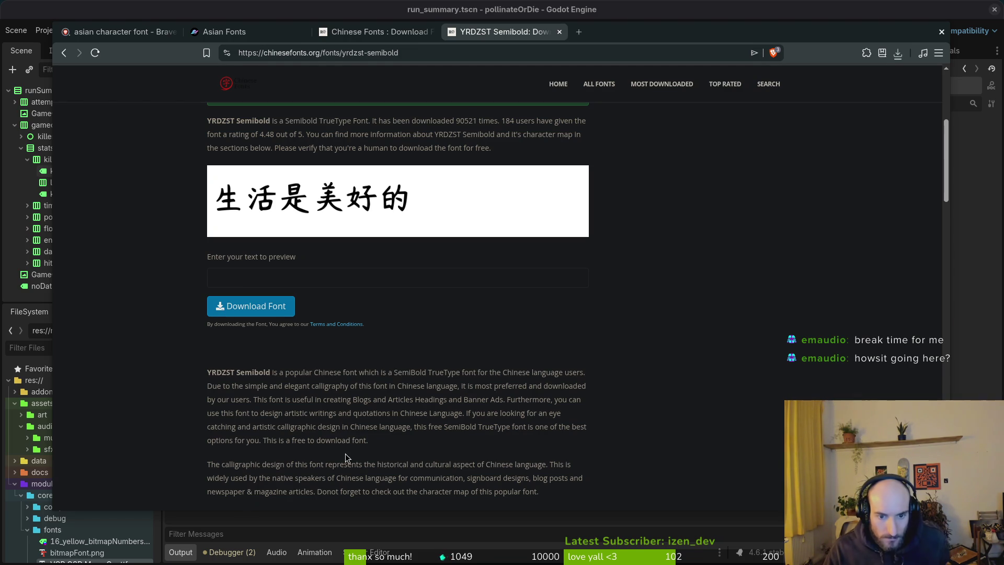
- Read the YRDZST Semibold Font Information, then return to the Godot run_summary scene
scroll(401, 445, "down", 3)
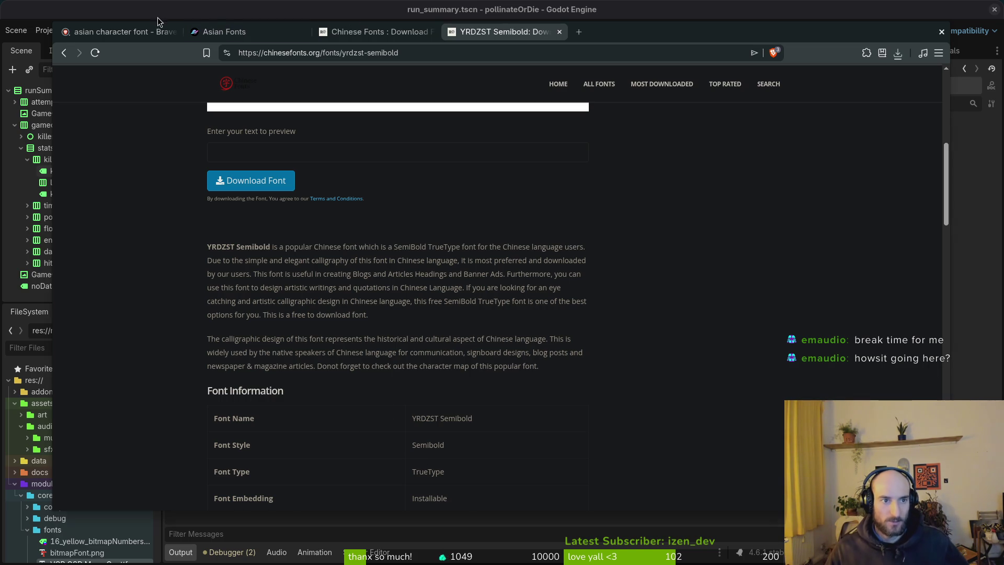
left_click(530, 8)
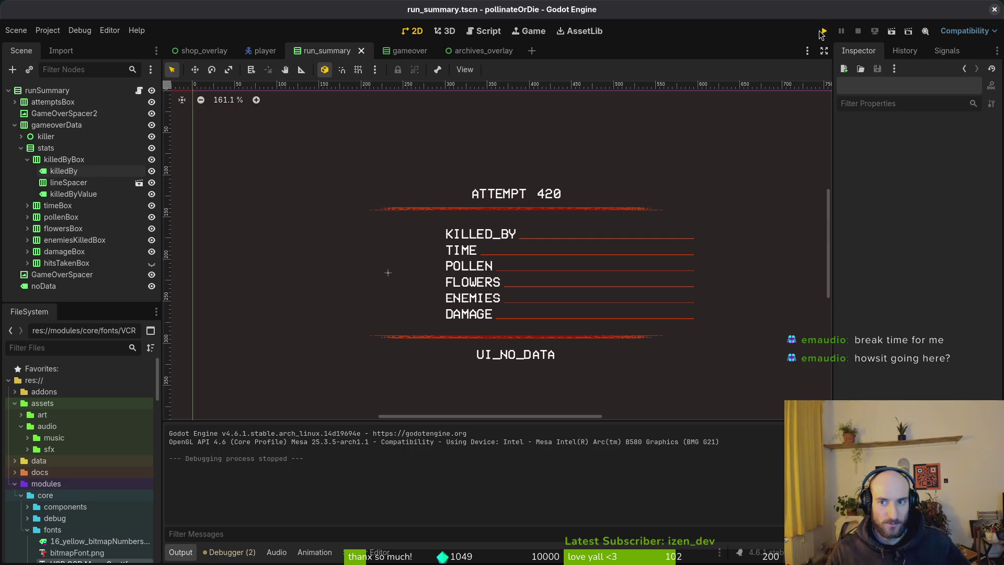
- Run the game with its language switched to 中文 and check the run summary
left_click(822, 33)
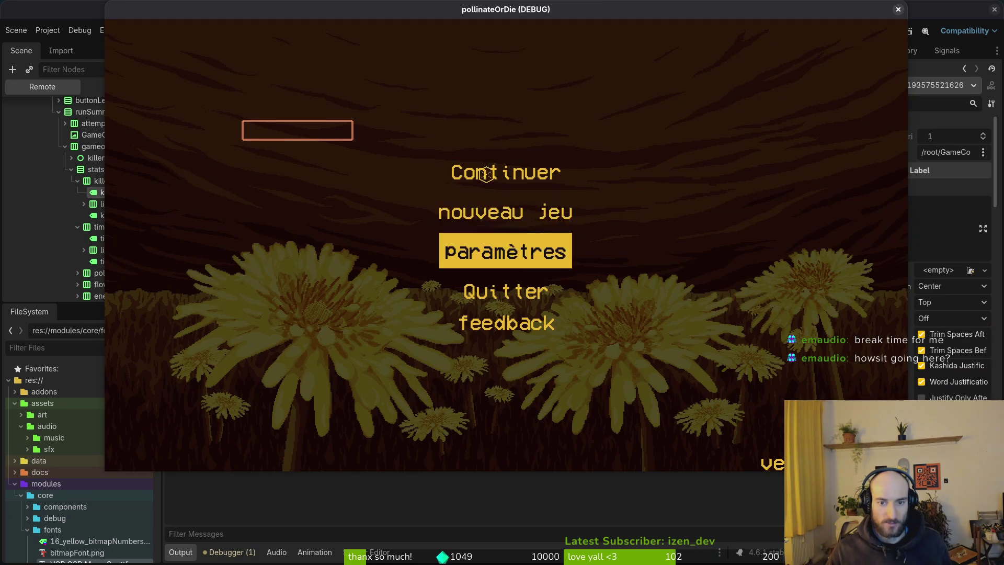
left_click(505, 252)
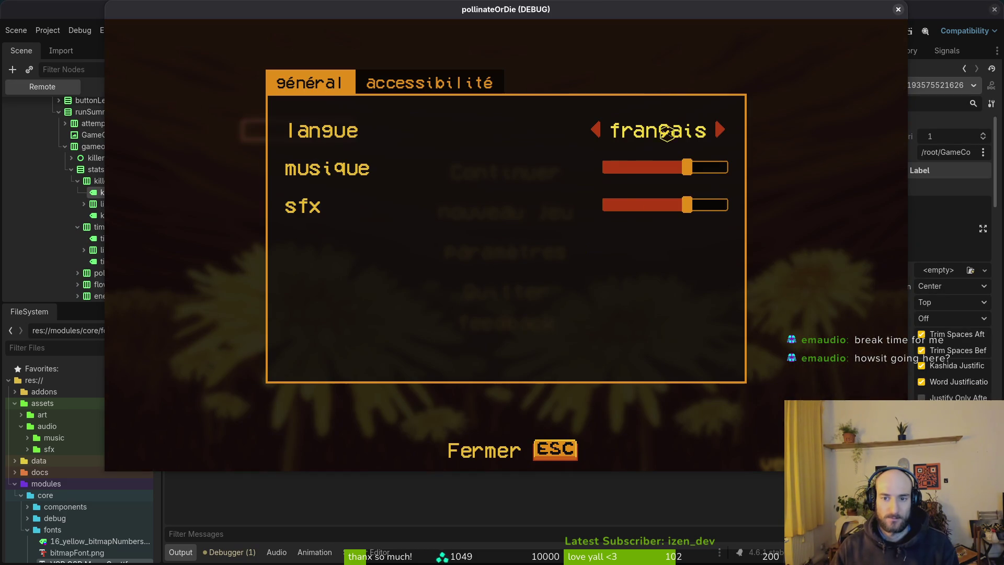
left_click(715, 127)
left_click(716, 127)
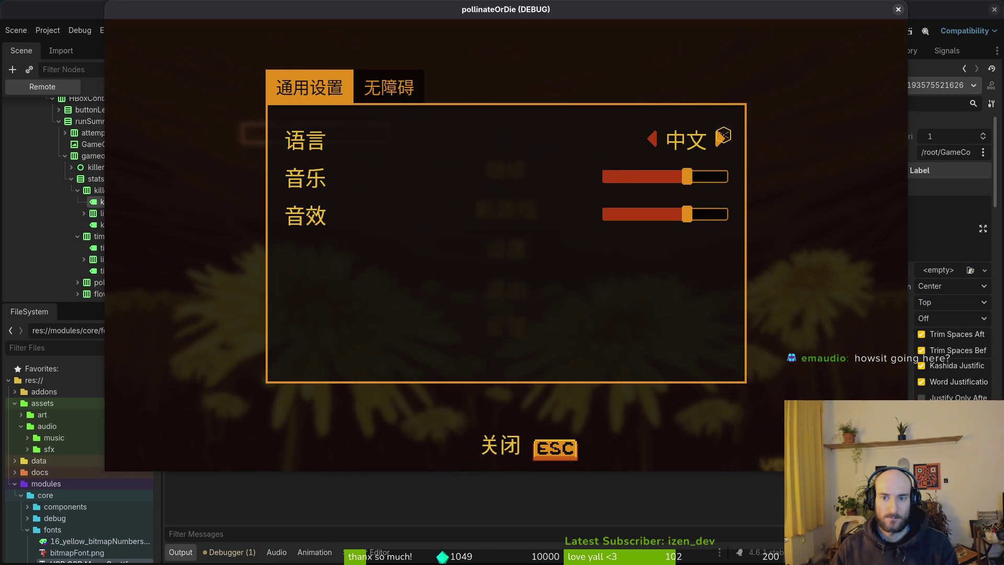
key("Escape")
left_click(501, 172)
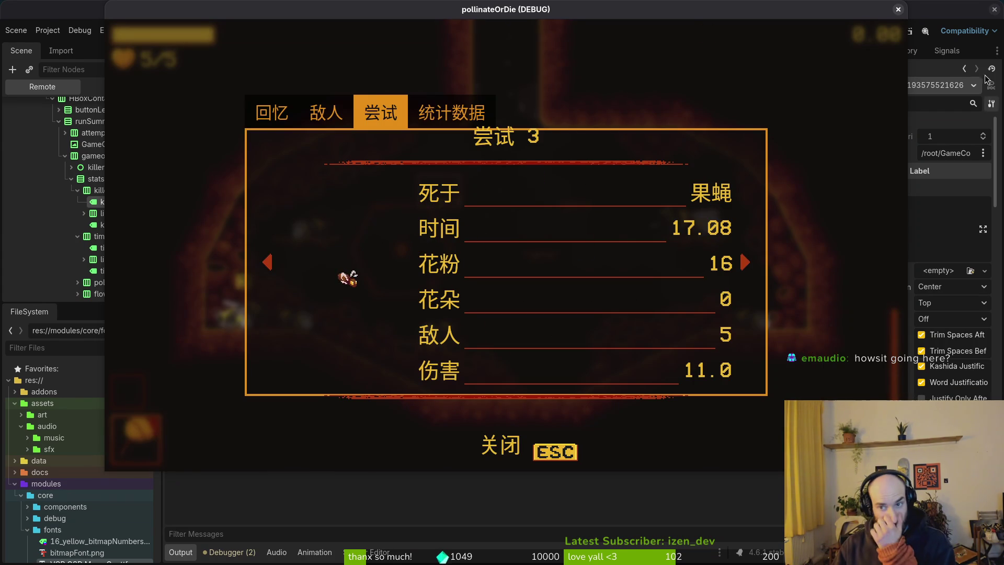
left_click(897, 9)
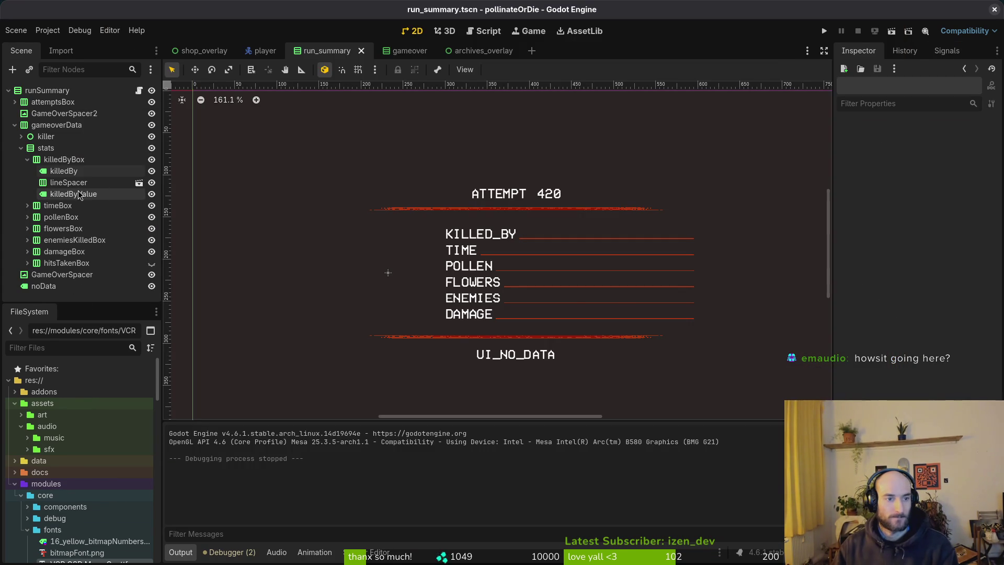
- Select the killedBy label, then go to the Chinese Fonts listing in the browser
left_click(59, 174)
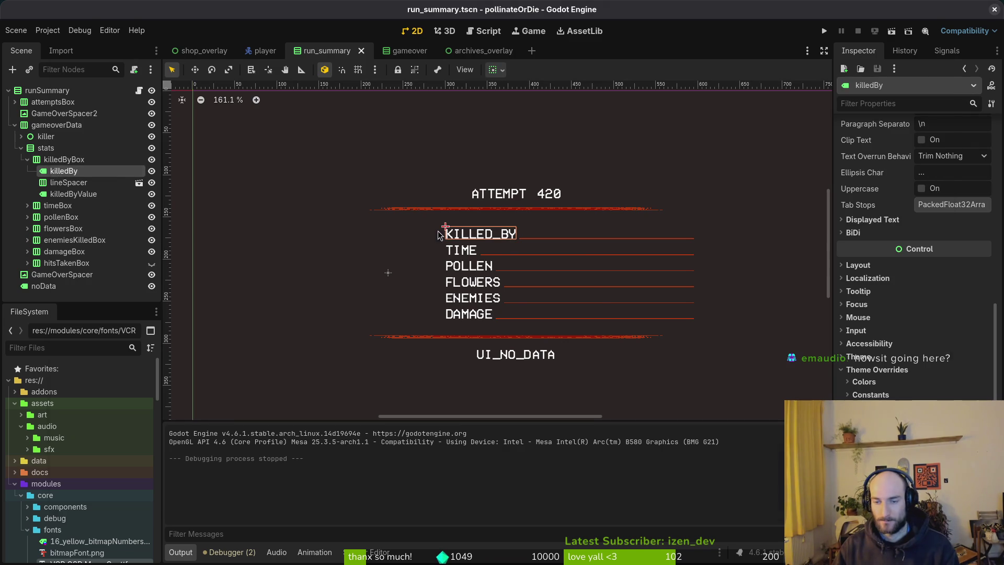
key("alt+Tab")
left_click(352, 34)
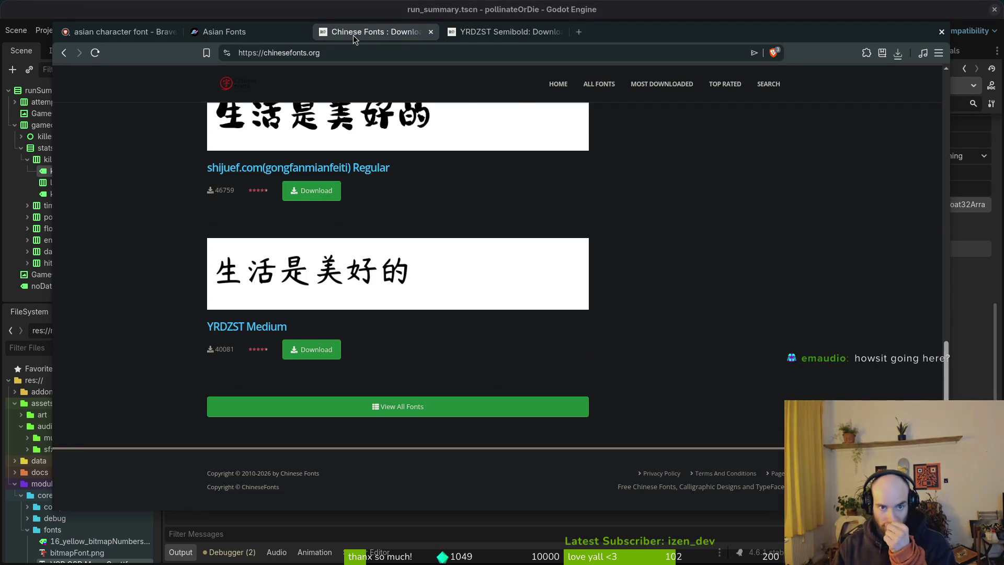
- Close the Asian Fonts, asian character search and YRDZST Semibold tabs
left_click(232, 33)
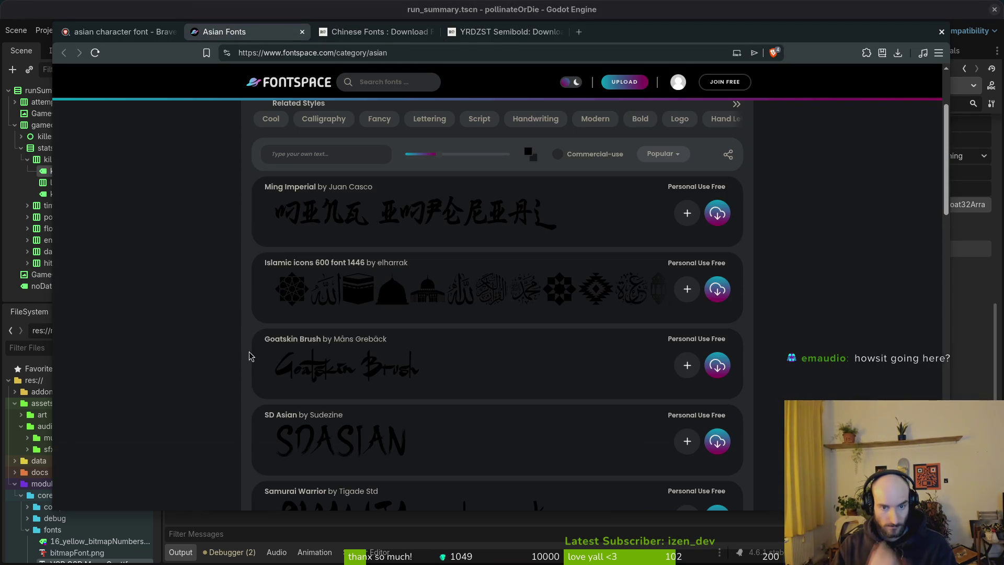
left_click(139, 32)
left_click(186, 31)
left_click(174, 32)
left_click(173, 32)
left_click(271, 35)
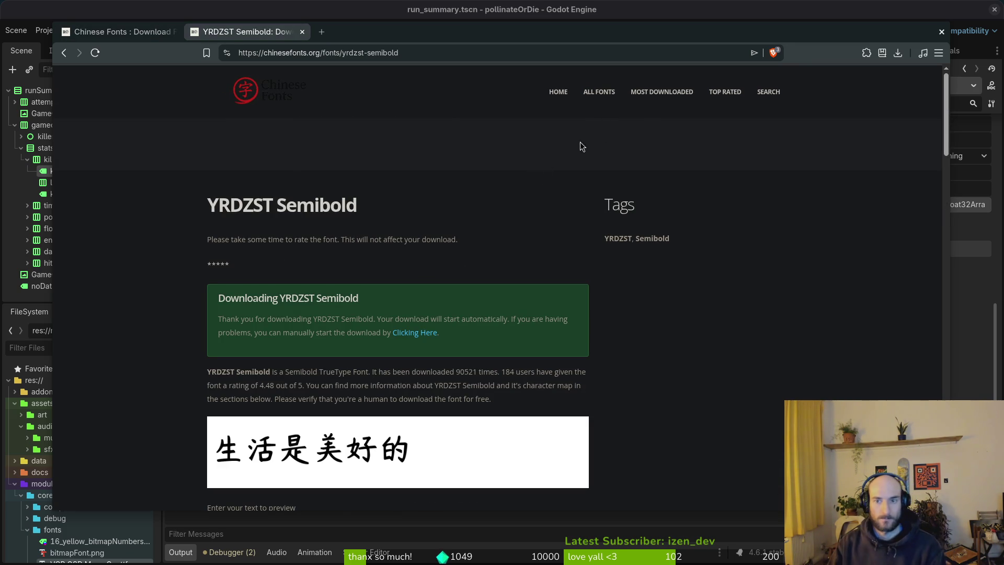
left_click(302, 32)
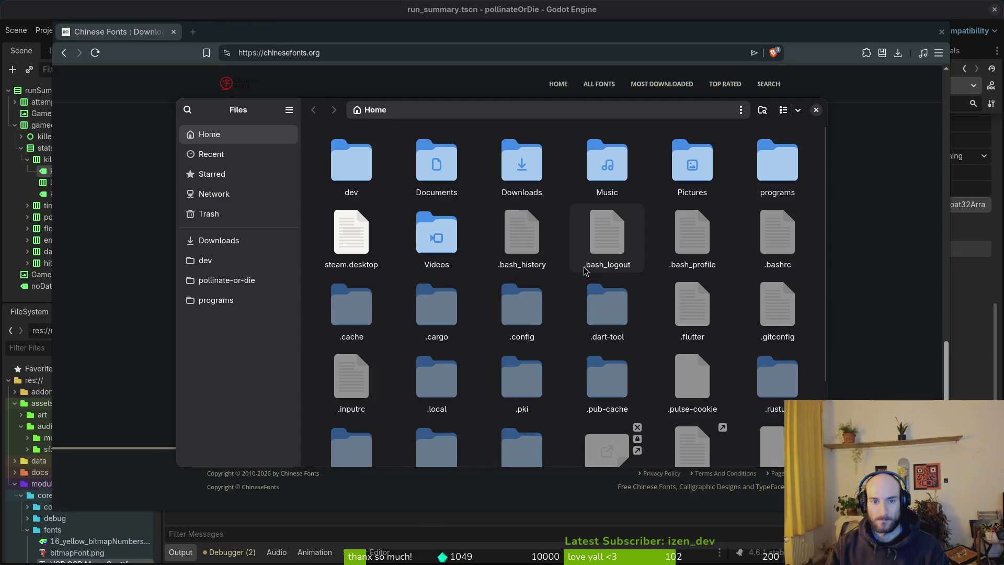
- Move the .flutter item in the Home folder to the trash
double_click(522, 162)
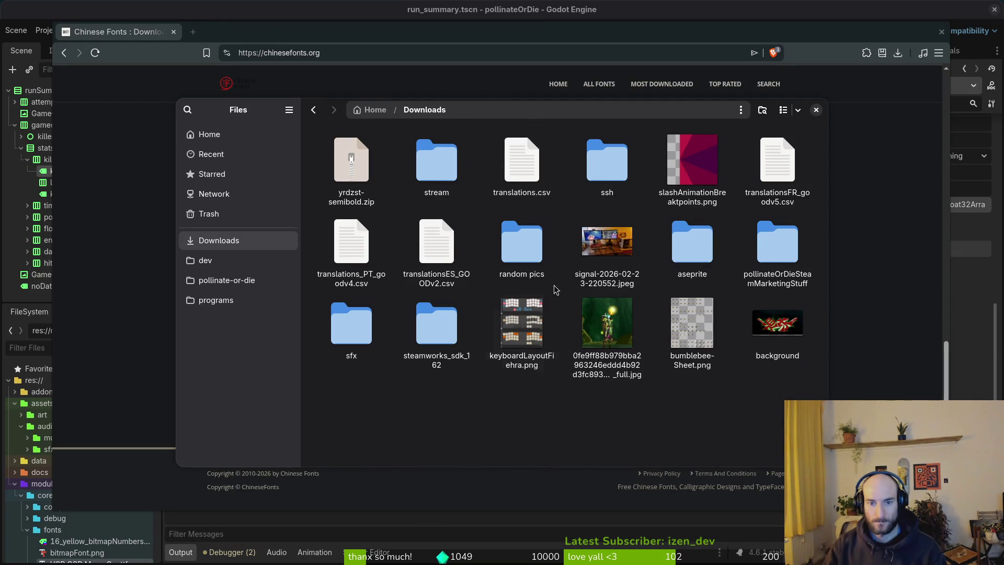
key("alt+Left")
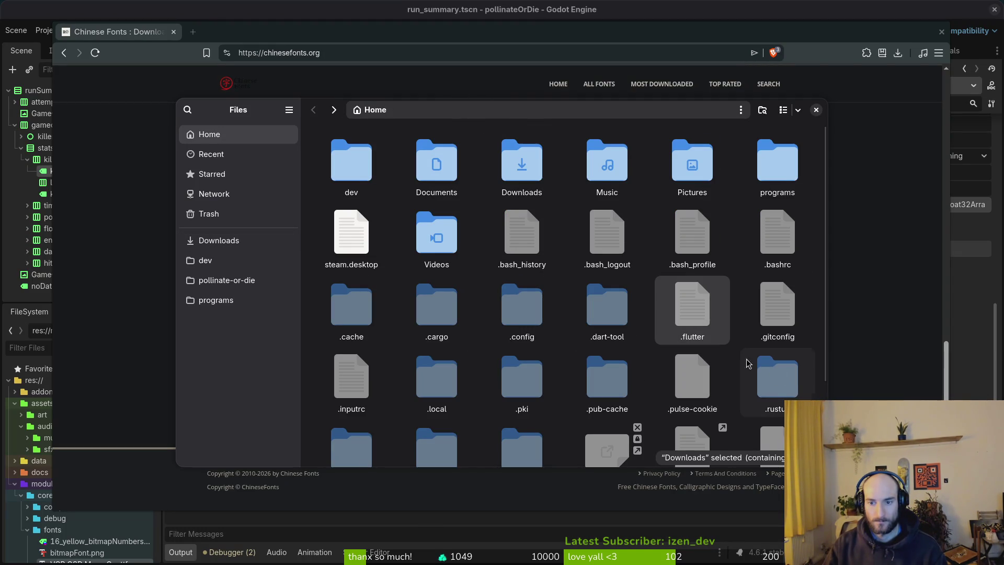
key("Delete")
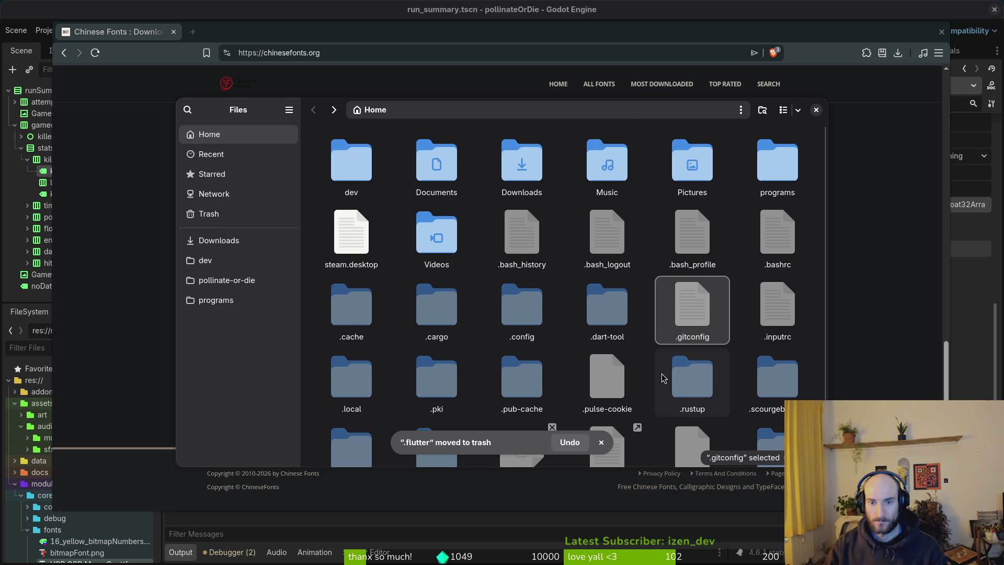
scroll(665, 372, "down", 1)
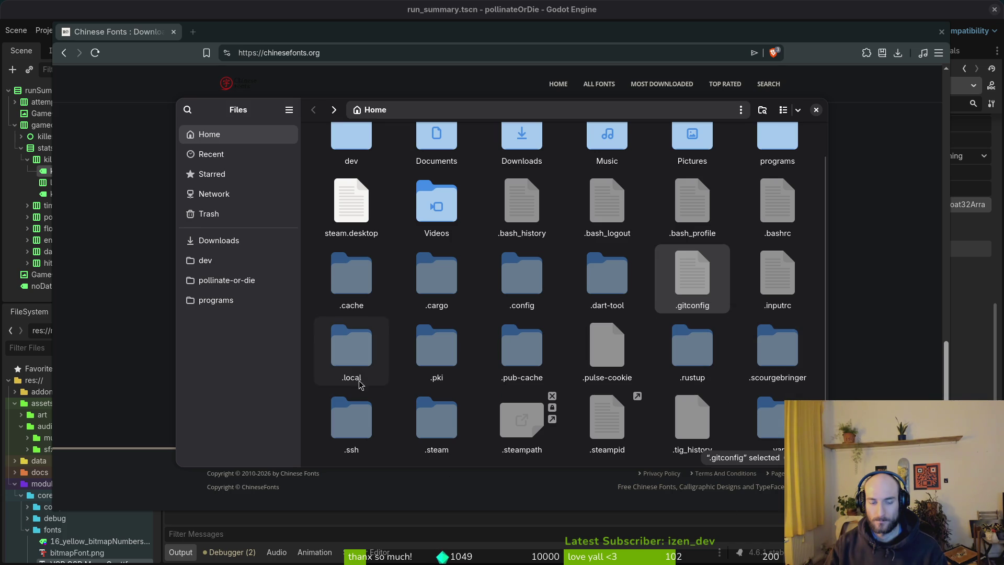
scroll(563, 319, "up", 1)
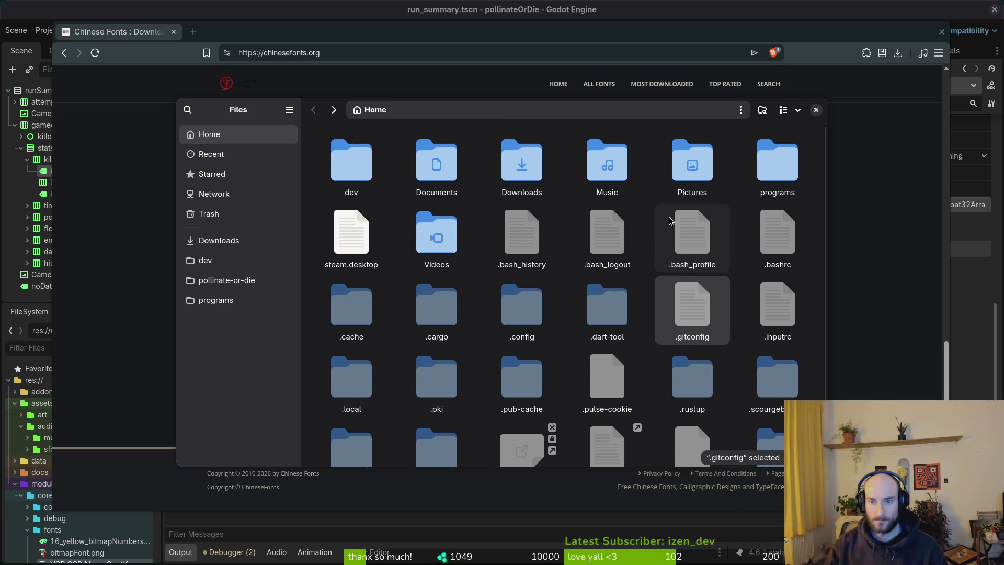
- Extract yrdzst-semibold.zip in Downloads and cut YRDZST Semibold.ttf
double_click(521, 163)
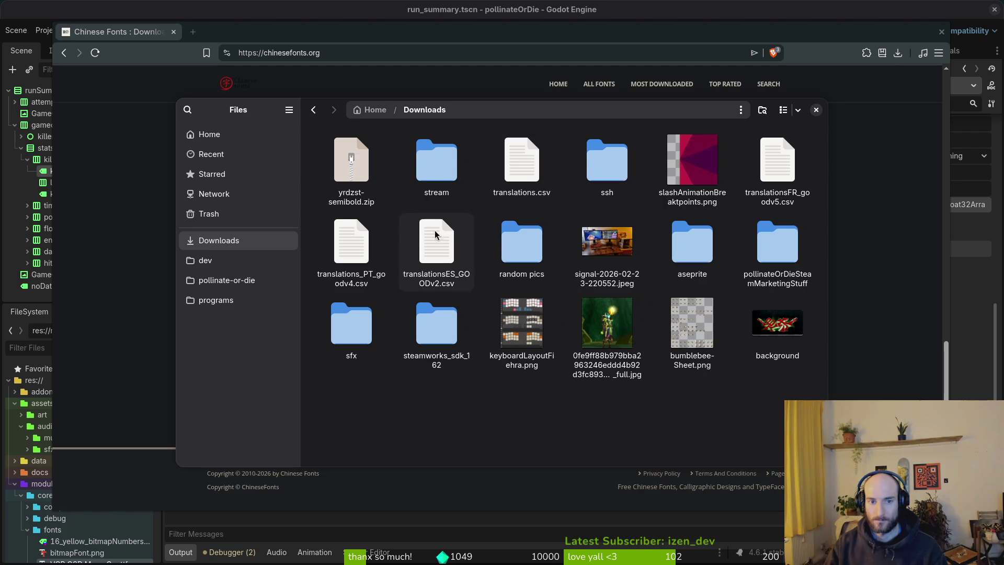
double_click(345, 166)
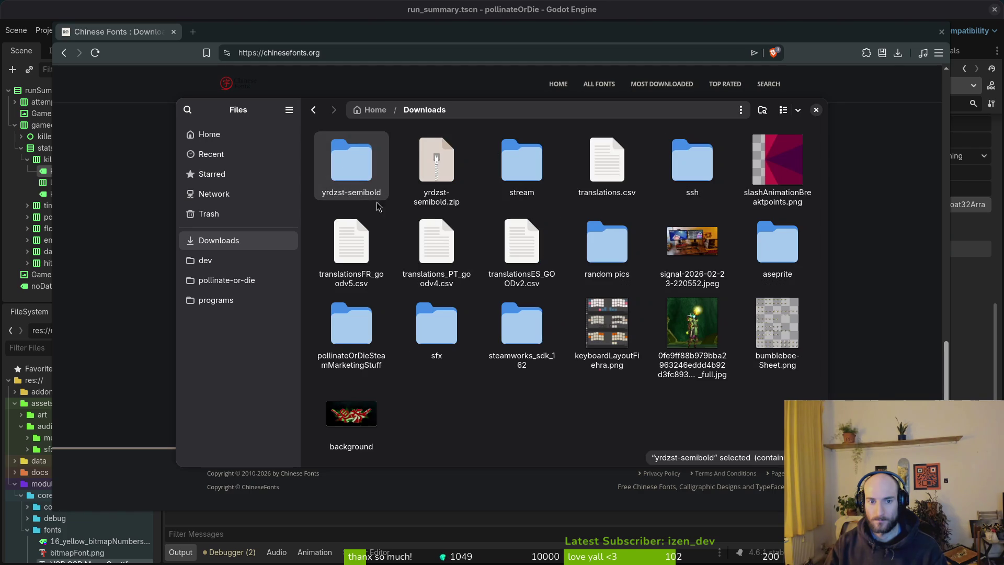
double_click(360, 168)
double_click(354, 168)
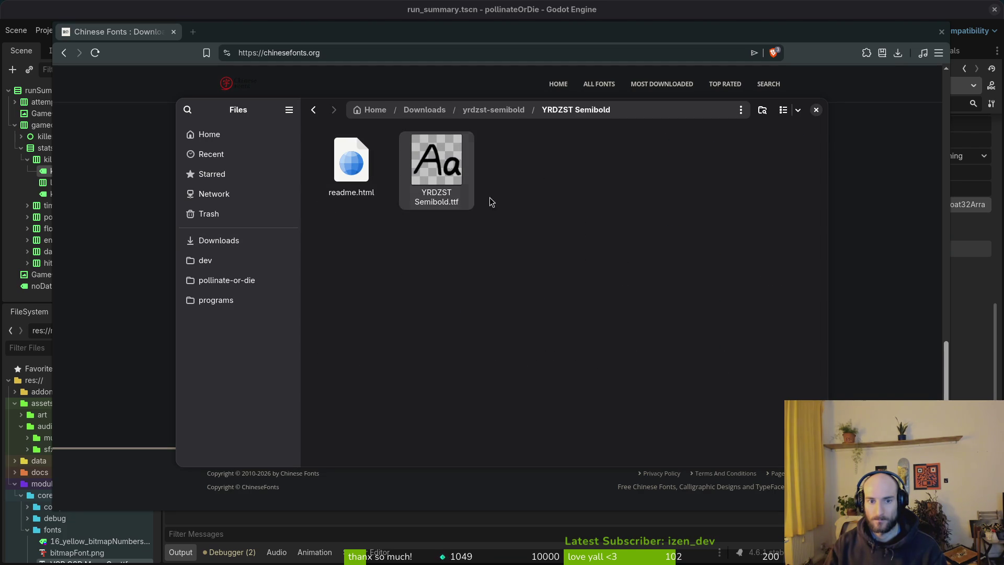
left_click(452, 164)
key("ctrl+x")
- Paste the font into pollinate-or-die's modules/core/fonts folder
left_click(226, 280)
left_click(347, 163)
double_click(518, 243)
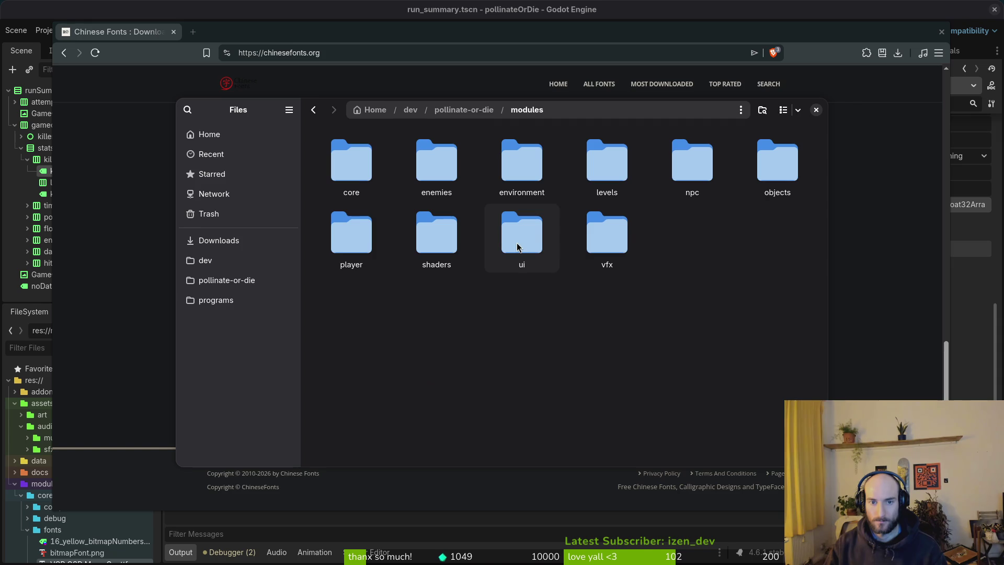
double_click(347, 162)
double_click(517, 157)
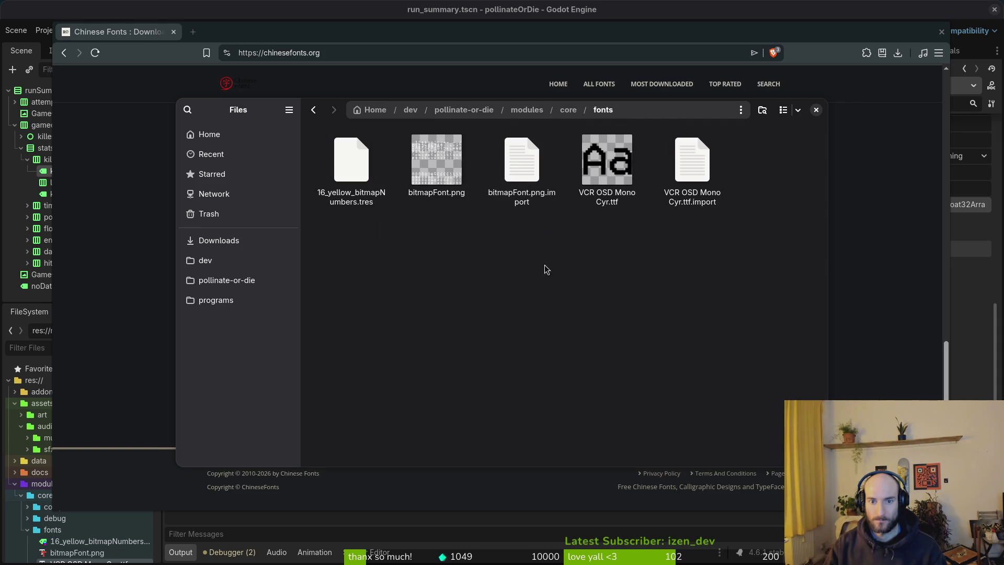
key("ctrl+v")
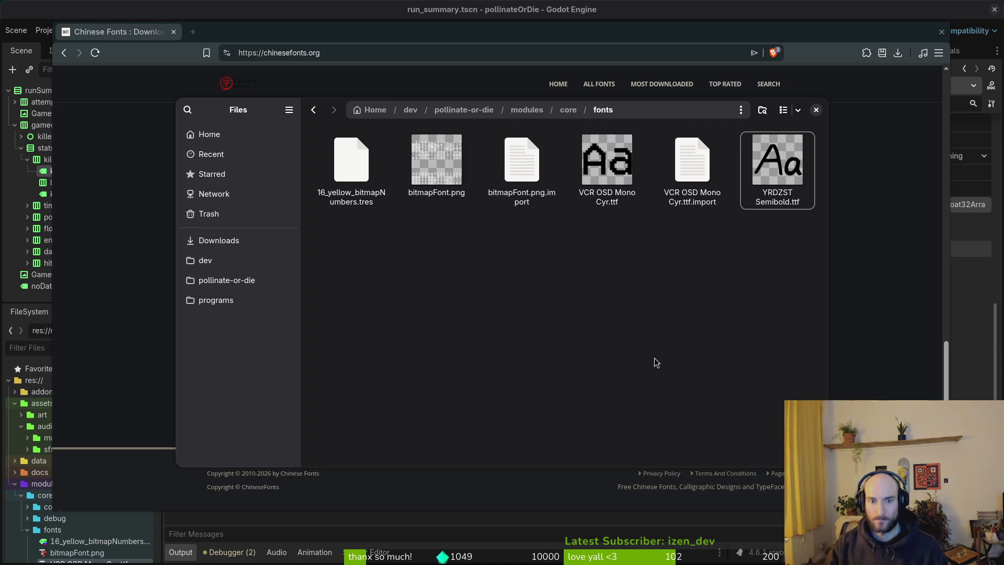
left_click(753, 268)
key("alt+Left")
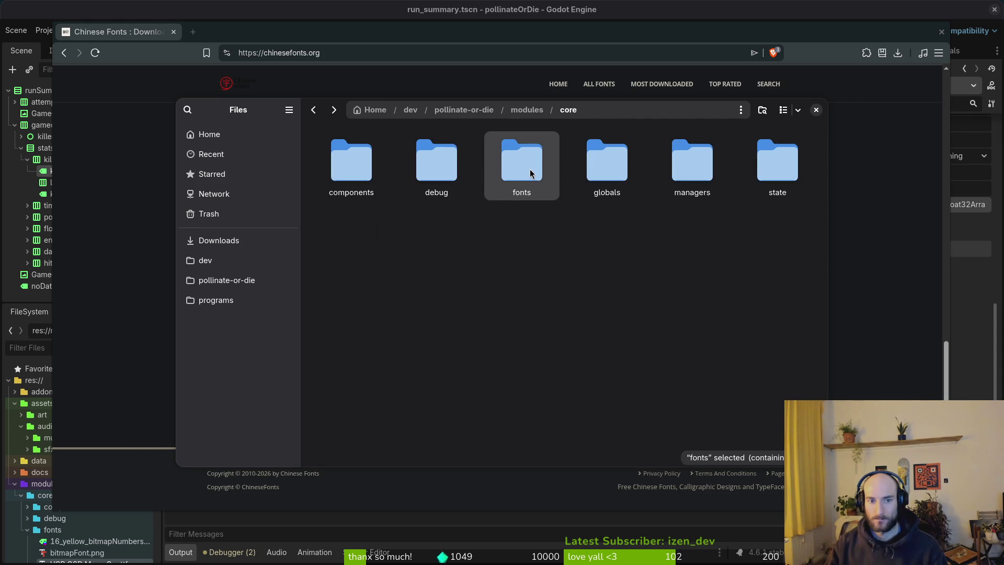
- Move the fonts folder from modules/core into assets, then close Files and the browser
key("ctrl+x")
key("alt+Up")
key("alt+Up")
key("Up")
key("Left")
key("Return")
key("ctrl+v")
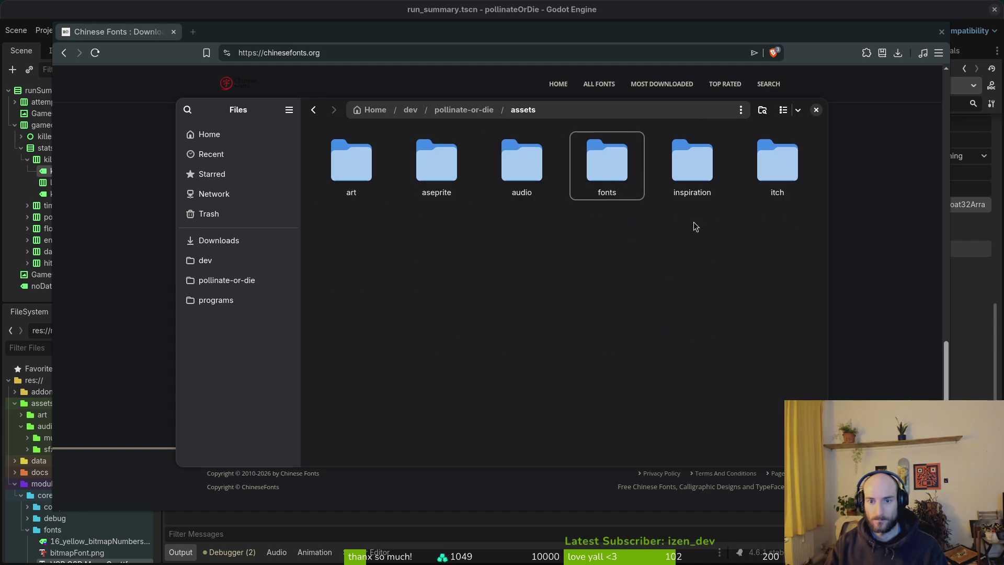
key("alt+Up")
left_click(815, 110)
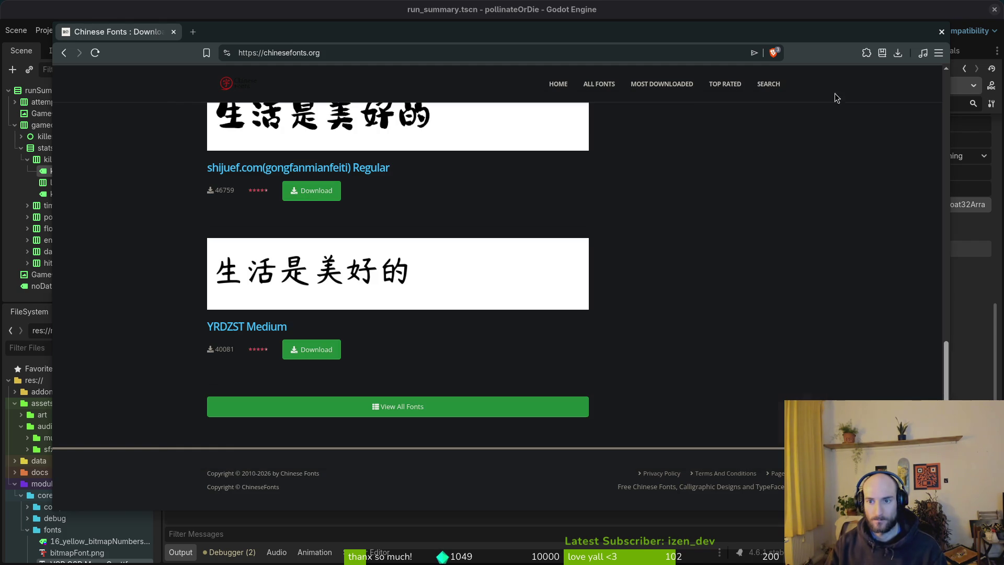
left_click(940, 33)
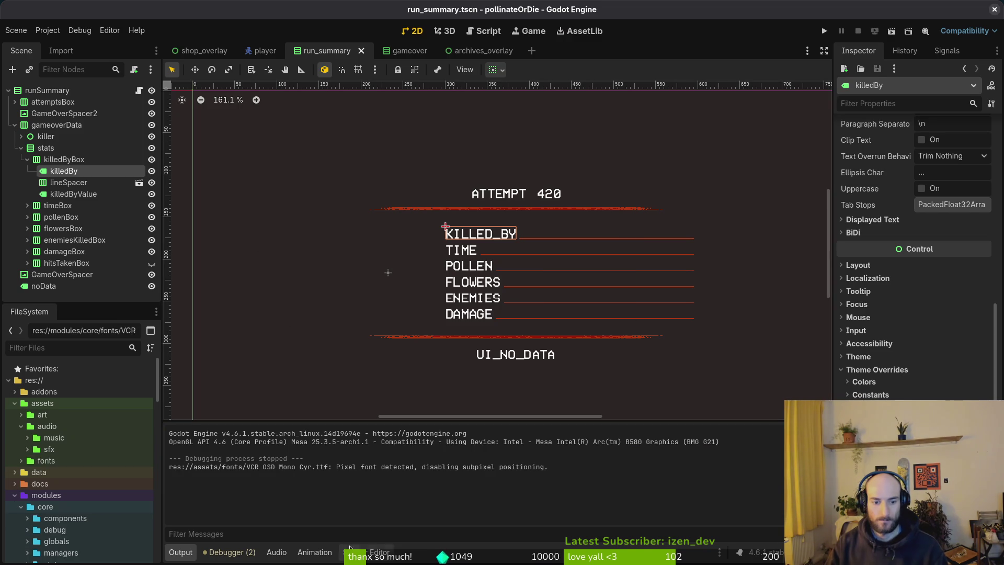
- Reset the killedBy label's Theme to empty after trying mainTheme.tres, and save the scene
left_click(858, 357)
left_click(936, 370)
left_click(938, 386)
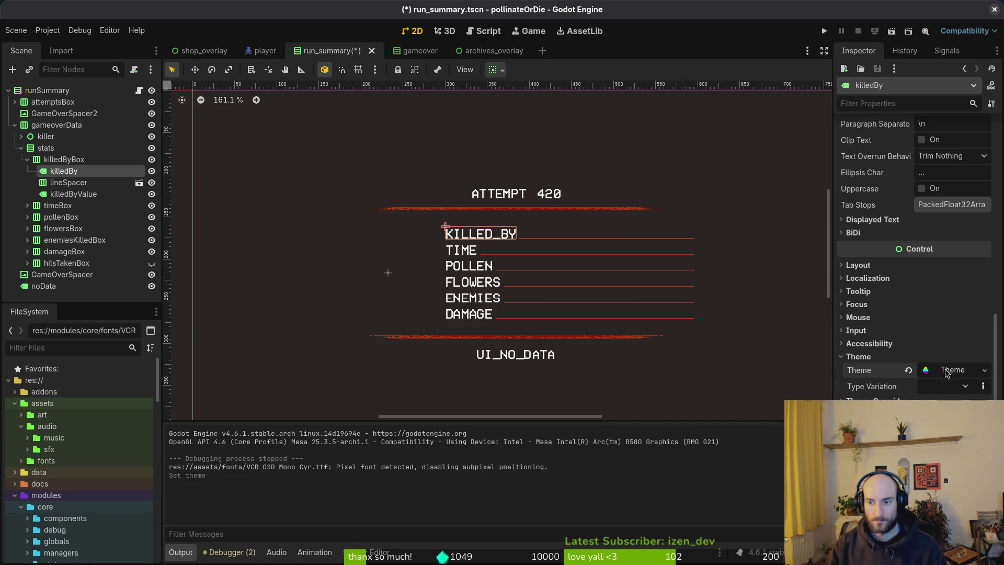
left_click(908, 370)
left_click(969, 369)
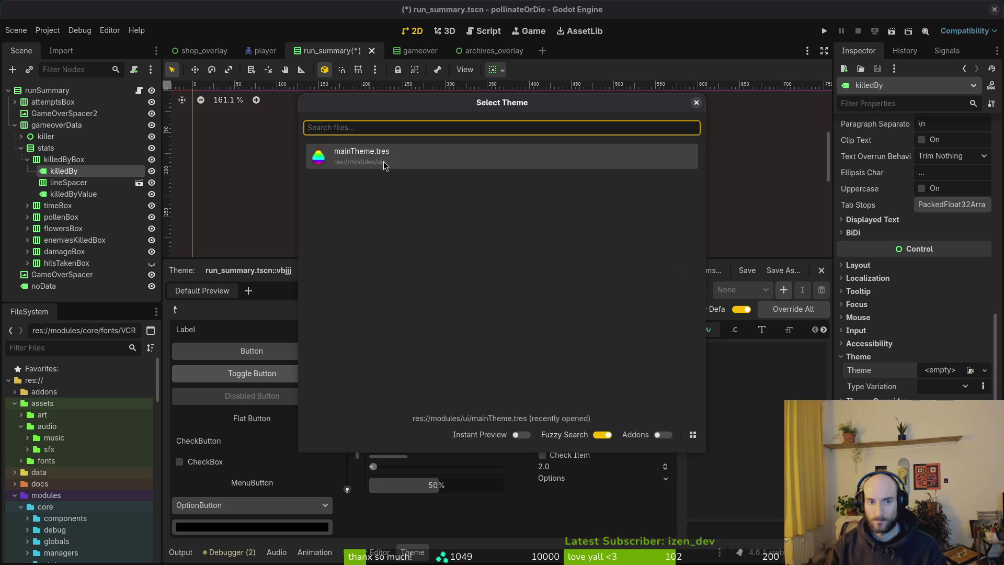
left_click(383, 165)
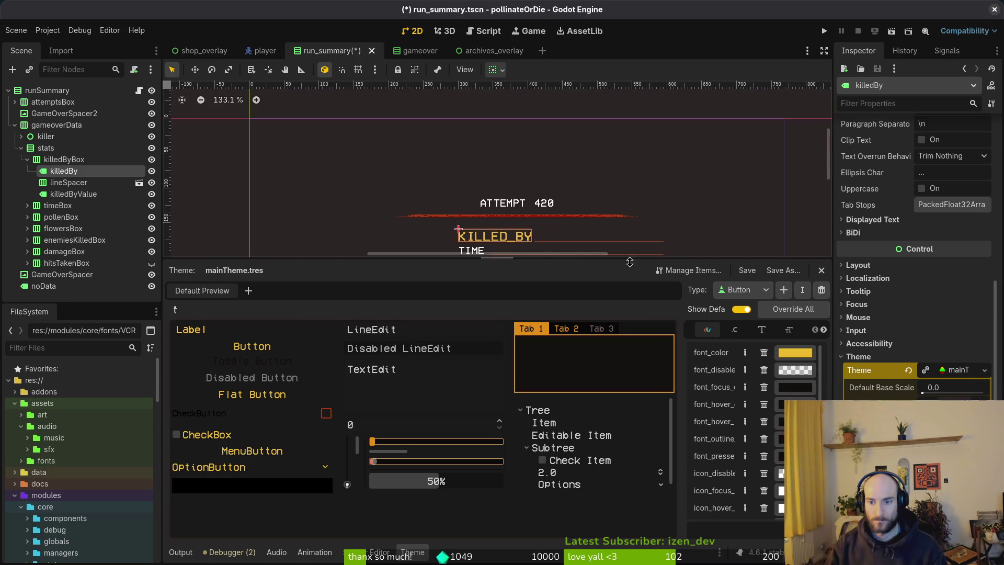
left_click(908, 370)
key("ctrl+s")
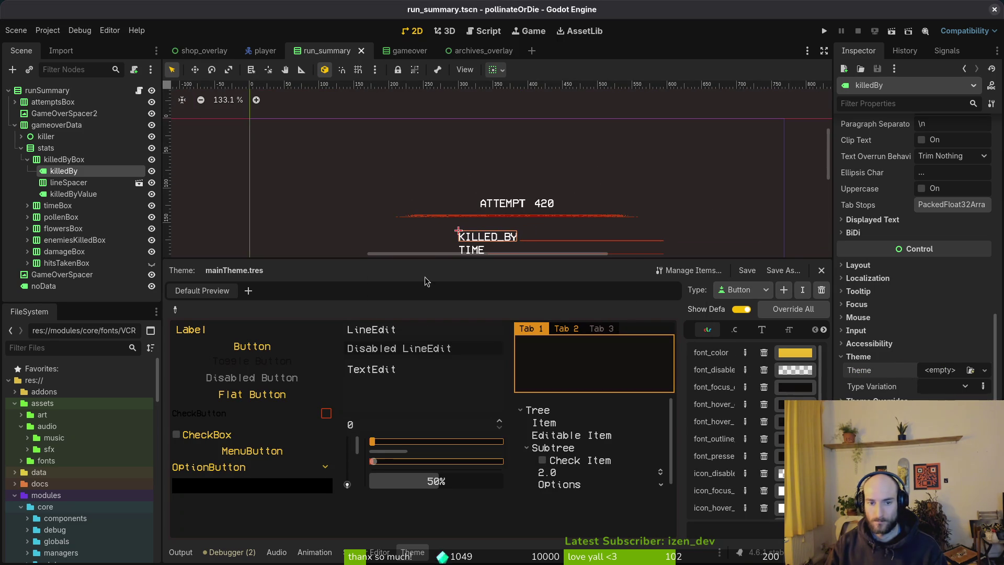
- Run the game, switch its language through Polski to Русский, then quit
left_click(858, 356)
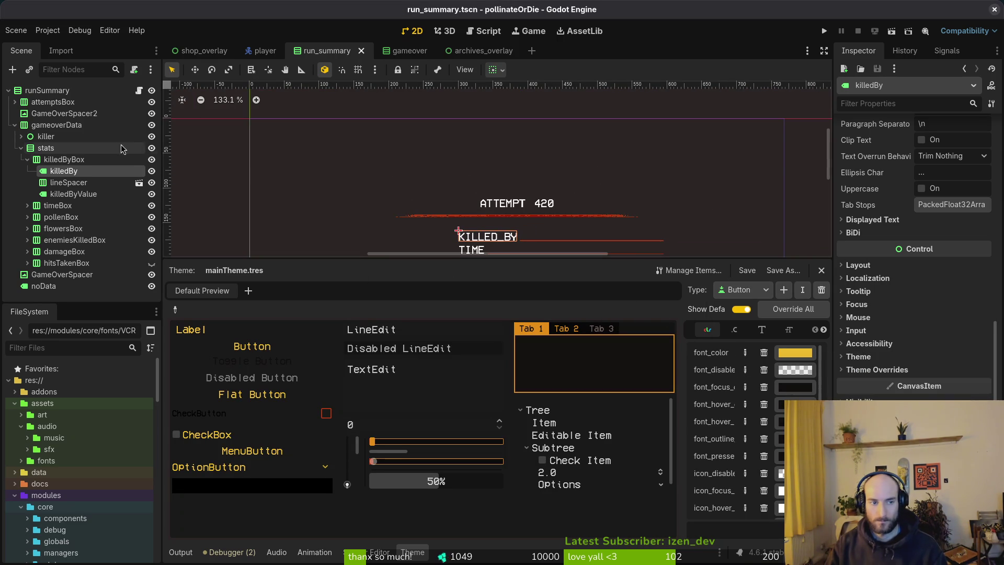
left_click(26, 159)
left_click(21, 148)
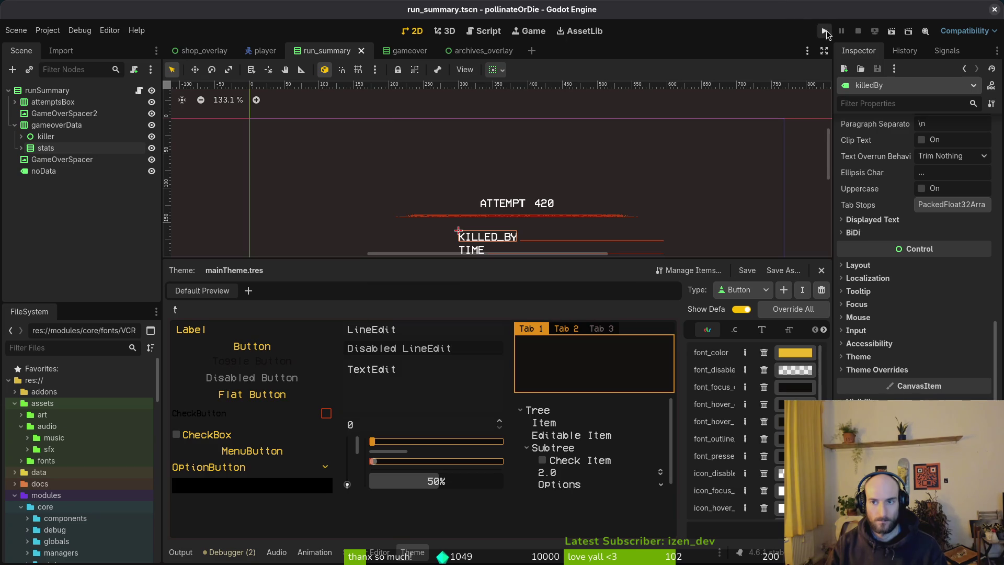
left_click(824, 31)
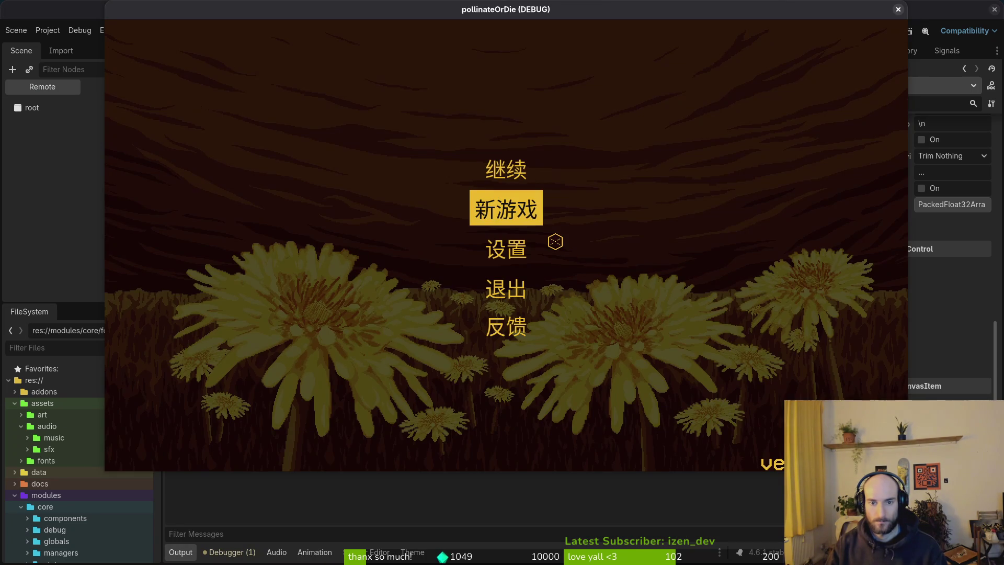
left_click(503, 249)
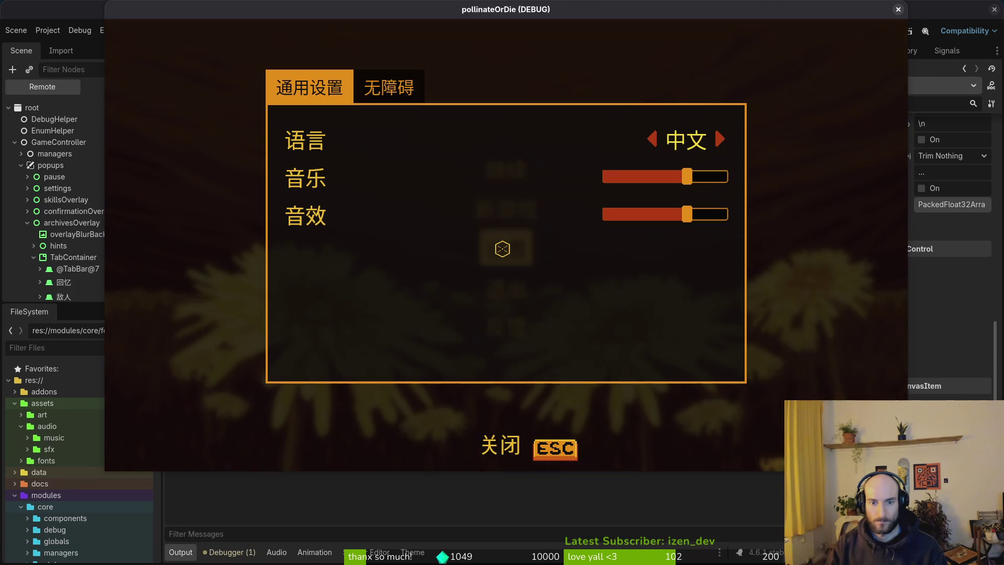
left_click(647, 151)
left_click(647, 149)
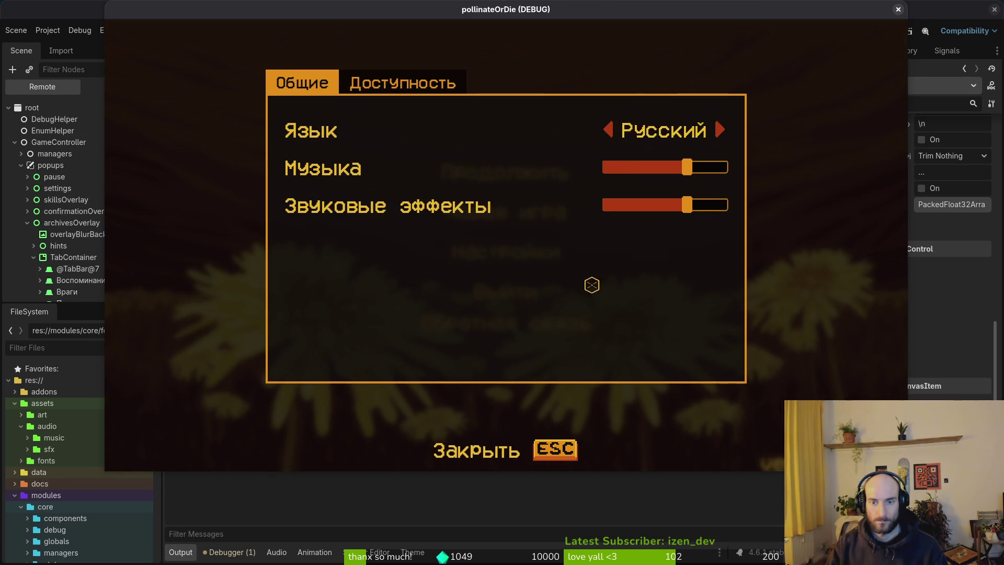
key("Escape")
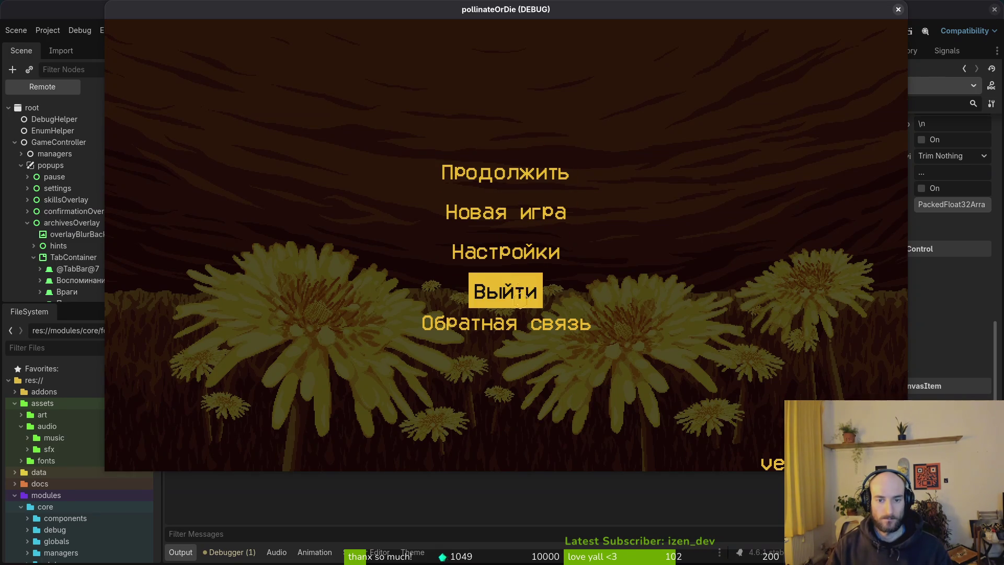
left_click(523, 287)
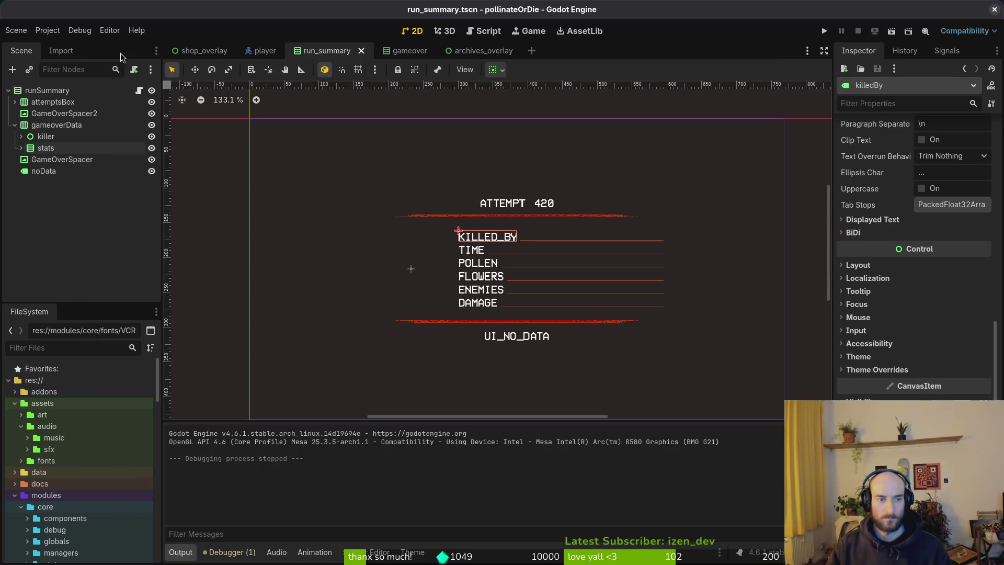
- Select VCR OSD Mono Cyr.ttf in the fonts folder and show its import options
left_click(14, 125)
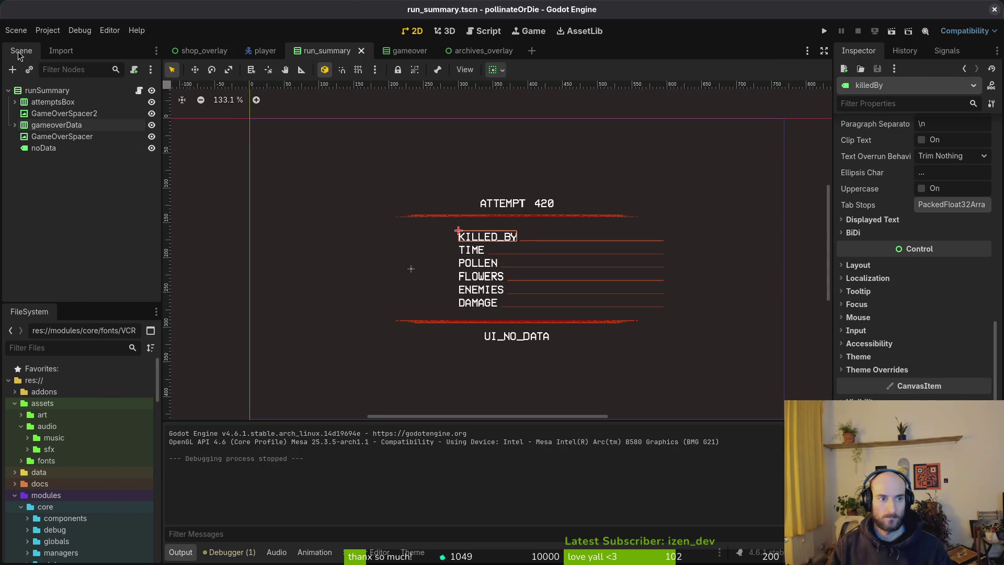
left_click(46, 31)
left_click(43, 35)
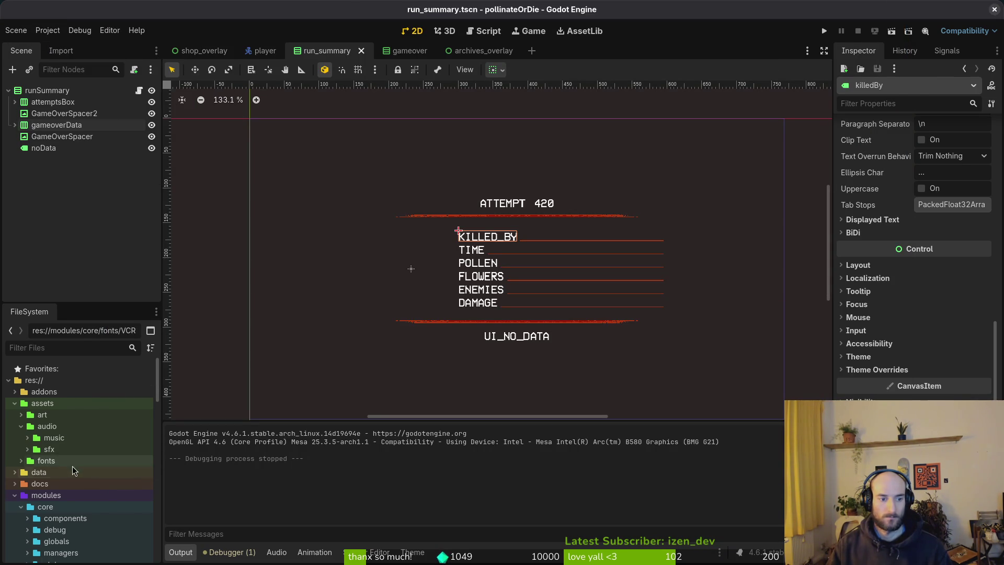
left_click(21, 426)
left_click(21, 438)
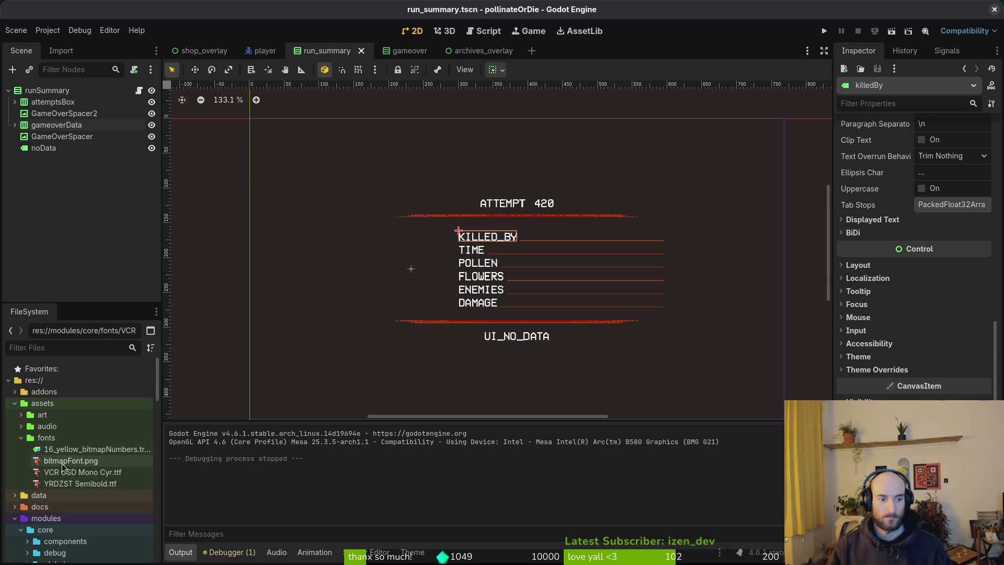
left_click(84, 484)
left_click(84, 473)
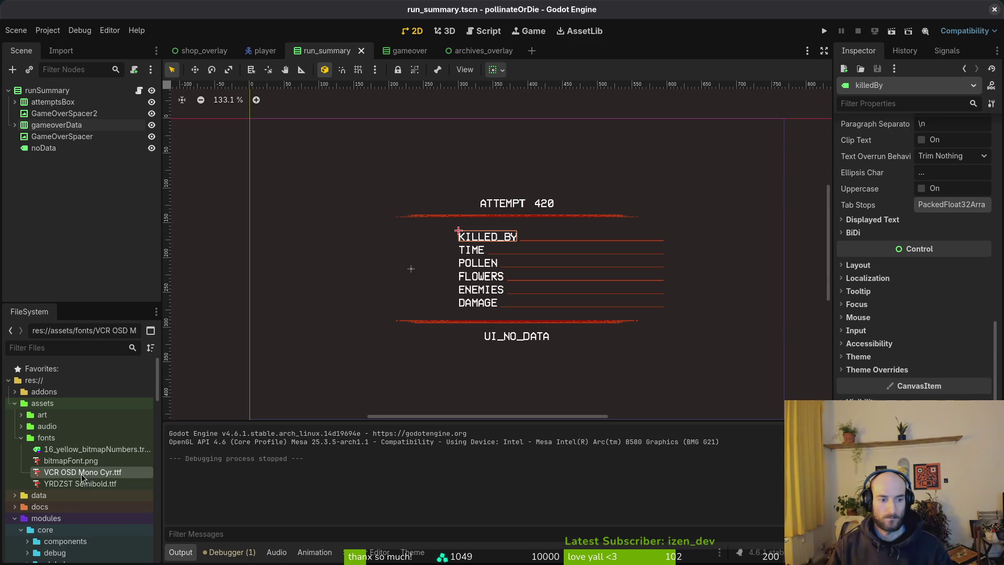
double_click(80, 475)
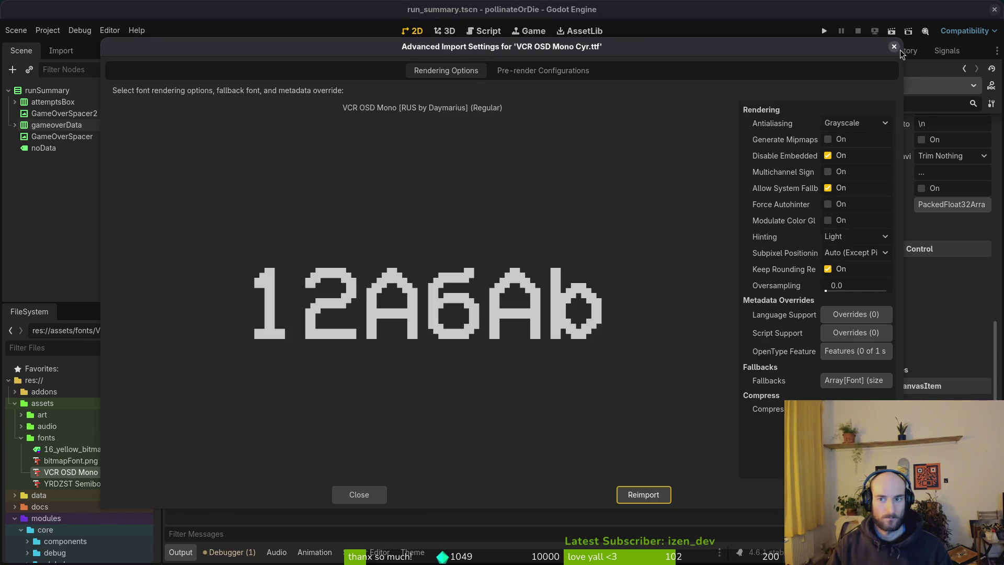
left_click(894, 47)
left_click(61, 50)
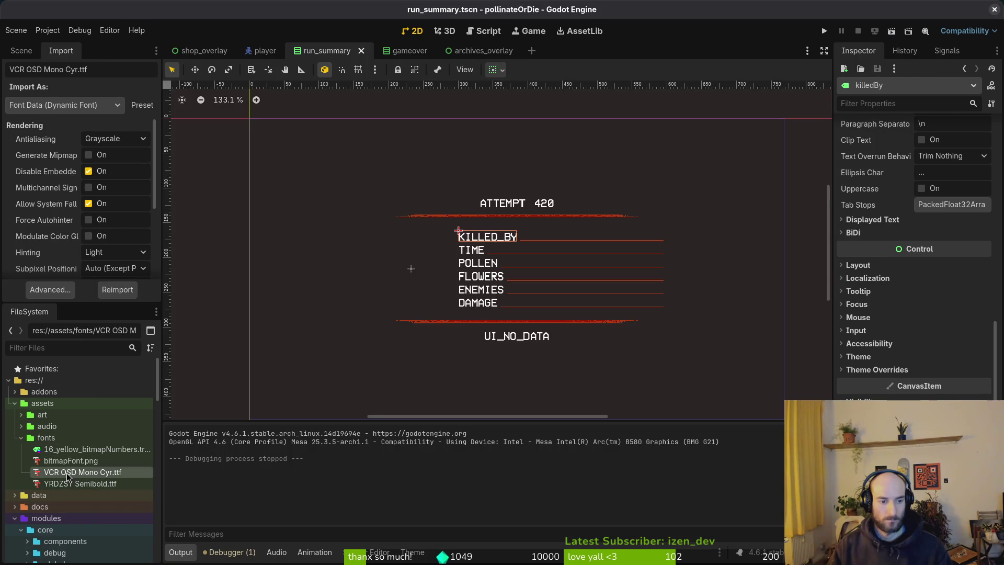
- Add a fallback font slot, try bitmapFont in it, then clear it
scroll(116, 212, "down", 3)
scroll(116, 211, "down", 1)
left_click(94, 246)
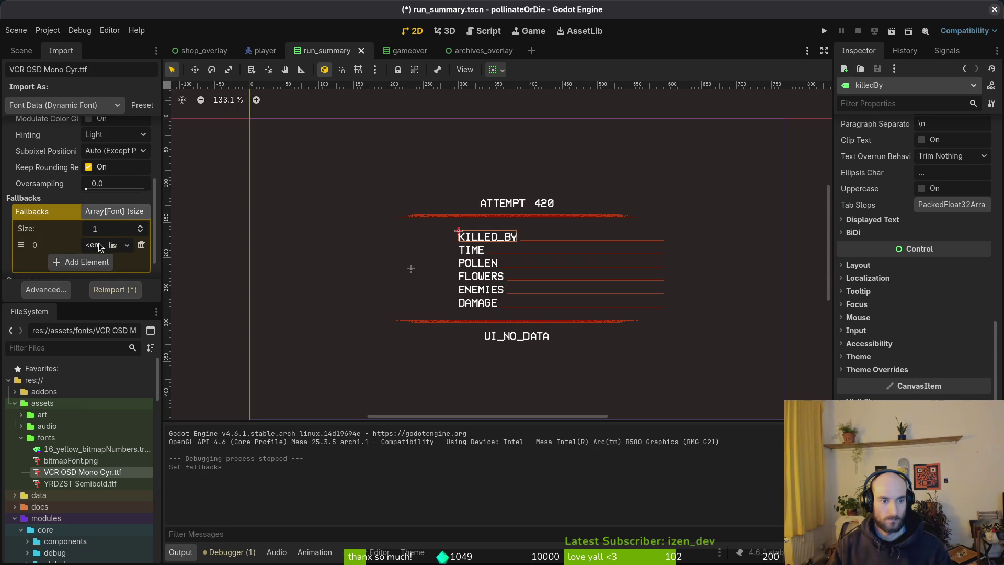
left_click(100, 247)
left_click(81, 316)
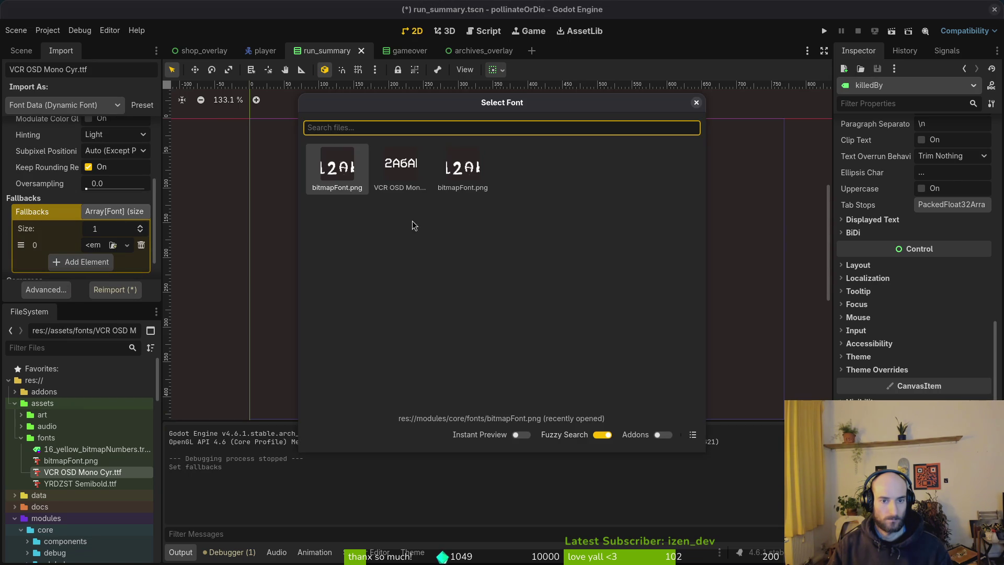
double_click(458, 181)
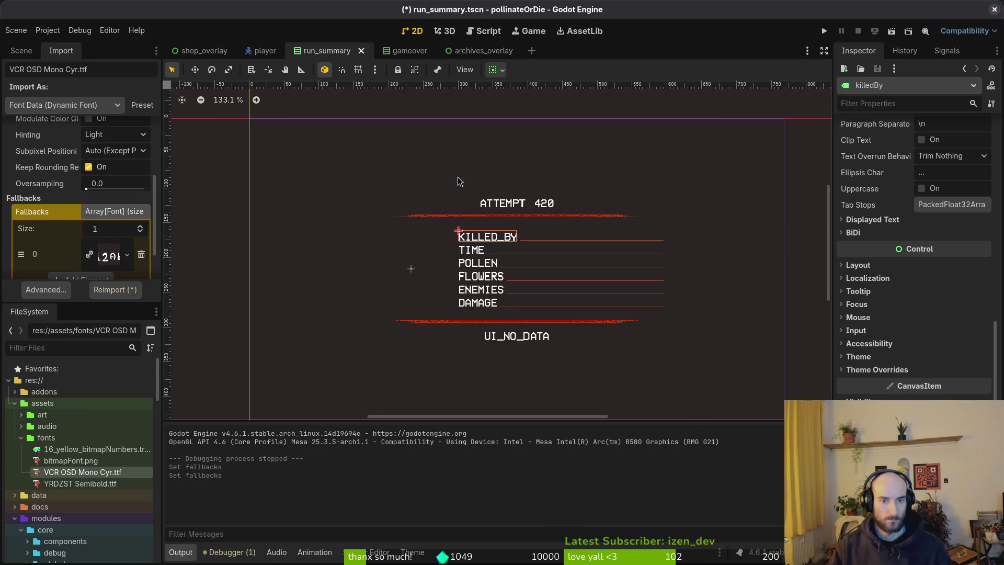
left_click(127, 254)
- Assign YRDZST Semibold as the fallback font via Quick Load search 'yrd' and save
left_click(127, 245)
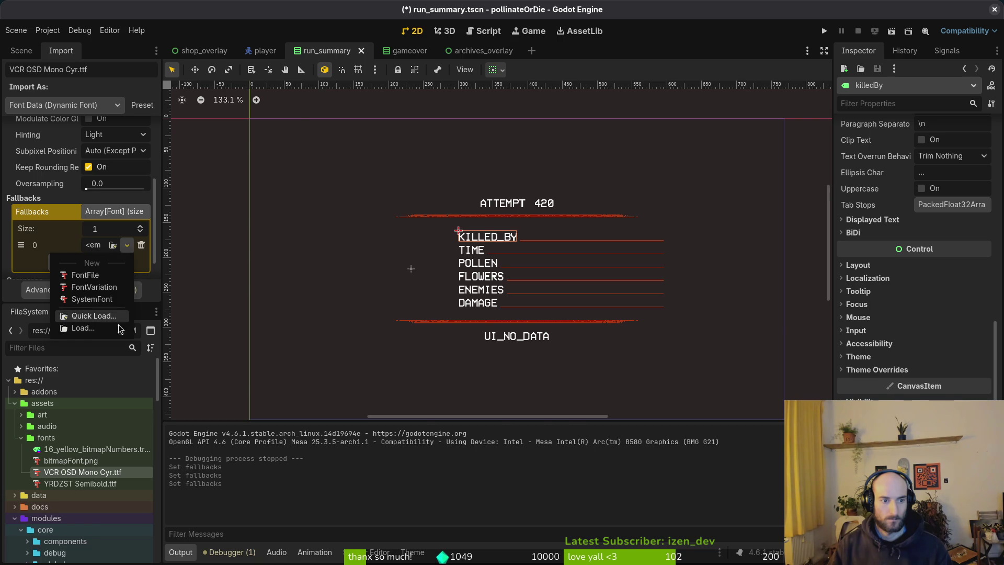
left_click(94, 316)
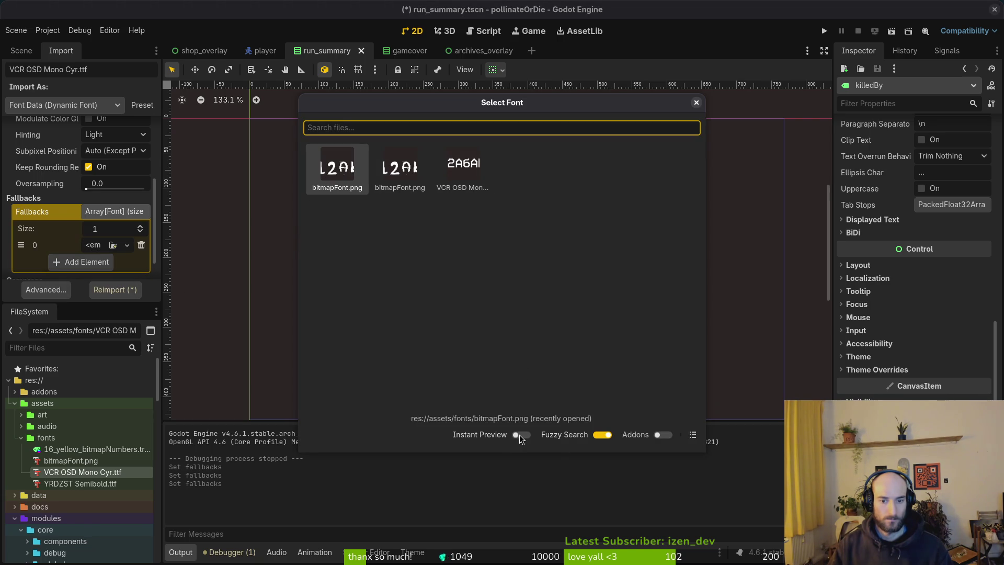
left_click(515, 131)
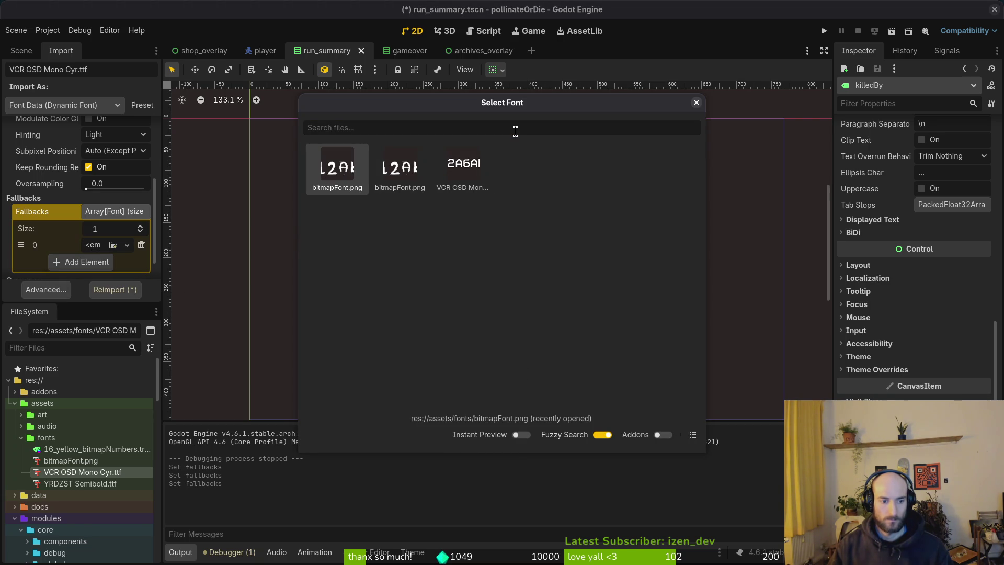
type("yrd")
key("Return")
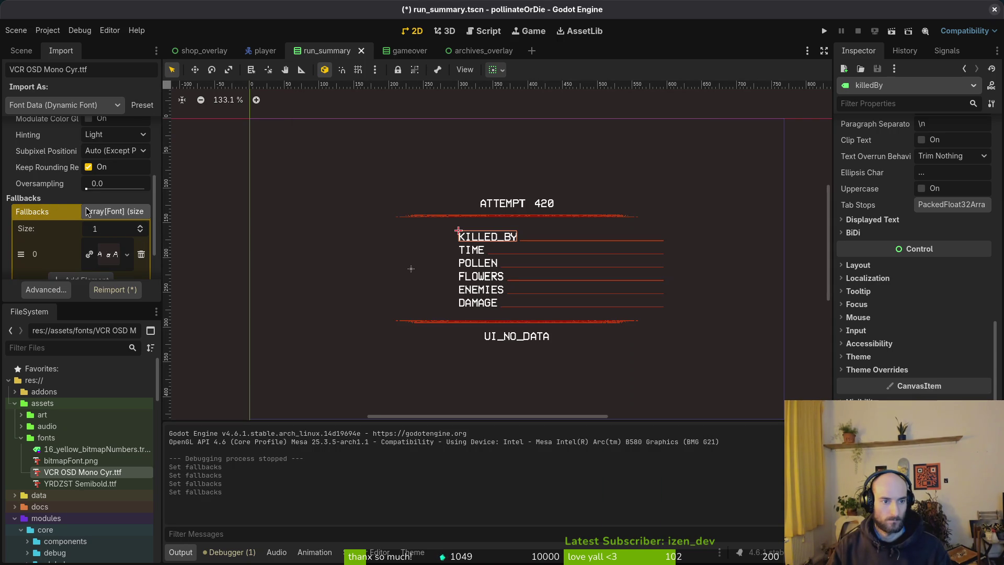
left_click(115, 211)
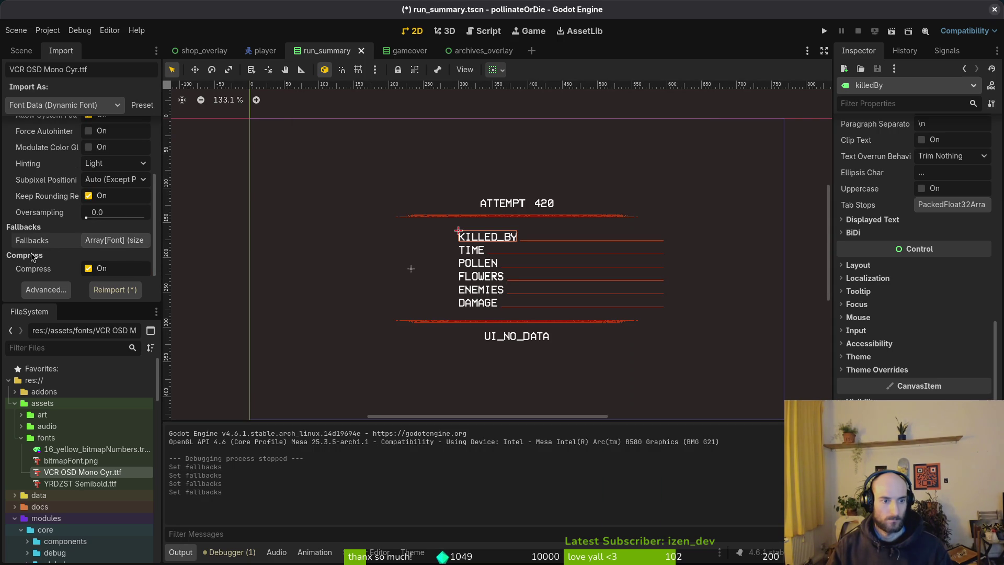
key("ctrl+s")
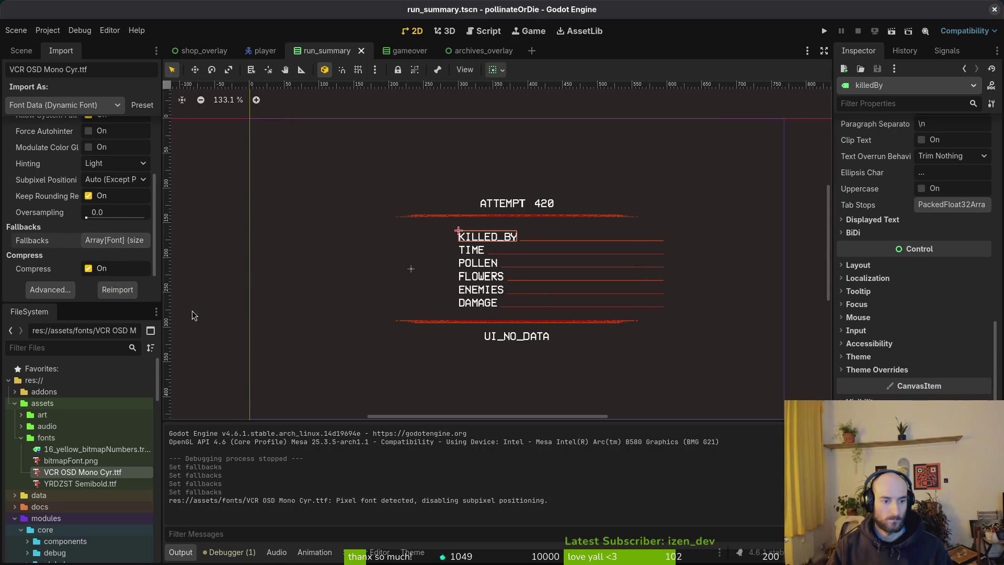
- Run the game, set its language through polski to 中文, and view the accessibility settings
left_click(824, 33)
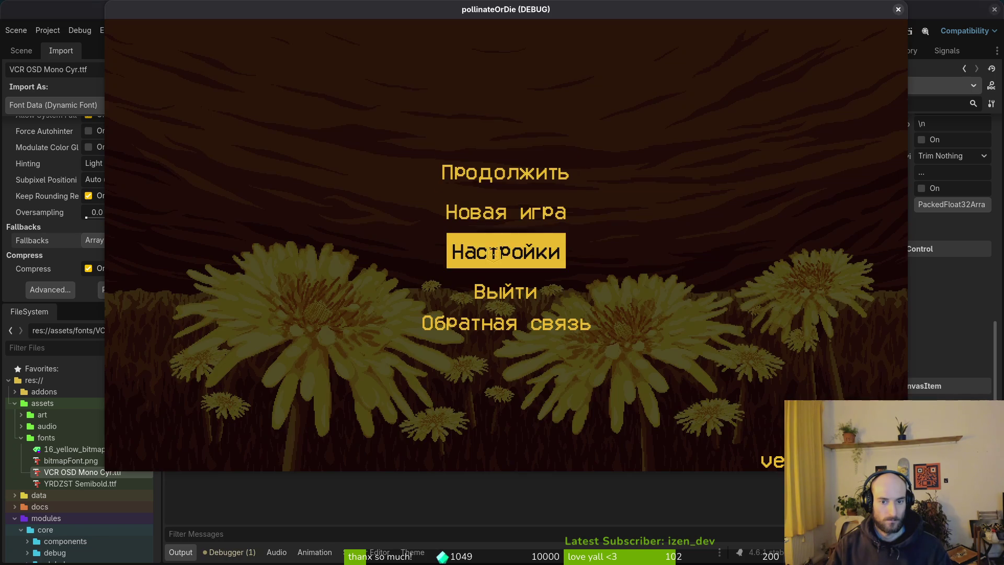
left_click(493, 253)
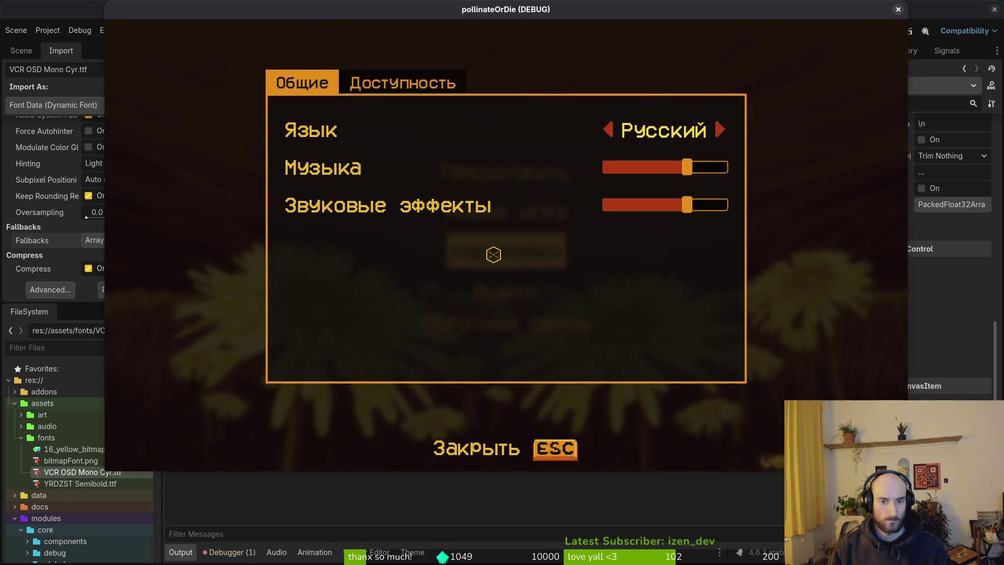
left_click(720, 131)
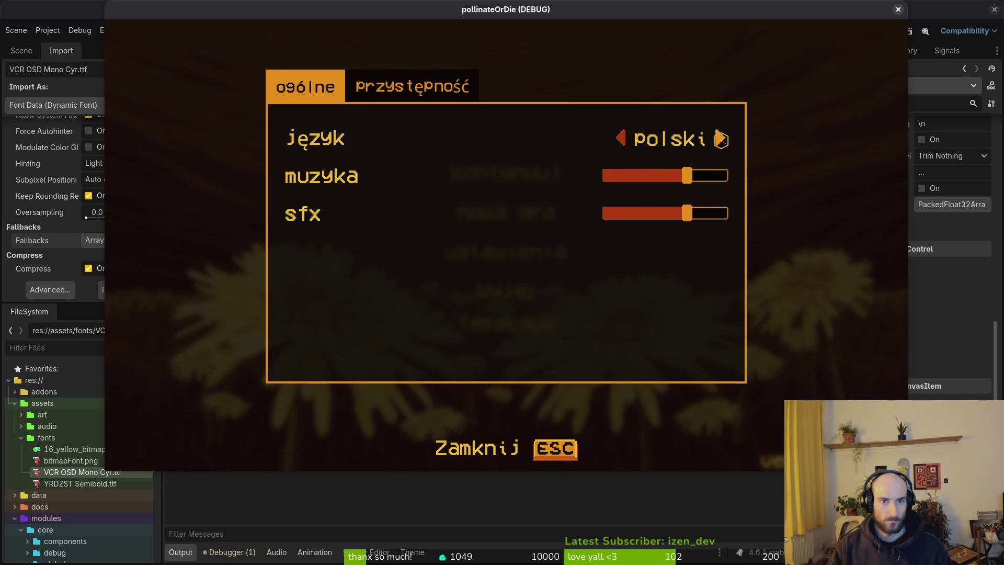
left_click(721, 134)
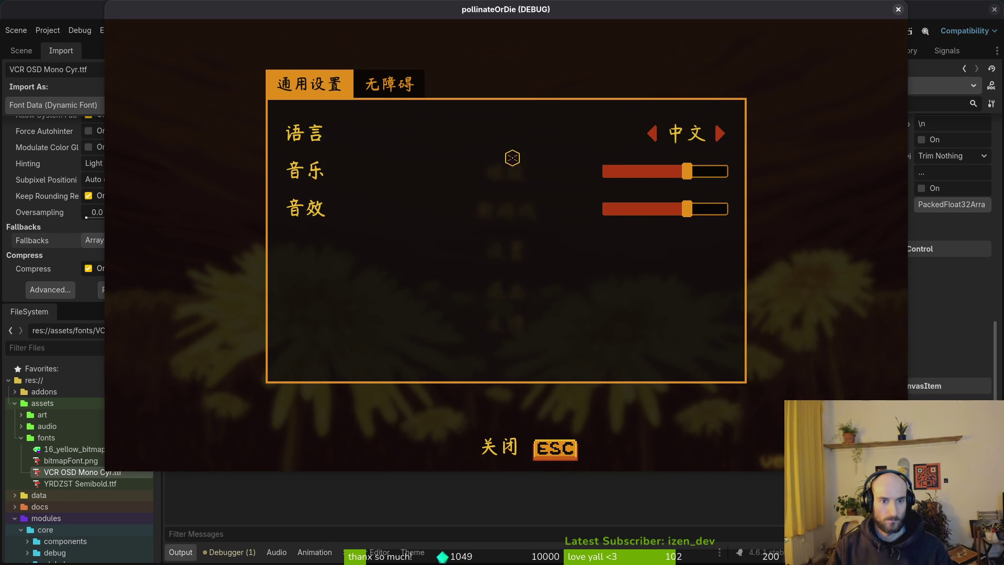
left_click(393, 83)
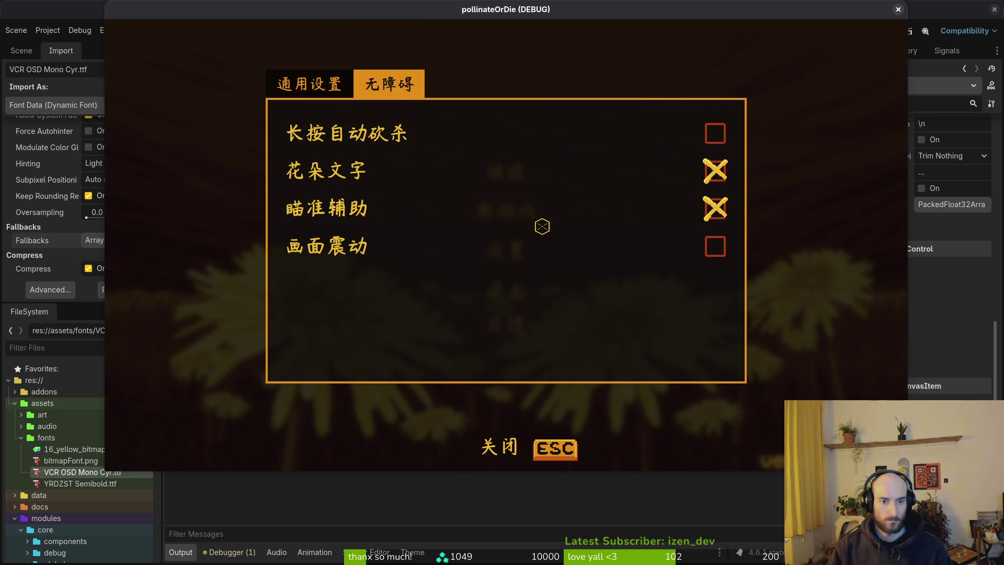
key("Escape")
- Choose 继续 from the main menu to enter the gameplay level
key("Down")
key("Down")
key("Up")
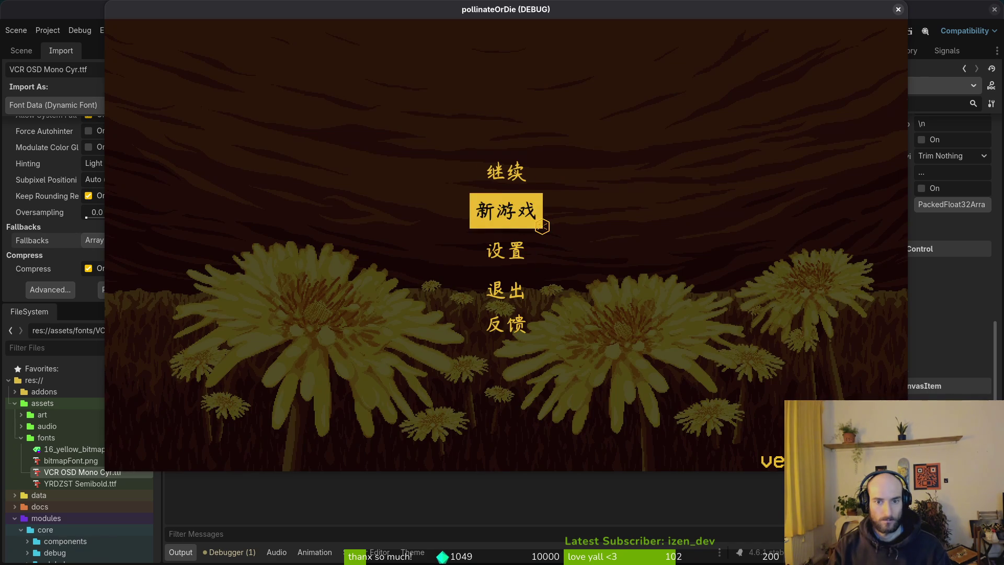
key("Up")
key("Return")
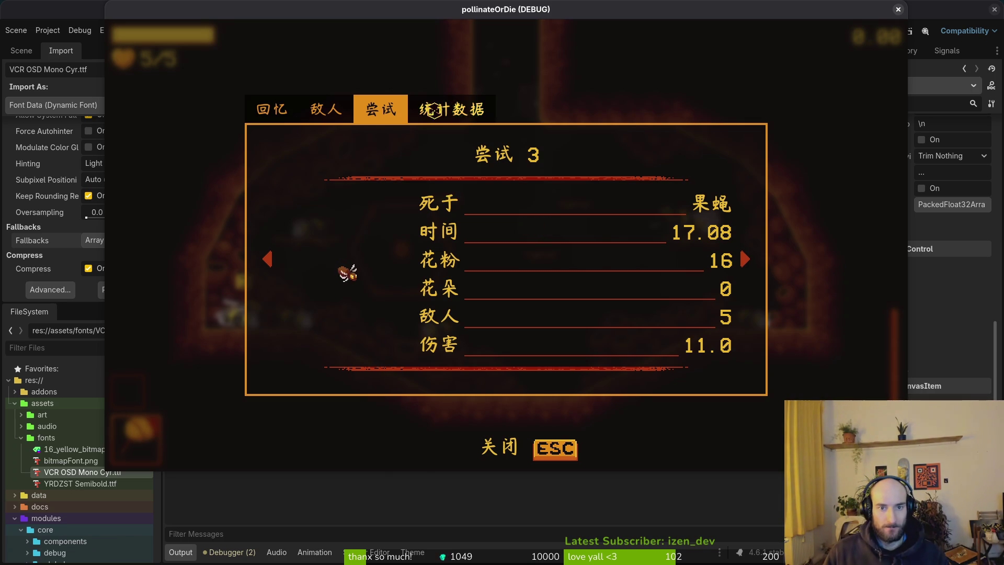
- Page the stats panel through 统计数据, 尝试, 敌人 and 回忆, then close it
key("e")
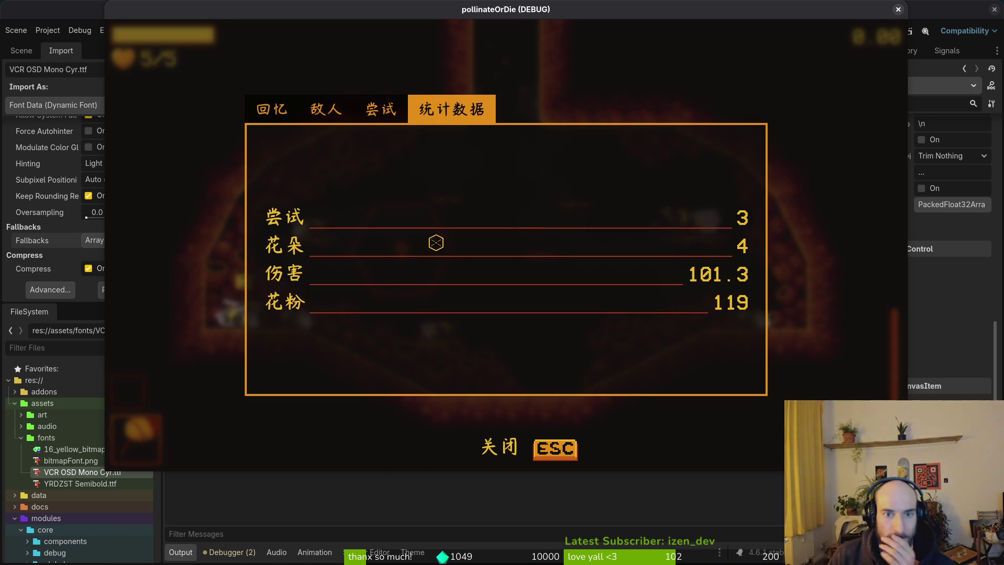
left_click(388, 112)
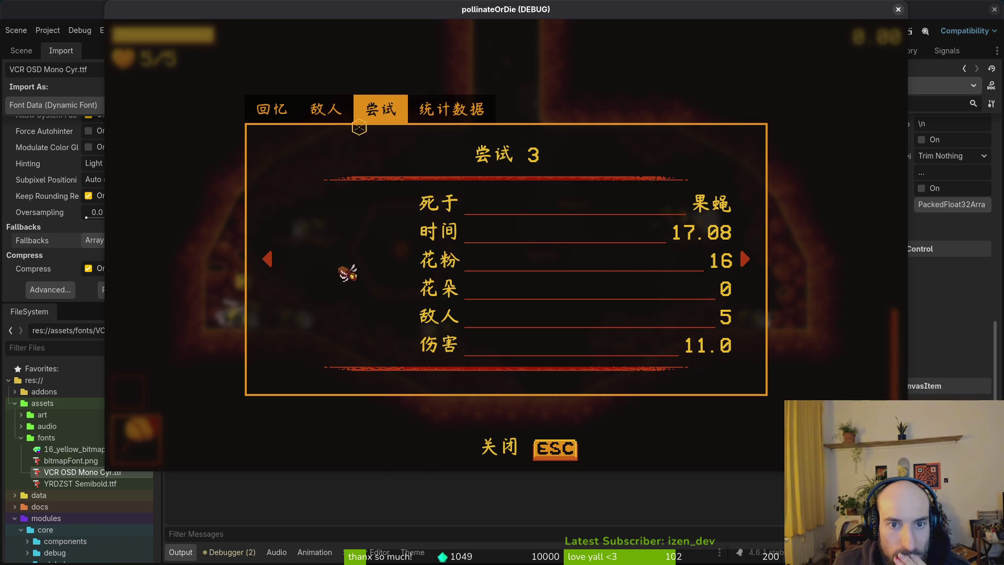
left_click(329, 111)
left_click(285, 115)
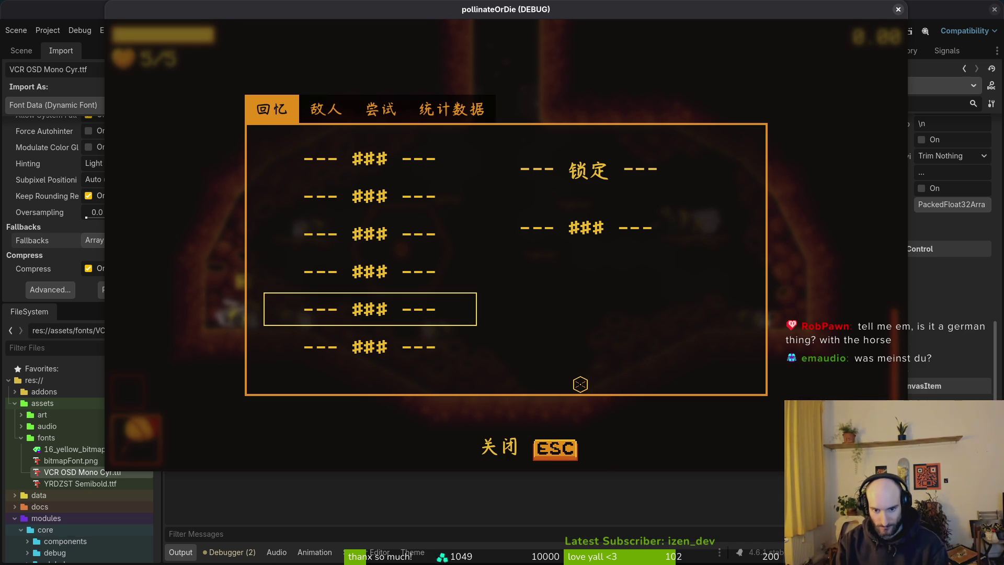
key("Escape")
key("Escape")
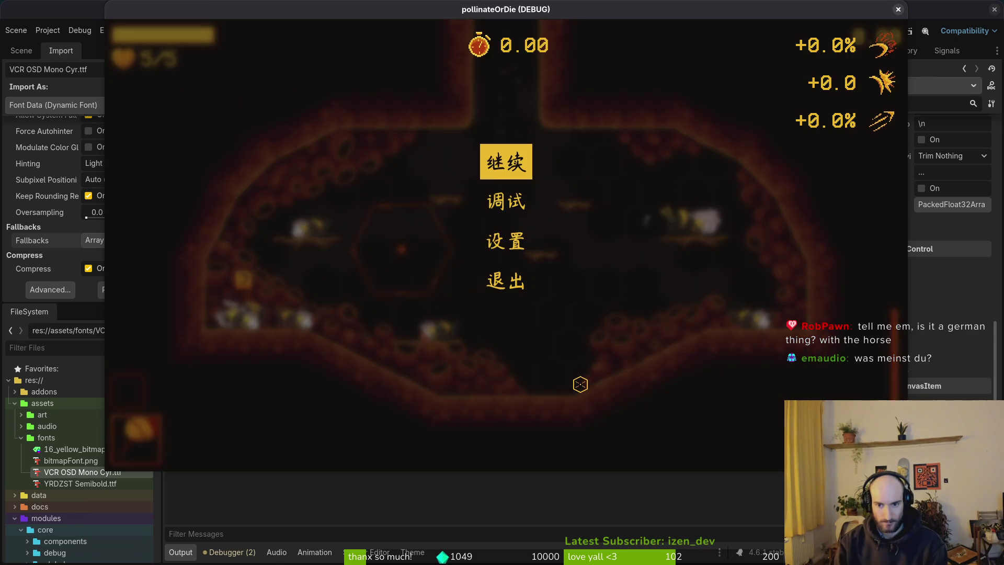
- Stop the game and quick-open close_button_hint.tscn by searching 'close'
key("F8")
key("ctrl+shift+o")
type("close")
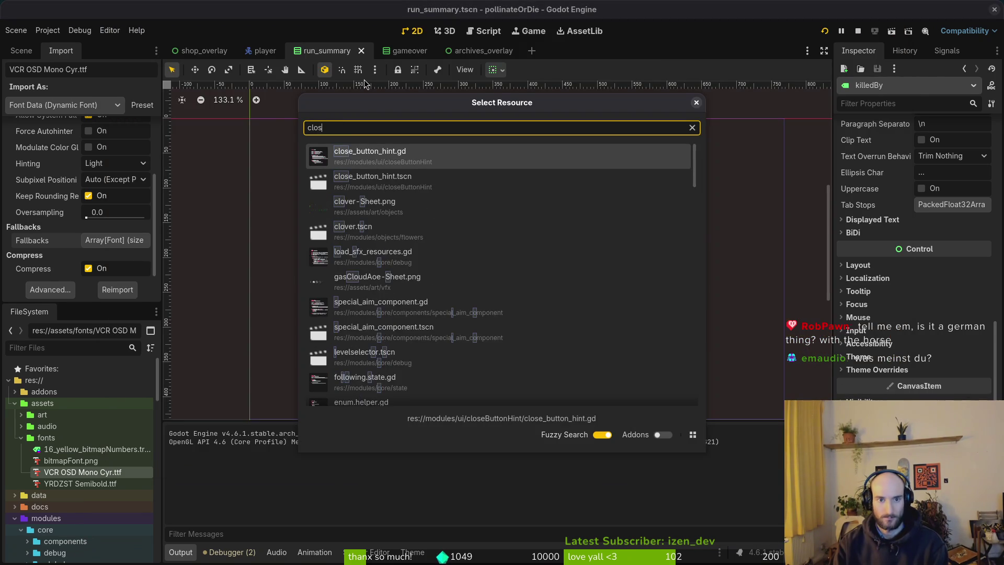
key("Return")
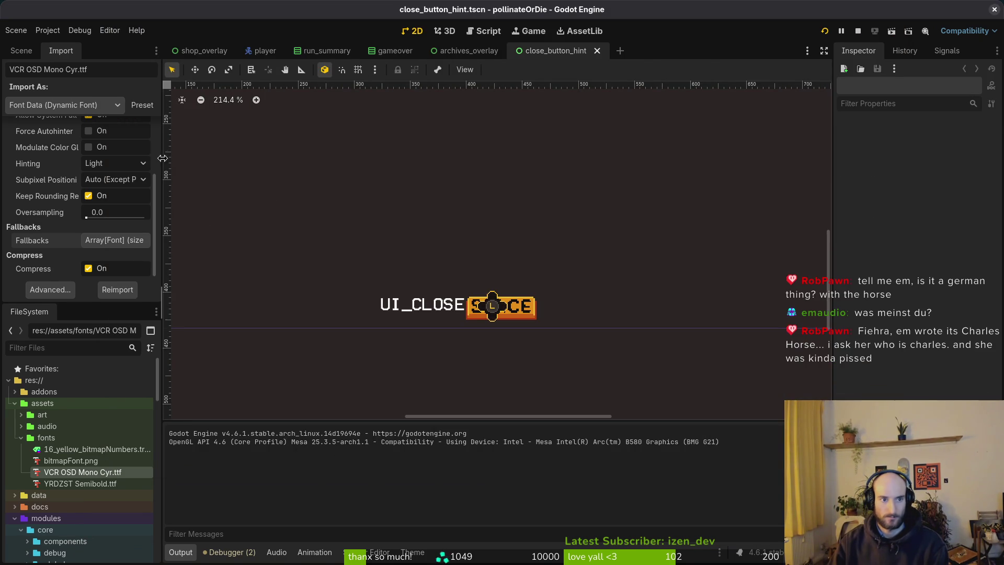
- Nudge the keyboardInput sprite up, then save and relaunch with F5
left_click(23, 52)
left_click(120, 86)
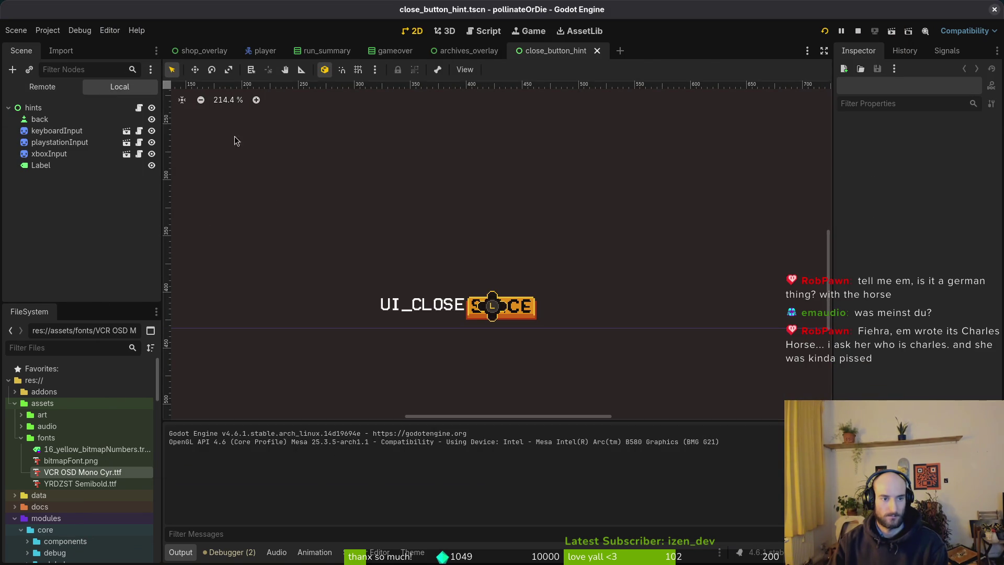
left_click(57, 157)
left_click(58, 142)
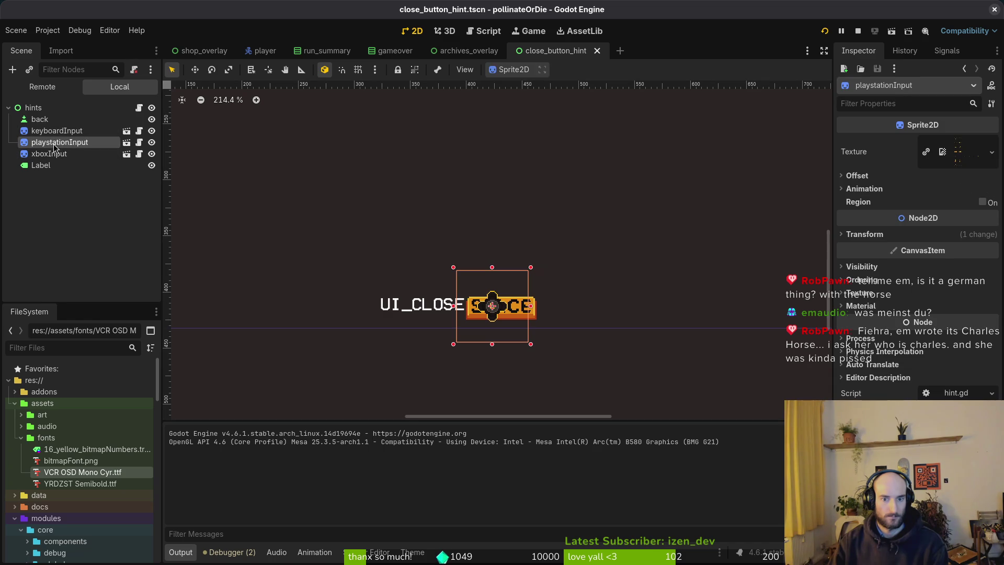
left_click(57, 131)
key("Up")
key("Up")
key("Up")
key("F5")
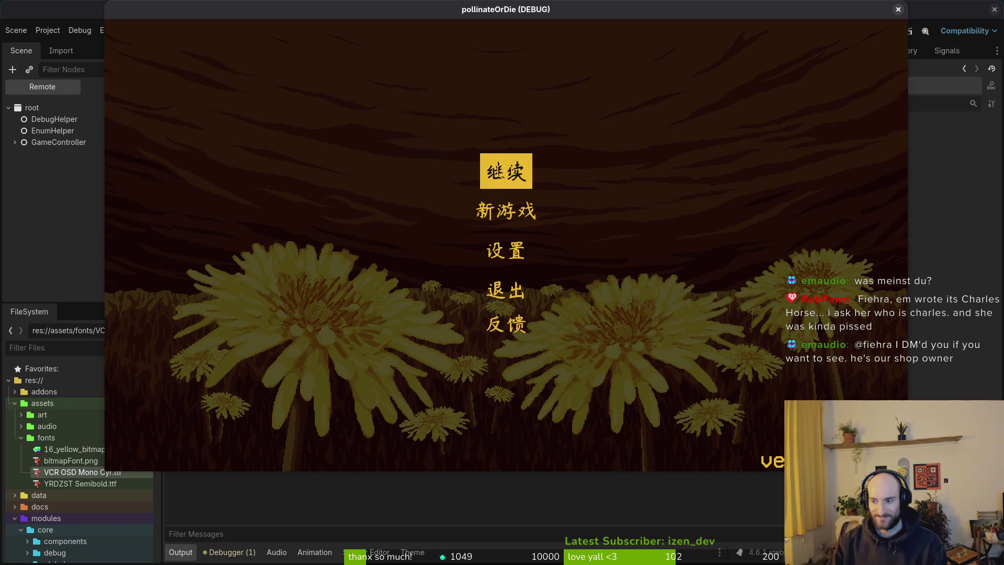
key("super")
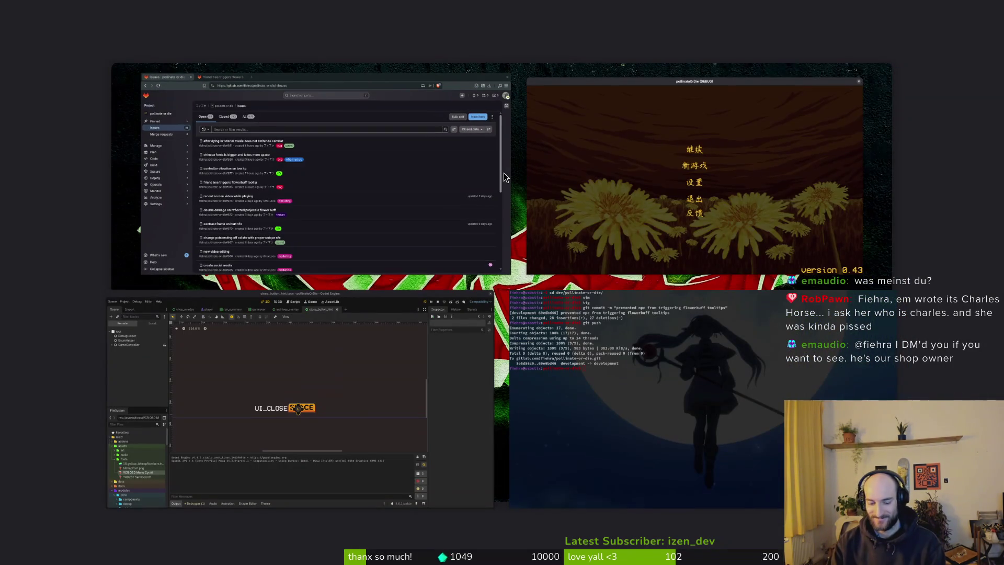
key("super")
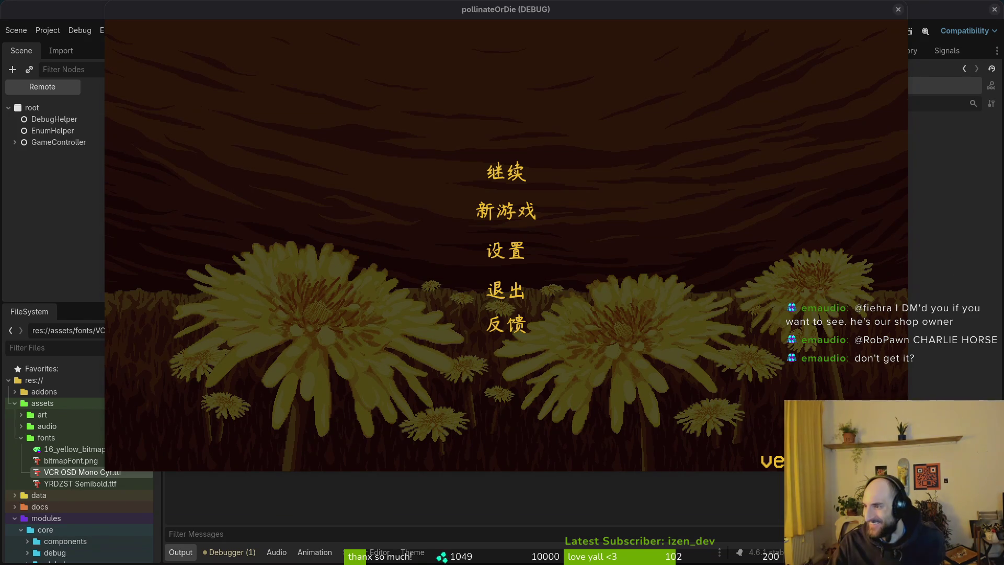
key("alt+Tab")
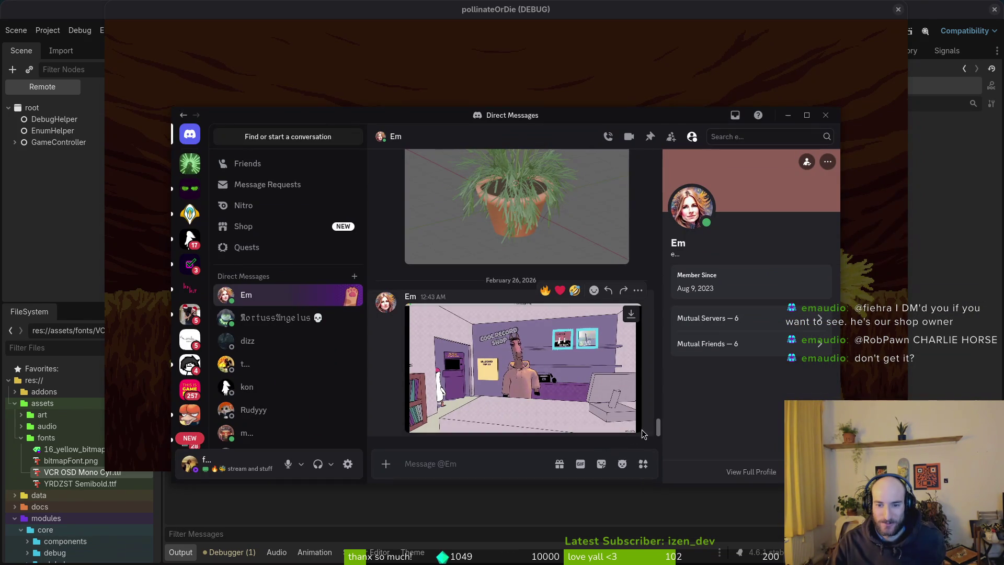
left_click(630, 425)
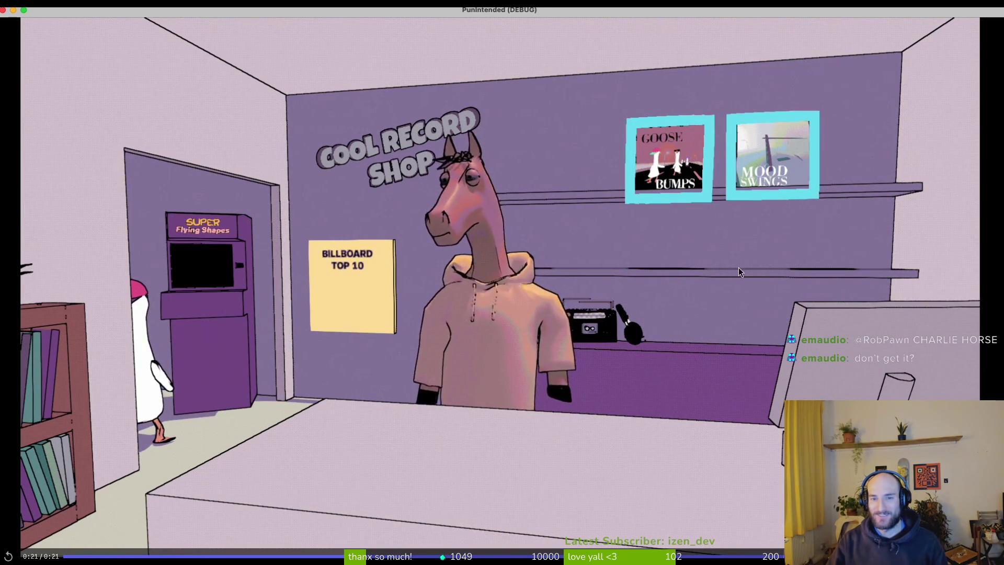
key("Escape")
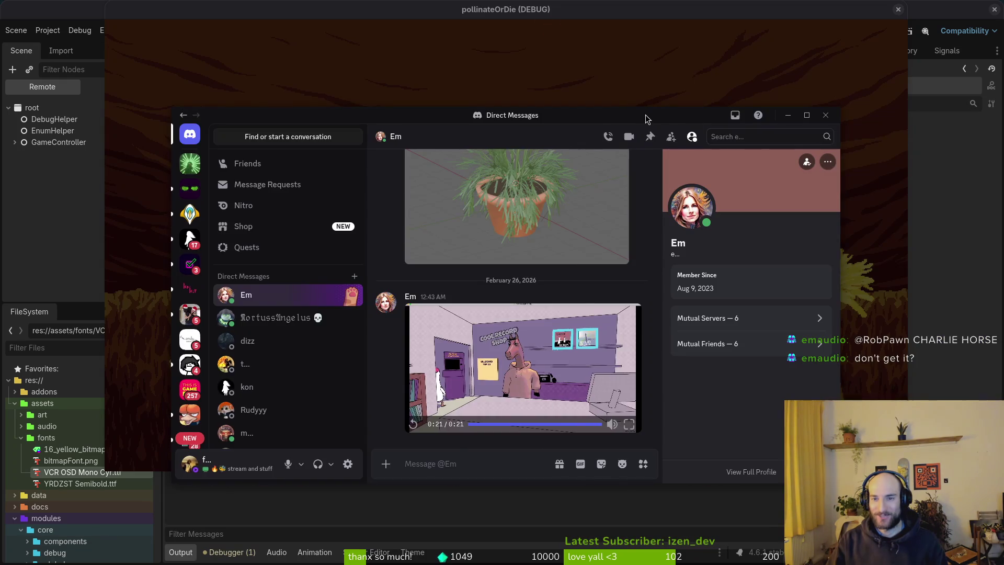
key("alt+Tab")
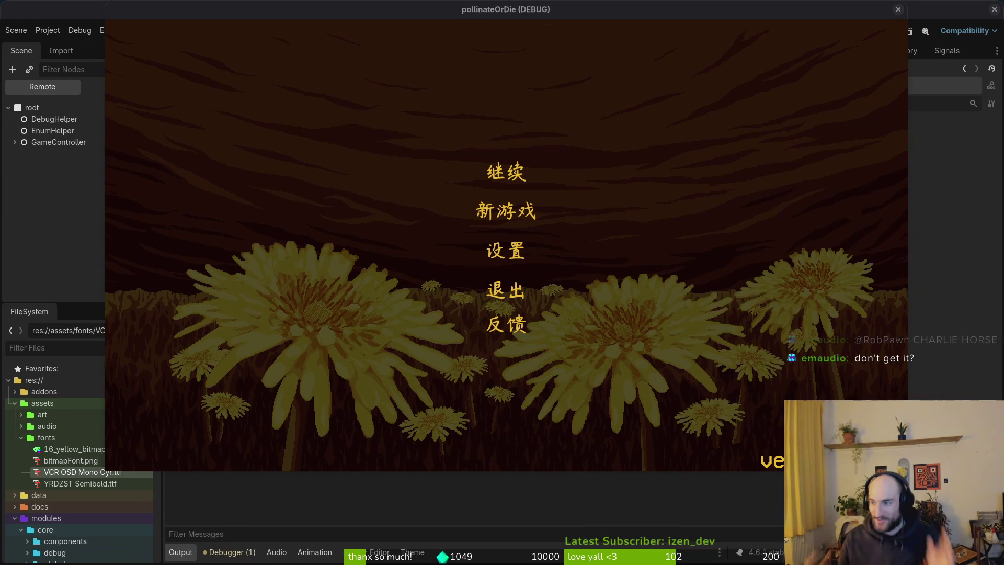
- Turn the game's music volume down to nearly zero in 设置, then quit with 退出
key("super+1")
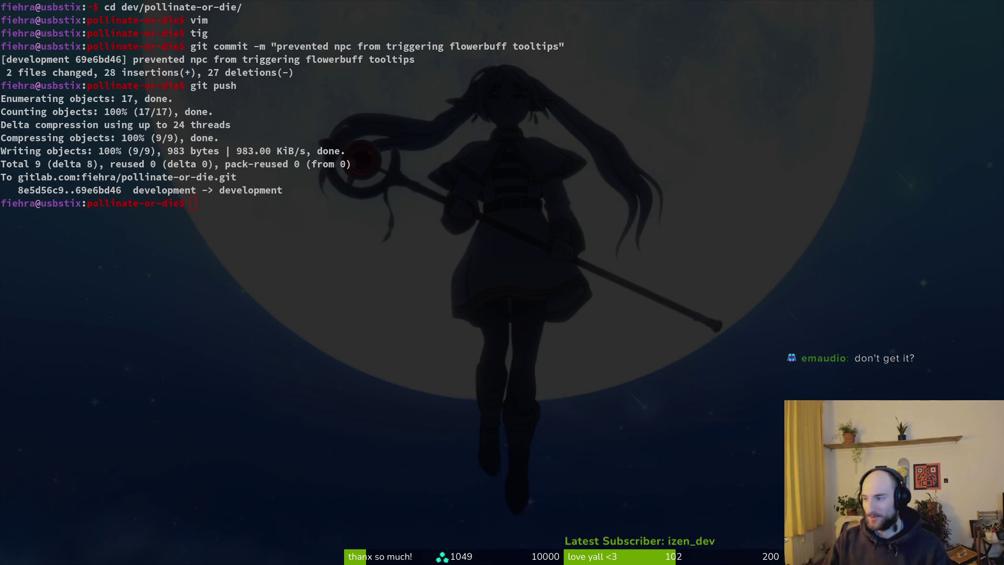
key("alt+Tab")
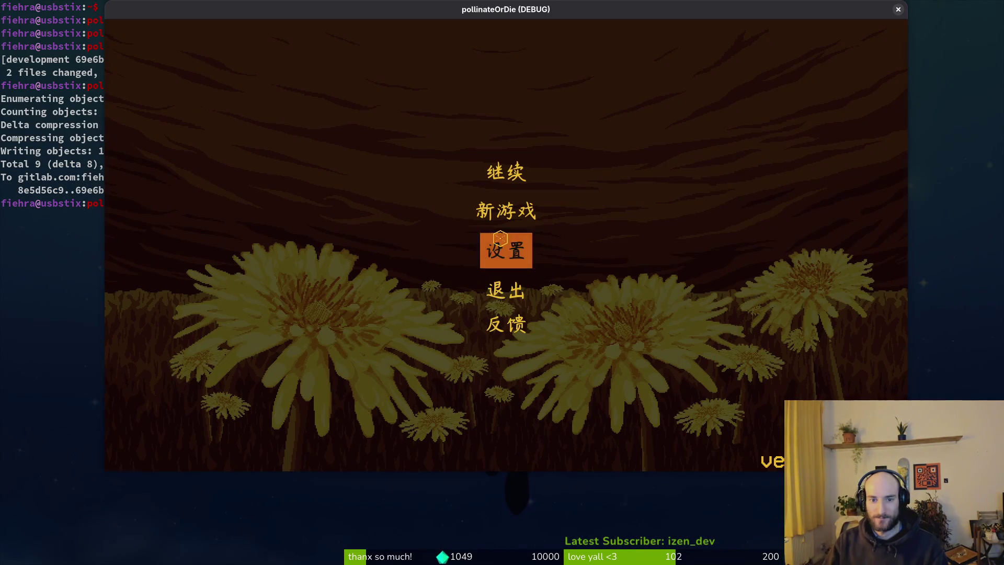
left_click(504, 249)
left_click_drag(677, 168, 601, 168)
key("Escape")
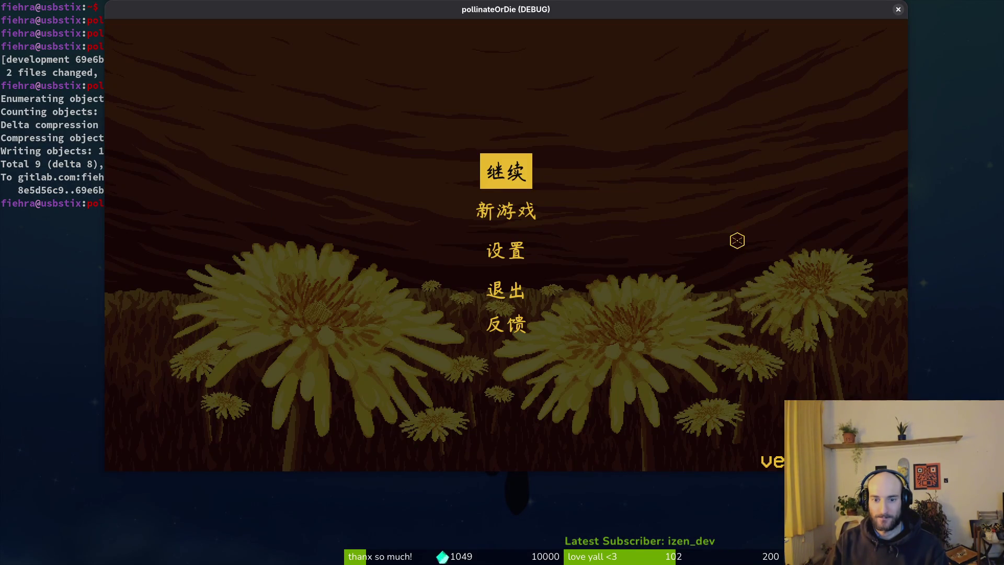
left_click(504, 289)
- Relaunch the project, start the level with 继续, and open then close the inventory
key("alt+Tab")
key("F5")
key("Down")
key("Down")
key("Up")
key("Up")
key("Return")
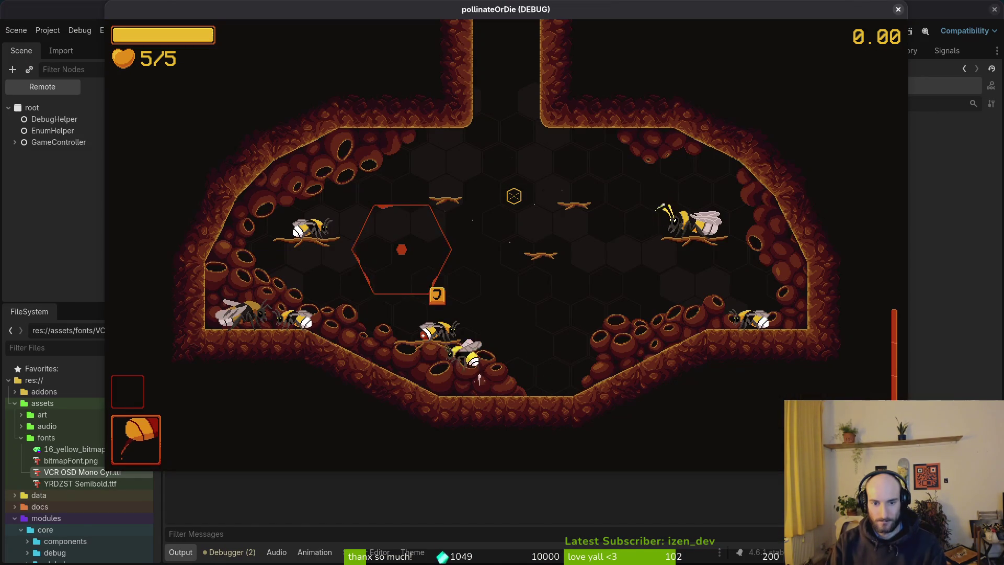
key("Tab")
key("Escape")
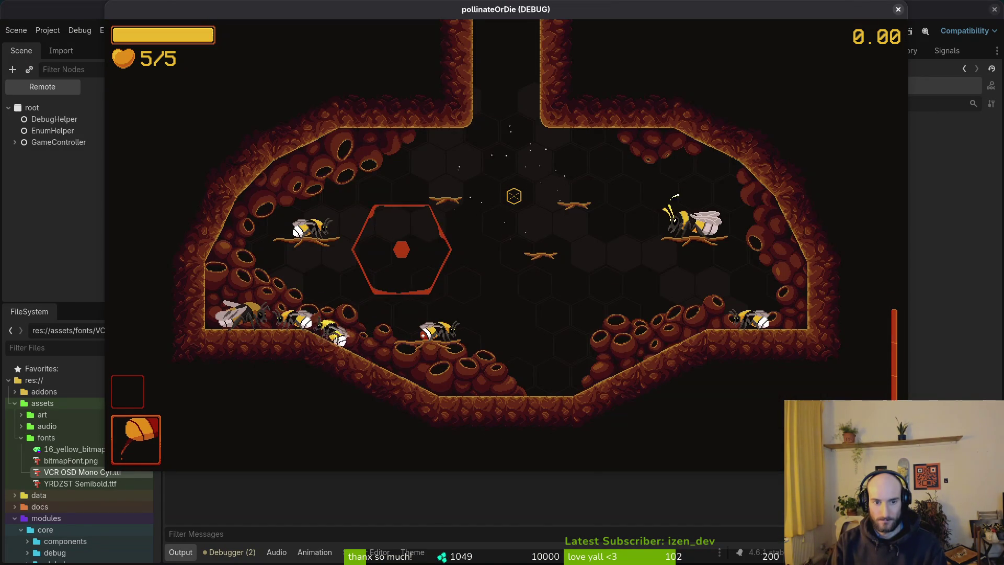
- Flip through the stats panel's attempt pages back to attempt 3, then close the game
key("j")
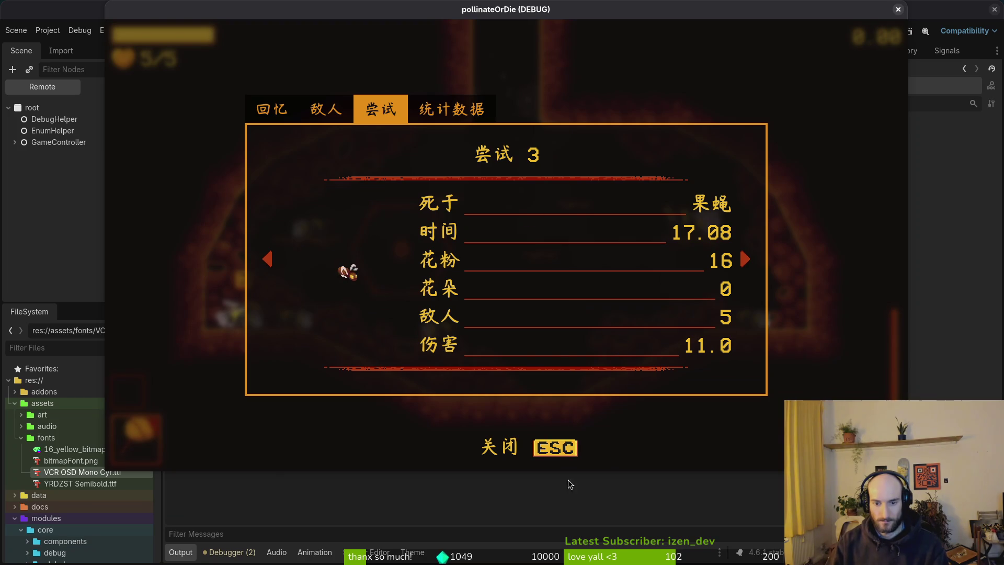
left_click(754, 257)
left_click(761, 264)
left_click(762, 265)
left_click(777, 284)
key("Left")
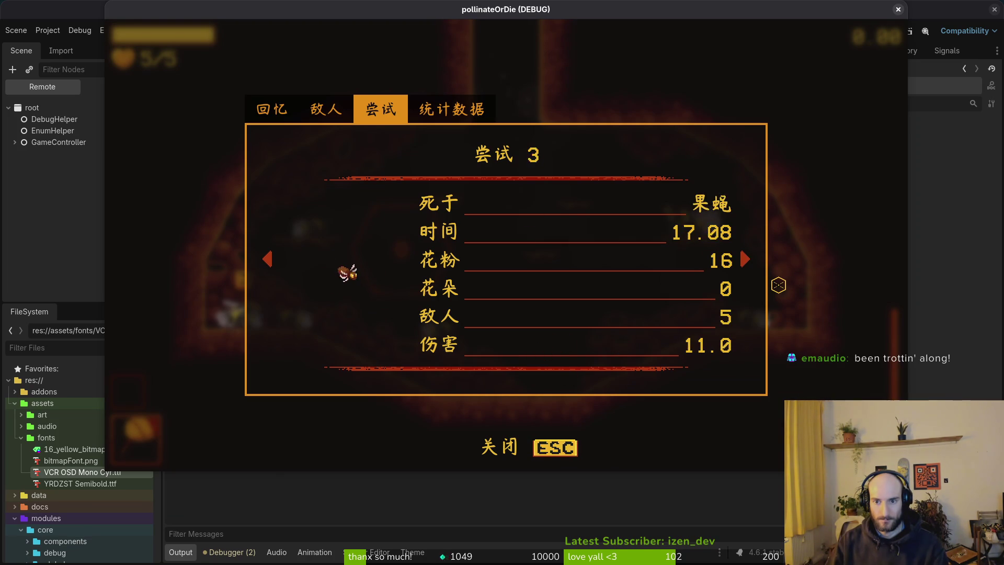
key("Right")
key("Right")
key("Left")
key("Escape")
left_click(898, 9)
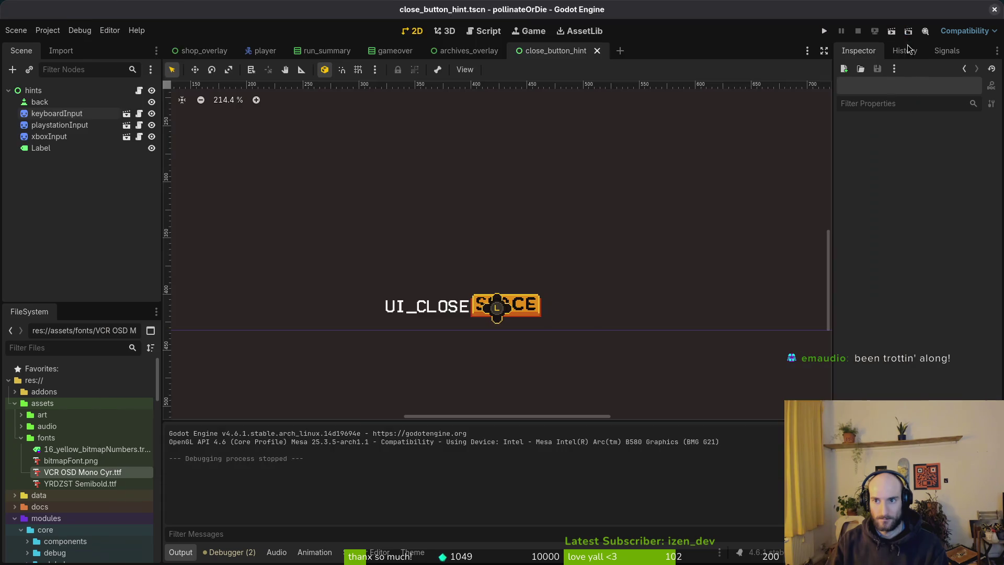
- In tig, stage the close-button hint, new asset, font and moved bitmap font files
key("super+2")
type("tig")
key("Return")
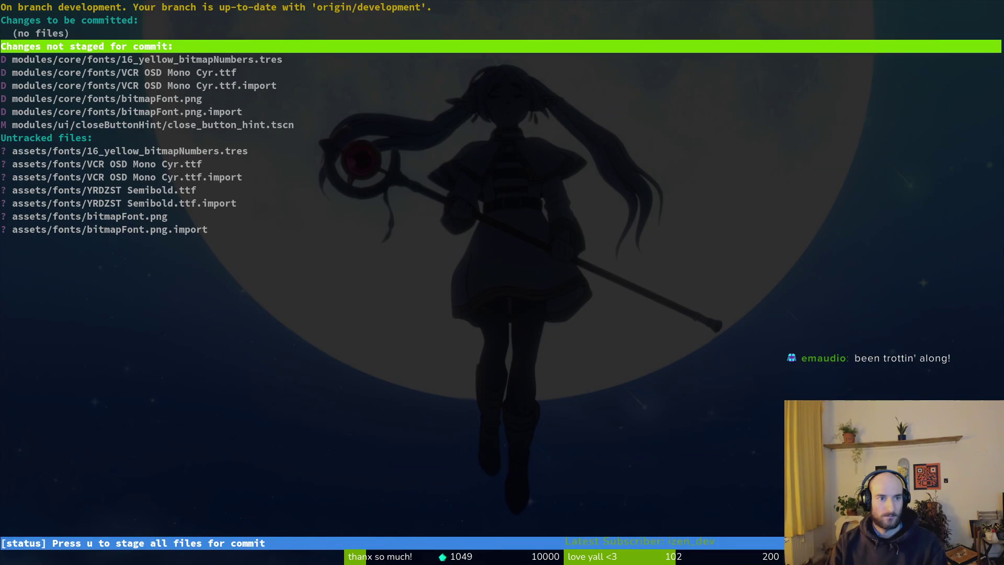
key("Down")
key("u")
key("u")
key("u")
key("u")
key("u")
key("u")
key("u")
key("Down")
key("u")
key("Down")
key("u")
key("u")
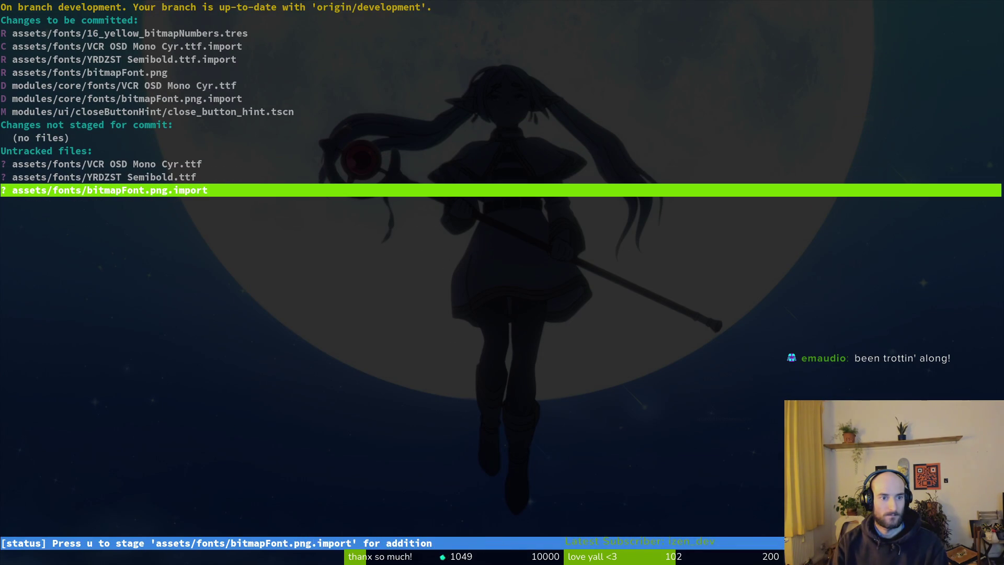
key("u")
key("u")
- Commit the staged changes with the message "added a fallback font for chinese"
type("uqgit commit -m ")
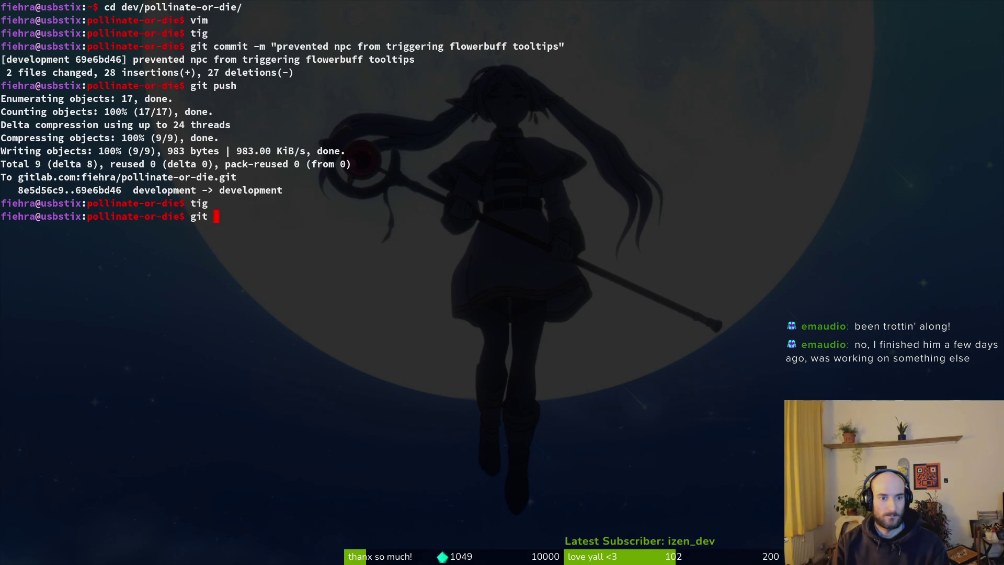
type("\"")
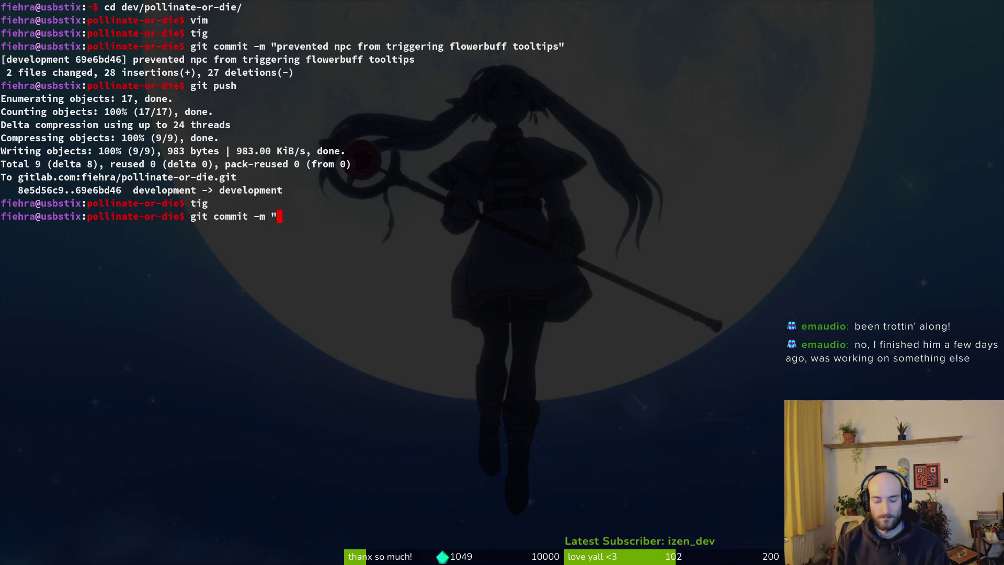
type("ad")
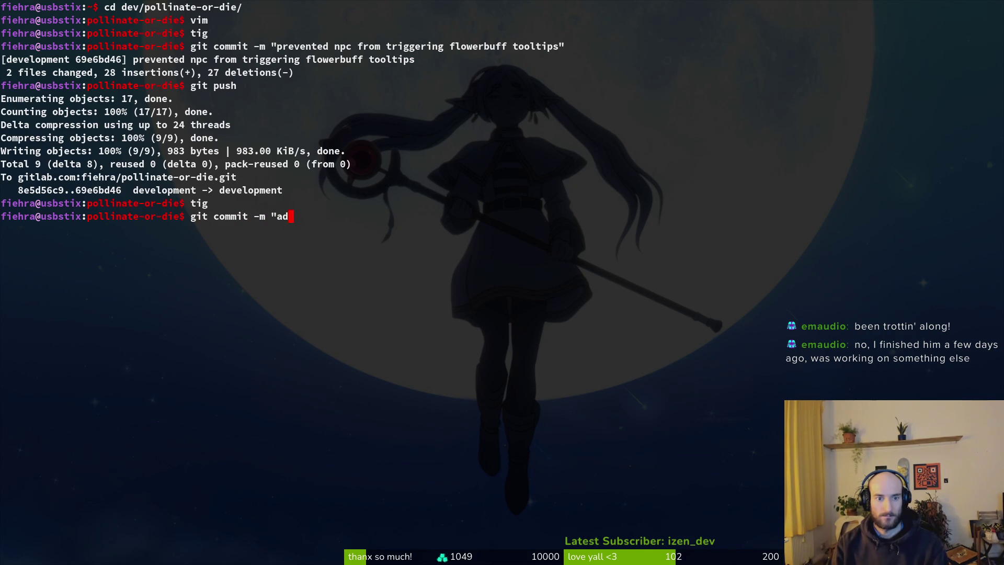
type("ded a fallback font")
key("BackSpace")
key("BackSpace")
key("BackSpace")
type("ont for chinese")
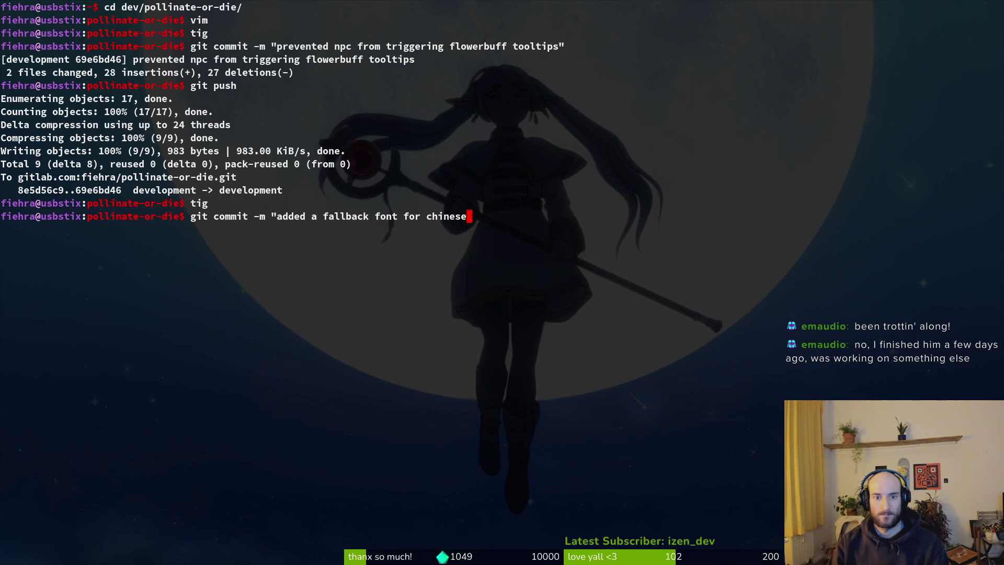
type("\"")
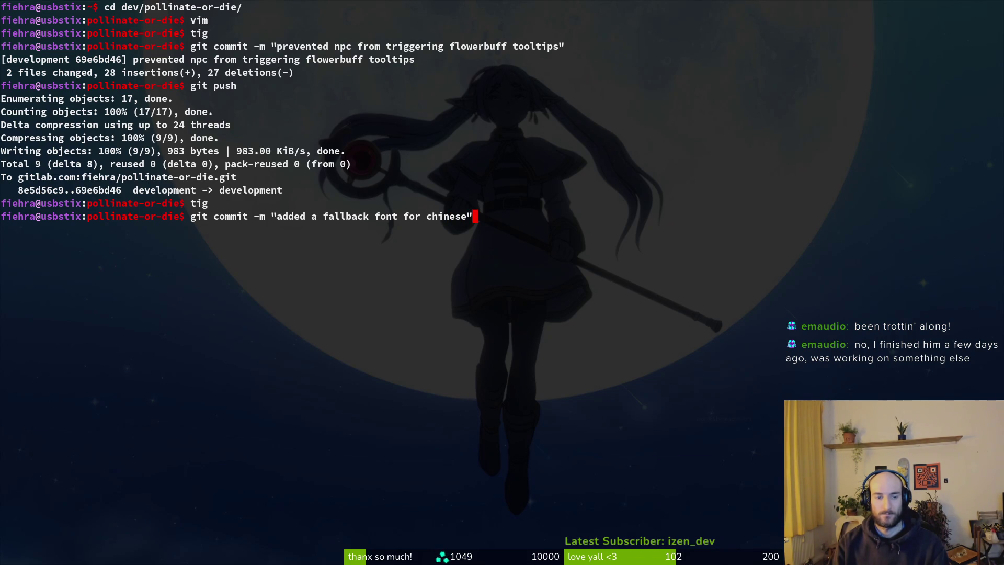
key("Return")
- Drop the pending git push and open the project folder in Vim
type("git push")
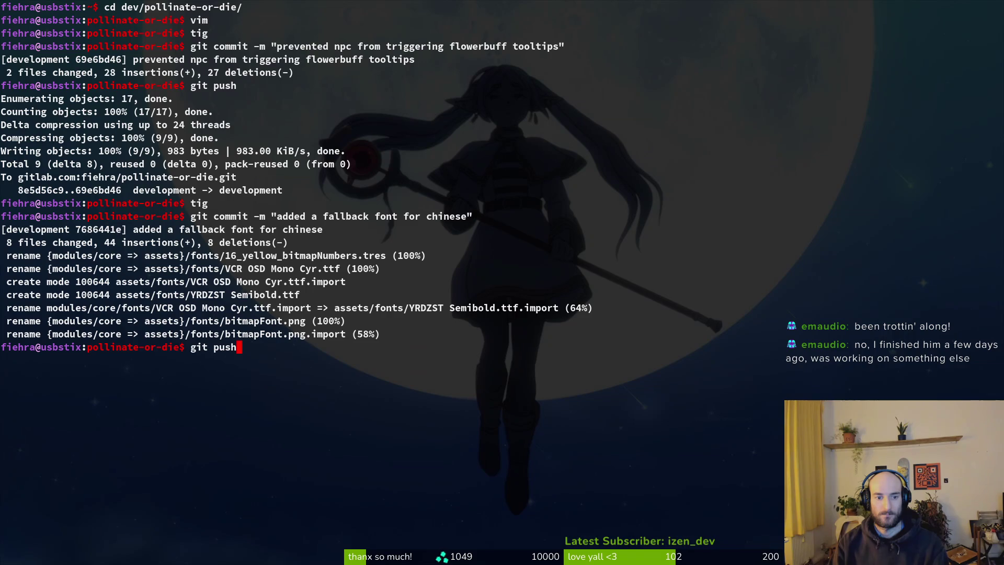
key("BackSpace")
key("BackSpace")
key("BackSpace")
type("tig")
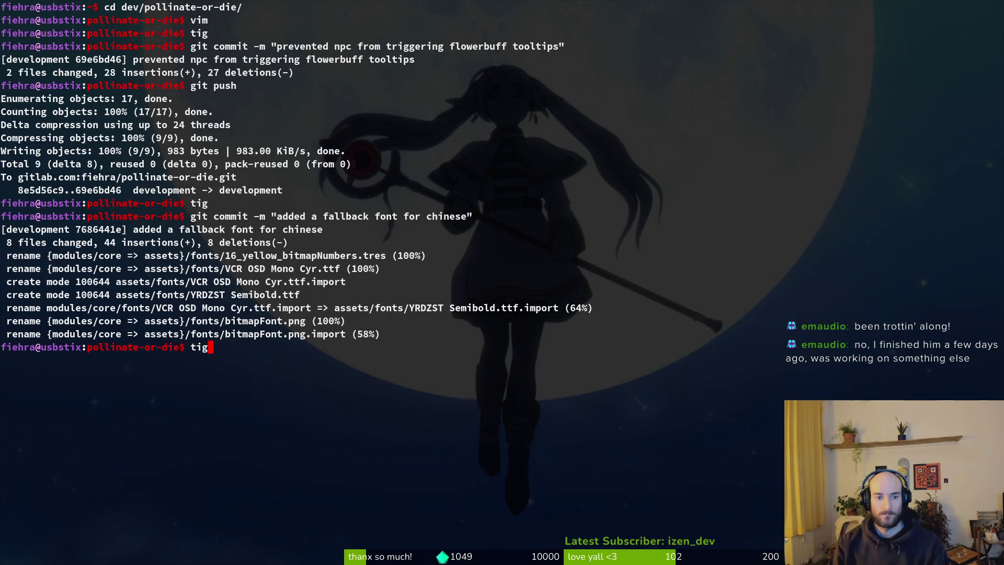
key("BackSpace")
key("BackSpace")
key("BackSpace")
type("vim")
key("Return")
key("space")
- Open the project's .gitignore file from the Vim file listing
key("f")
key("f")
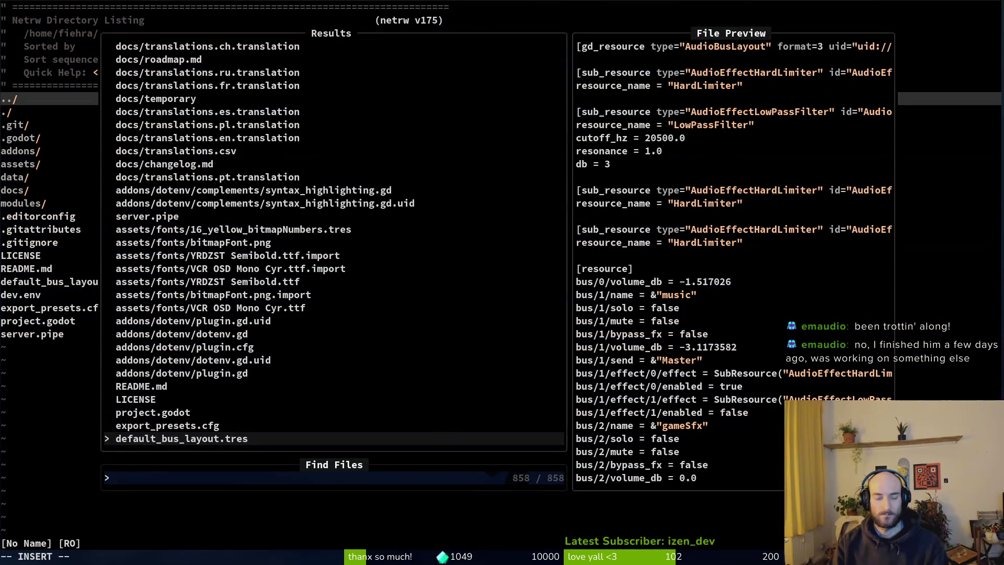
key("Escape")
key("j")
key("j")
key("j")
key("j")
key("j")
key("j")
key("k")
key("Return")
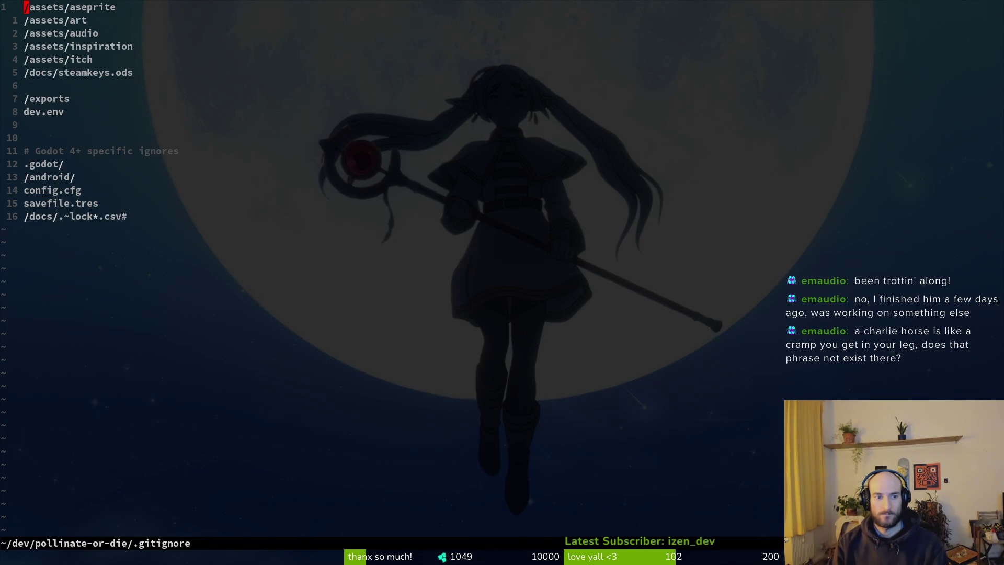
key("j")
key("j")
key("j")
key("k")
key("k")
key("k")
- Duplicate the /assets/aseprite line and change the copy to /assets/fonts
key("shift+v")
key("y")
key("p")
key("w")
key("w")
key("w")
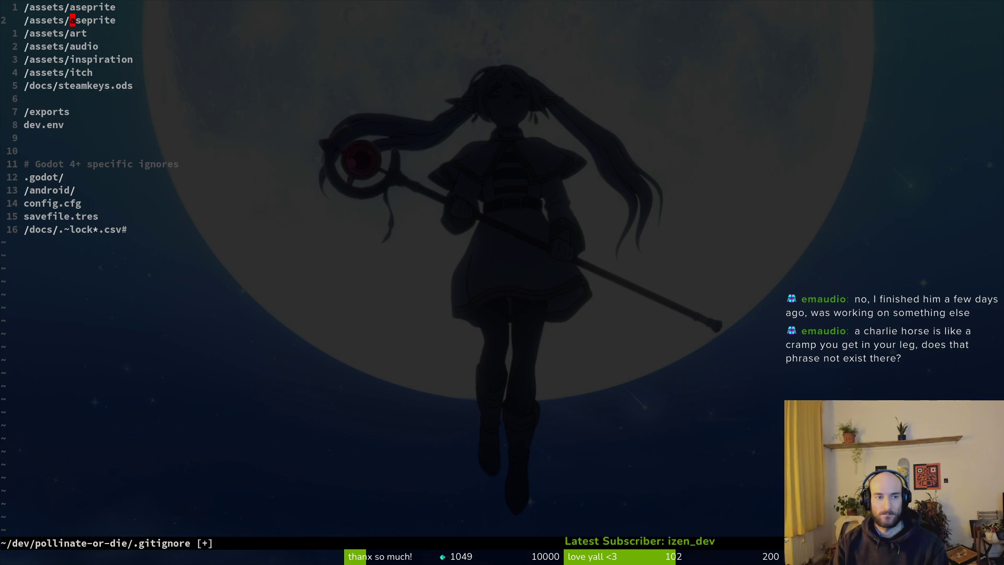
type("u:u")
key("Return")
key("ctrl+r")
type("wwcwfonts")
key("Escape")
- Save .gitignore and exit Vim
type(":w")
key("Return")
type(":wq")
key("Return")
- Stage the .gitignore change in tig
type("tig")
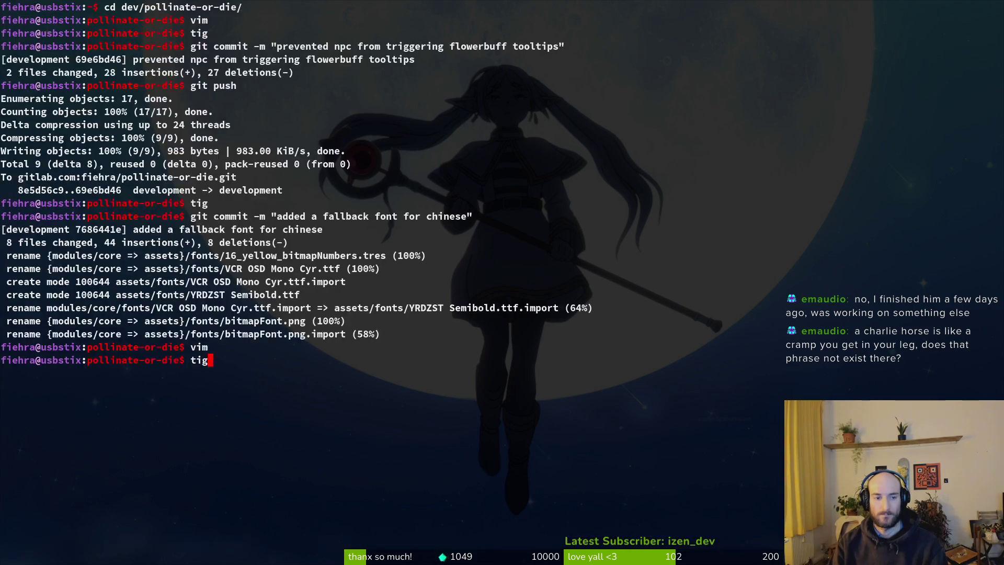
key("Return")
key("Down")
- Commit as "added new fonts but put them on gitignore to save git data history" and push
type("uqgit commit -m \"")
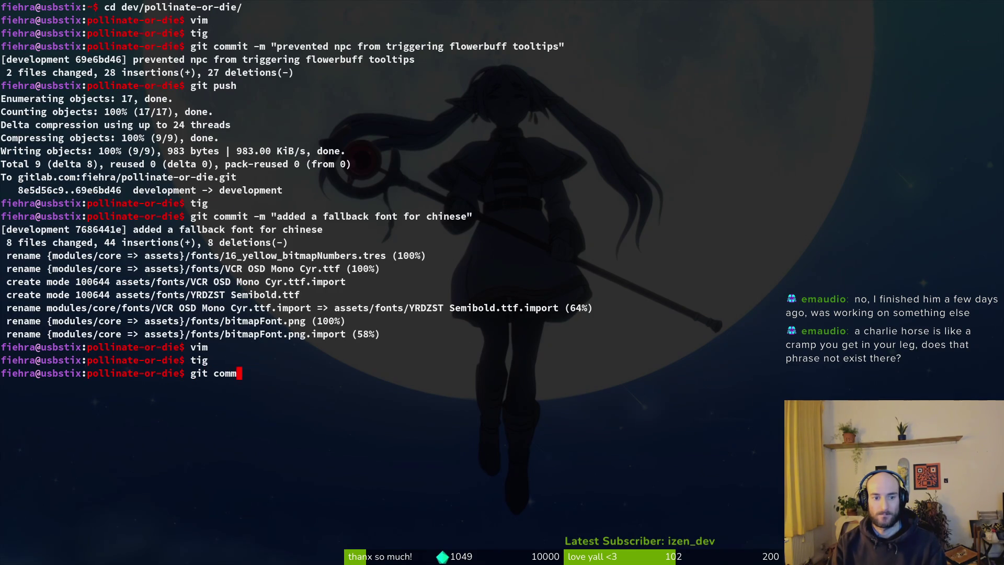
key("BackSpace")
key("BackSpace")
key("BackSpace")
type("&")
key("BackSpace")
type("m \"added ne")
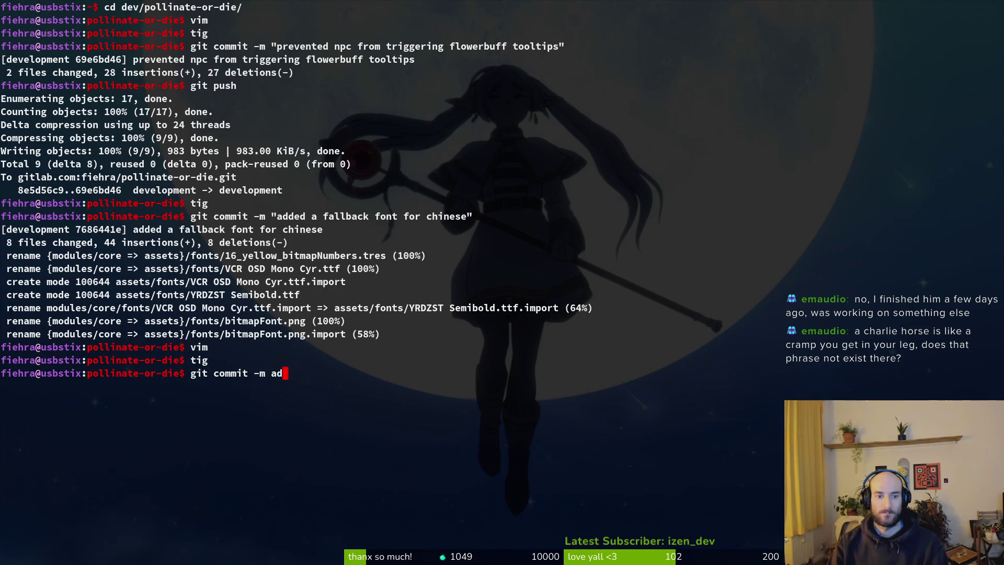
type("w fonts")
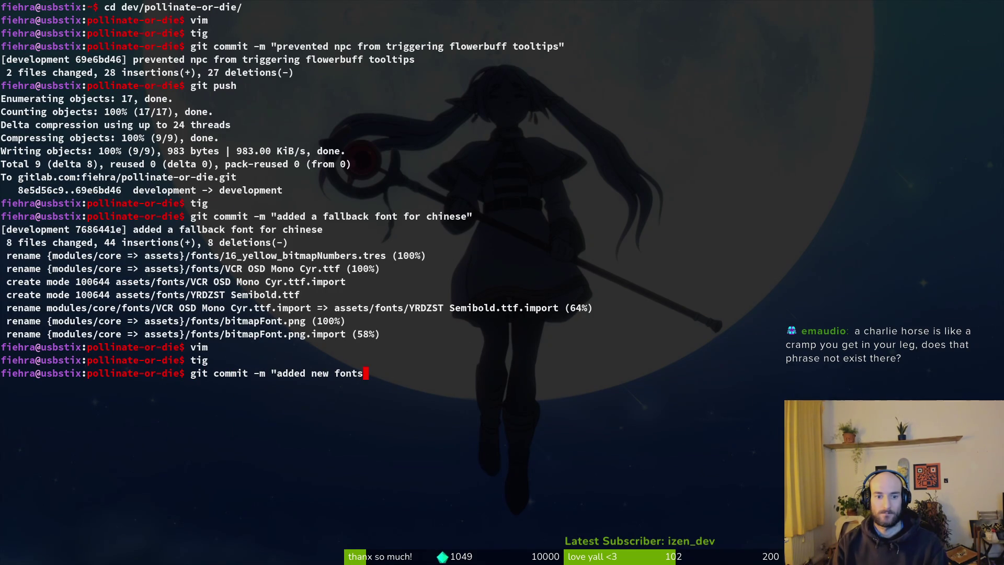
type(" but put them o")
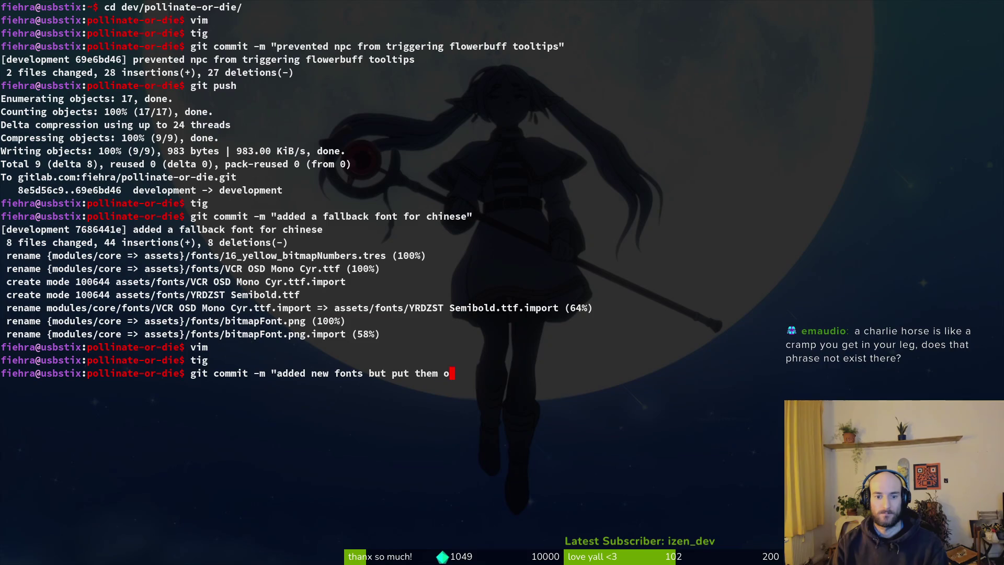
type("n gitignore to save ")
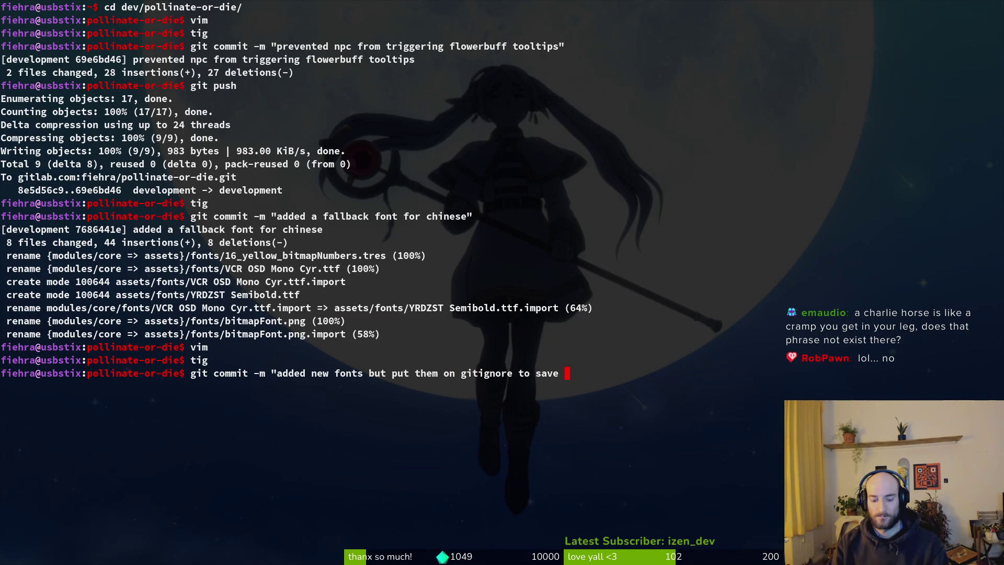
type("git data ")
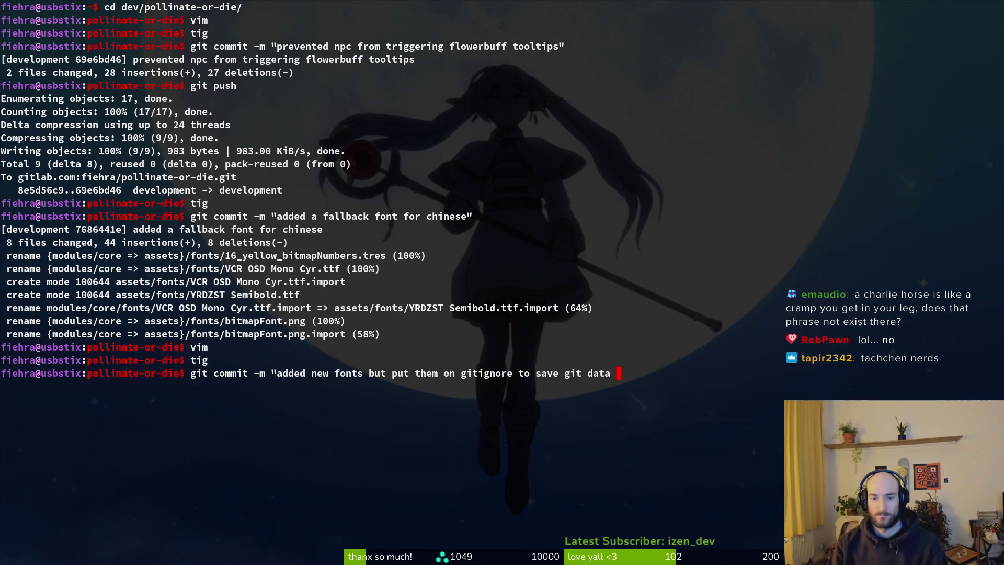
type("history\"")
key("Return")
type("git push")
key("Return")
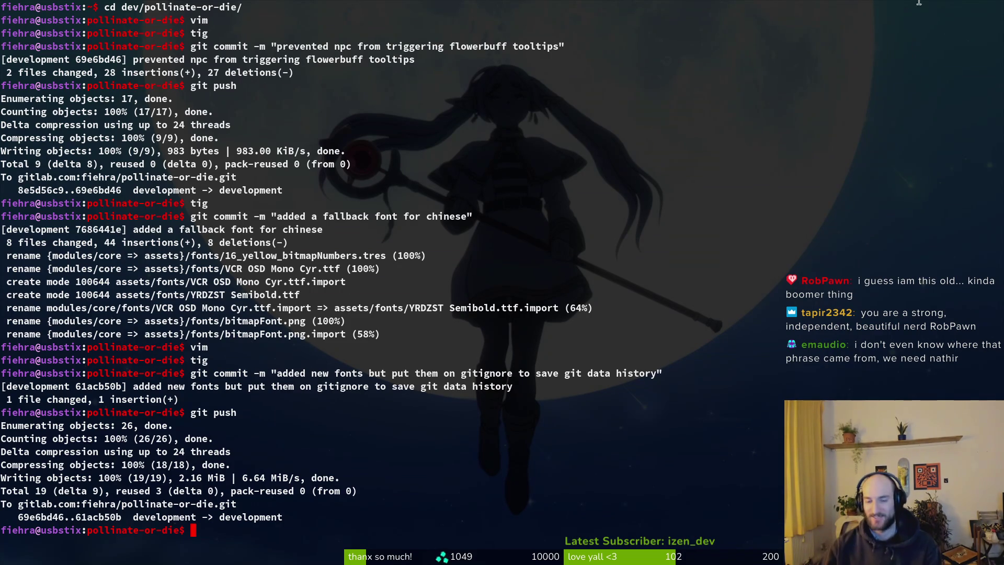
- Clear the terminal once the push to the development branch finishes
key("ctrl+l")
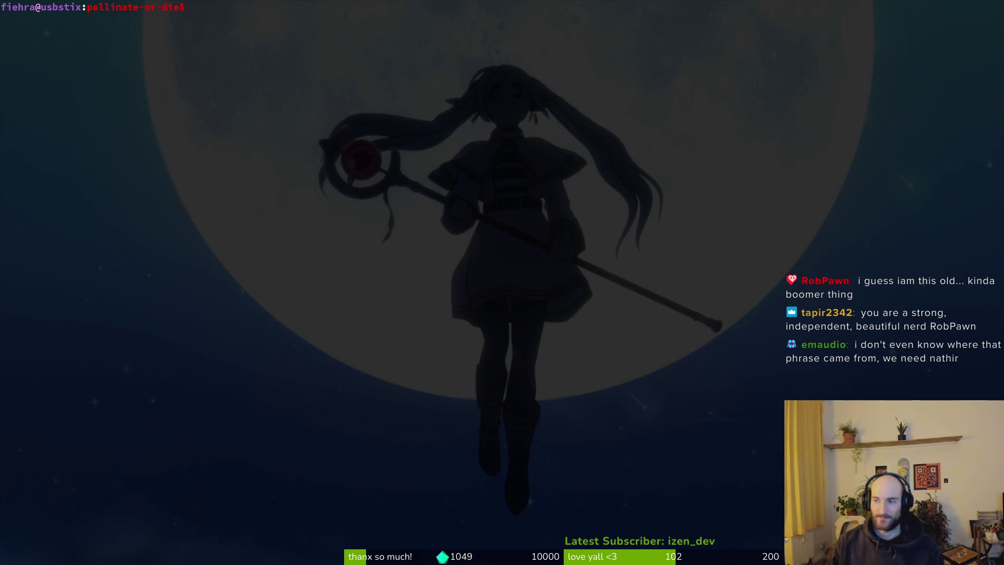
- In the running game, quit to the main menu and start a new game
key("super+2")
key("Return")
key("Left")
key("Return")
key("Down")
key("Return")
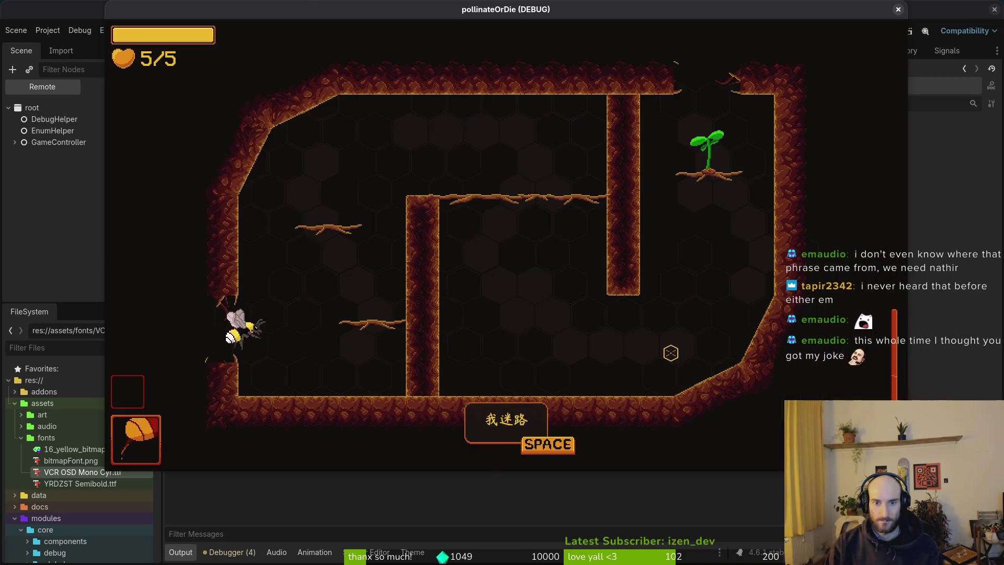
- Pause the level and check the 调试 debug panel, including the state labels option
key("Escape")
key("Down")
key("Return")
key("Down")
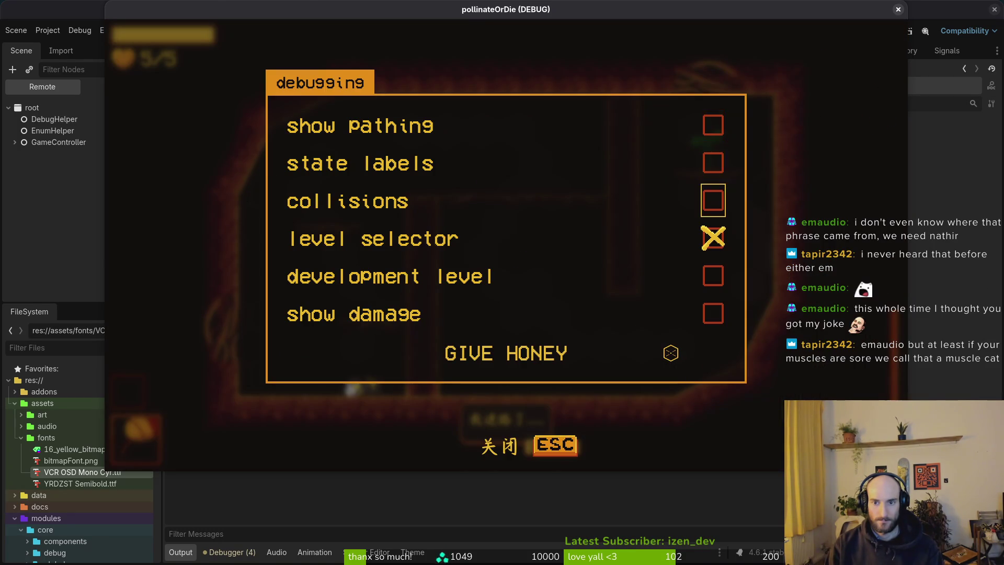
key("Escape")
key("Escape")
- Check the 设置 settings panel, cycling the language through Português and English
key("Down")
key("Down")
key("Return")
key("Right")
key("Right")
key("Right")
key("Down")
key("Right")
key("Right")
key("Right")
key("Right")
key("Right")
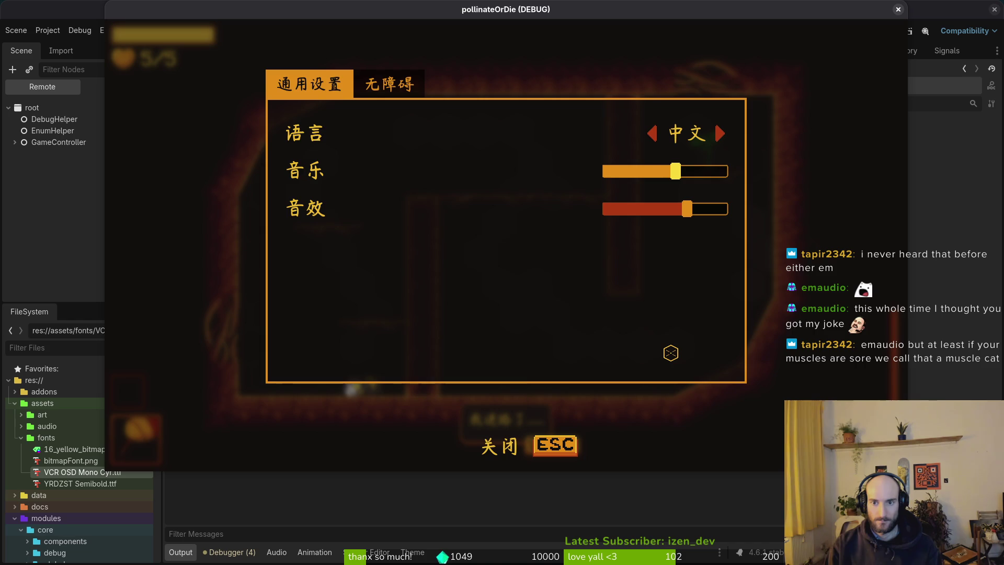
key("Escape")
key("Down")
key("Down")
- Check the return-to-hive prompt and cancel it
key("Down")
key("Return")
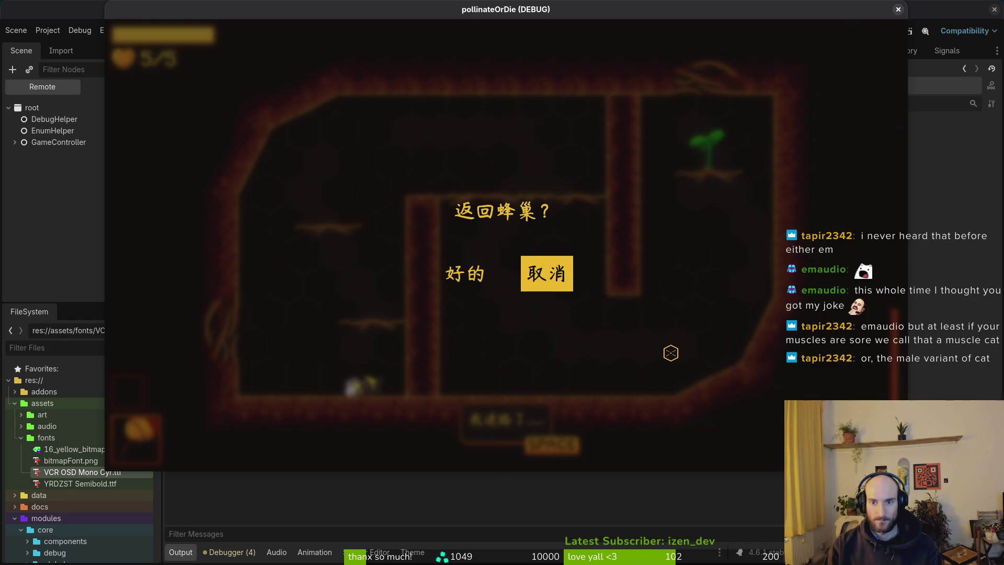
key("Return")
key("Escape")
- Lower the music volume in settings and resume the level
key("Down")
key("Down")
key("Return")
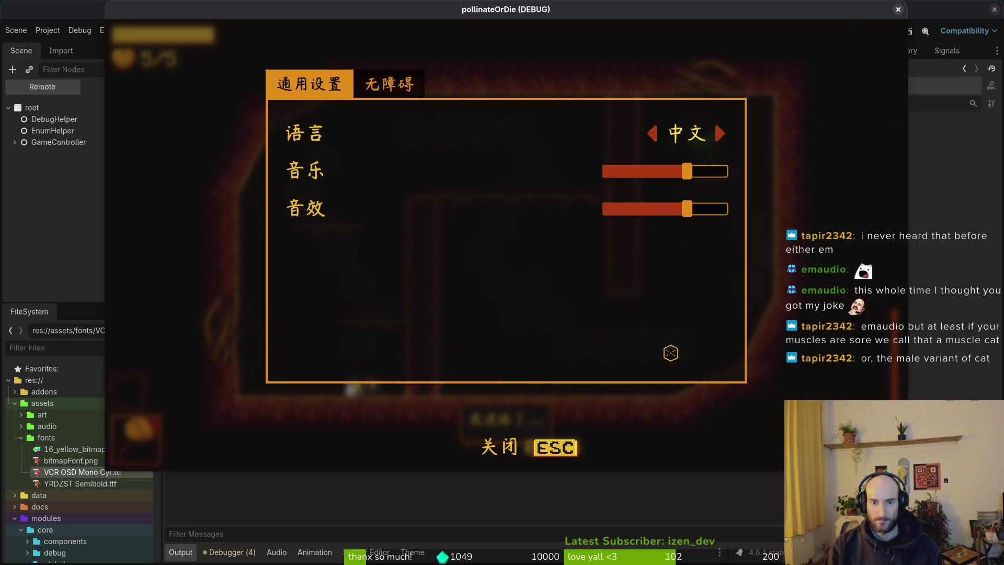
key("Down")
key("Down")
key("Up")
key("Left")
key("Escape")
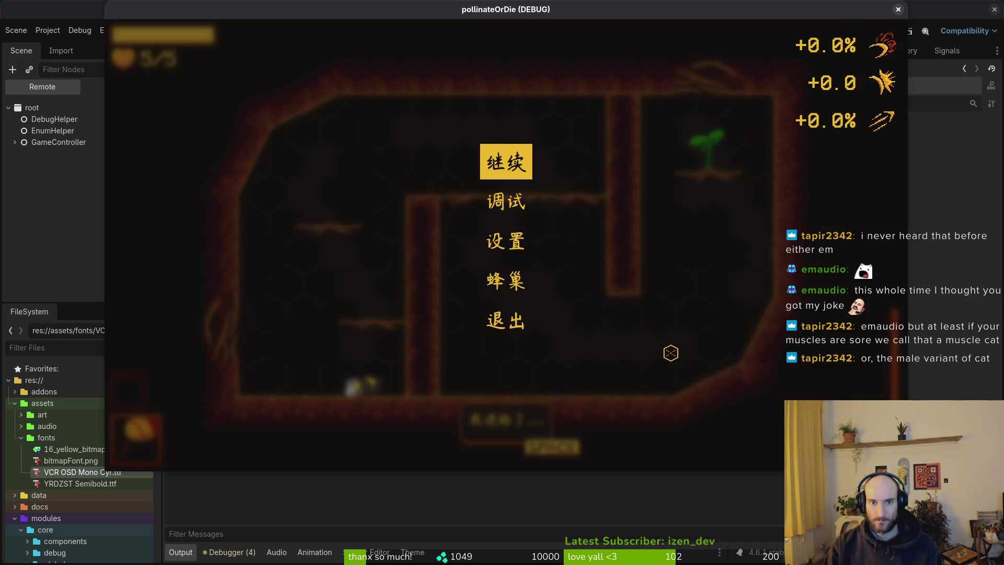
key("Escape")
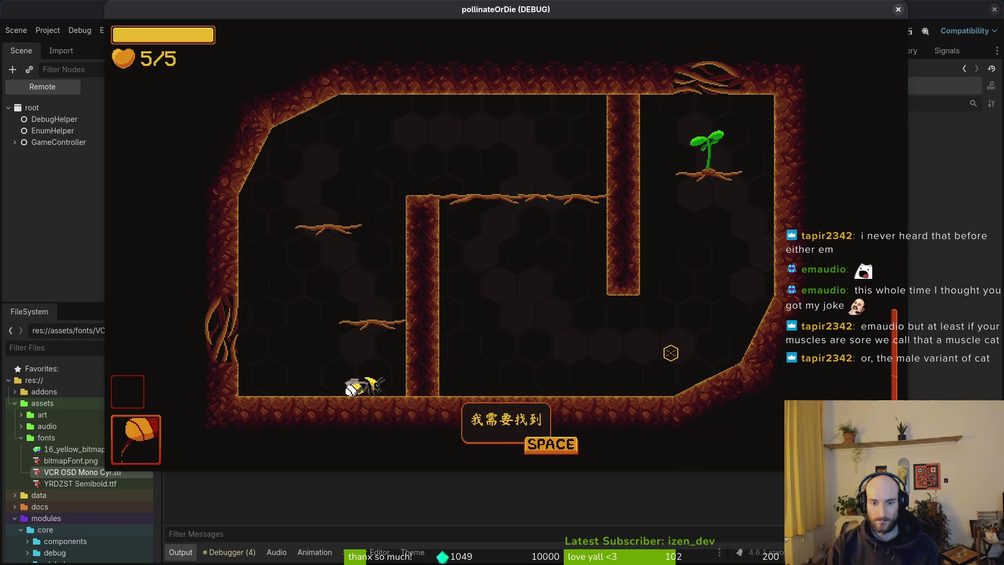
- Play-test the level, flying the bee past walls and ledges and respawning after dying
key("space")
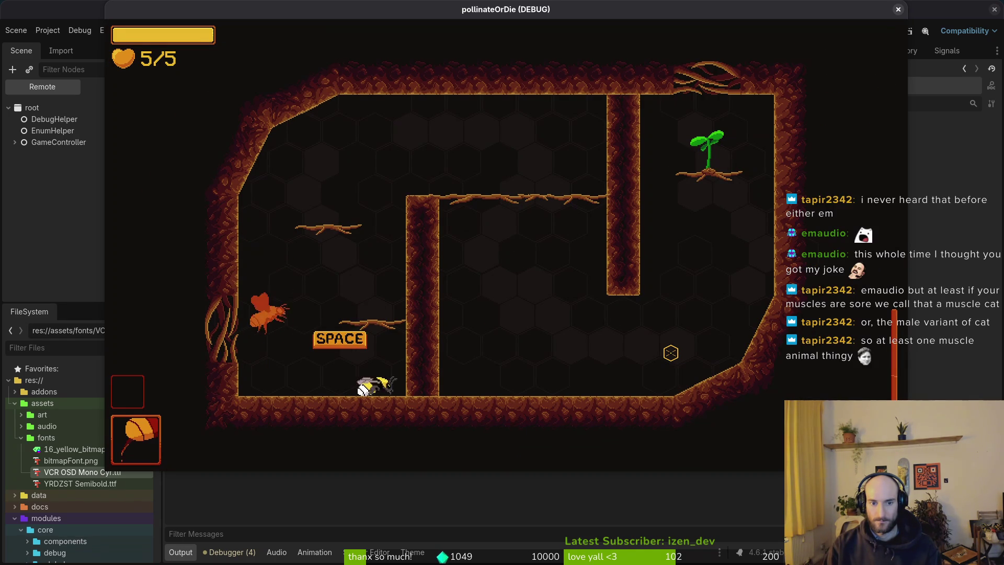
key("w")
key("d")
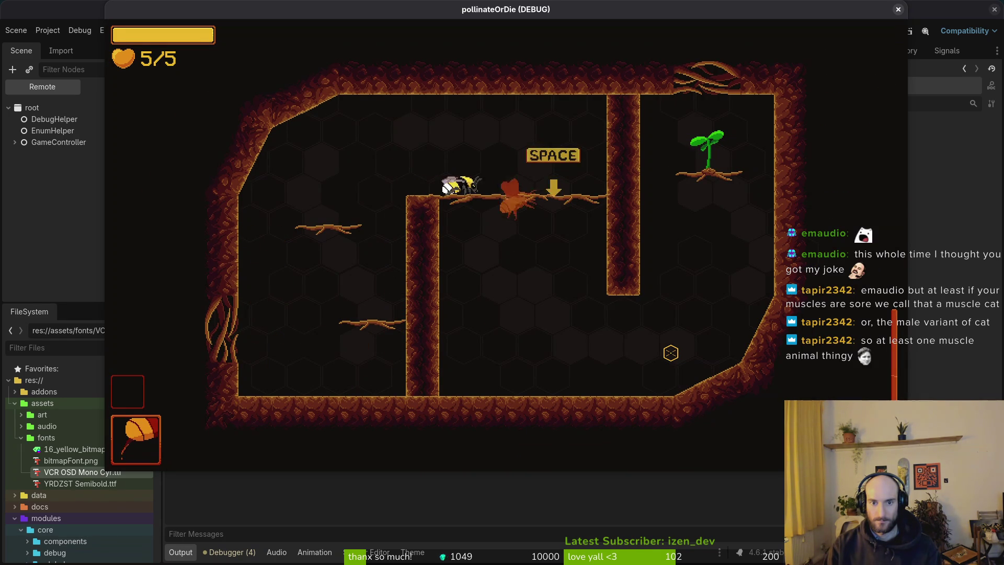
key("s")
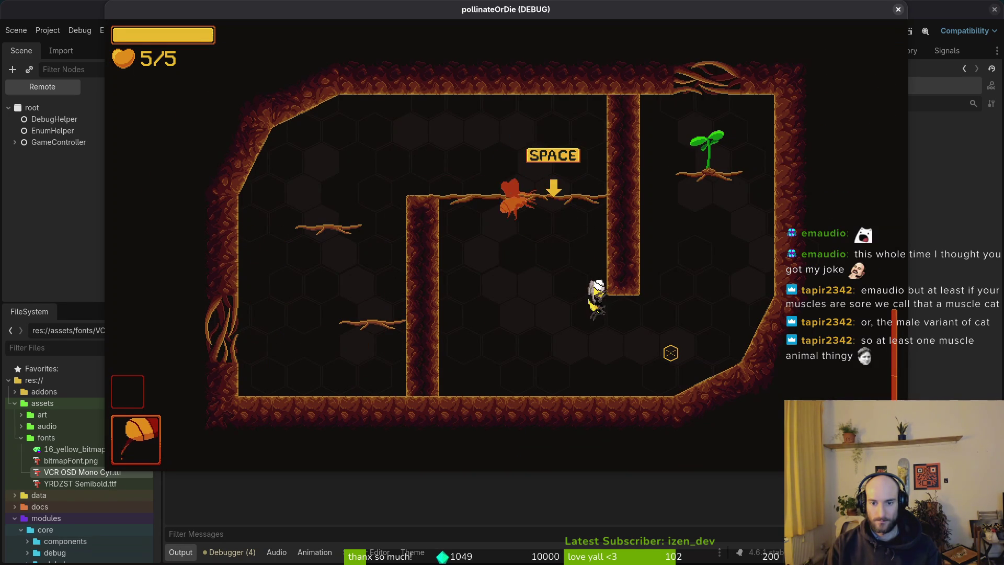
key("d")
key("w")
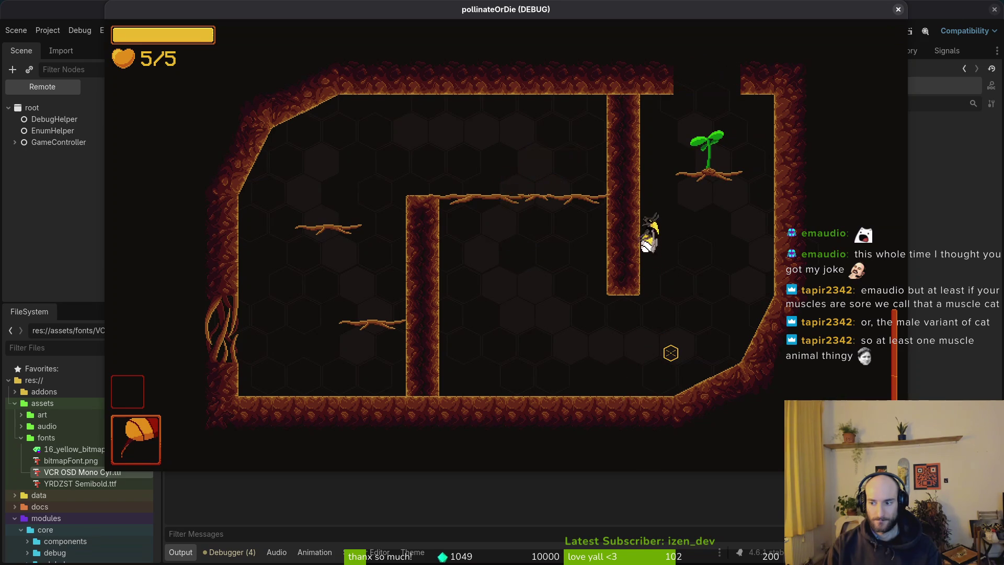
key("w")
key("d")
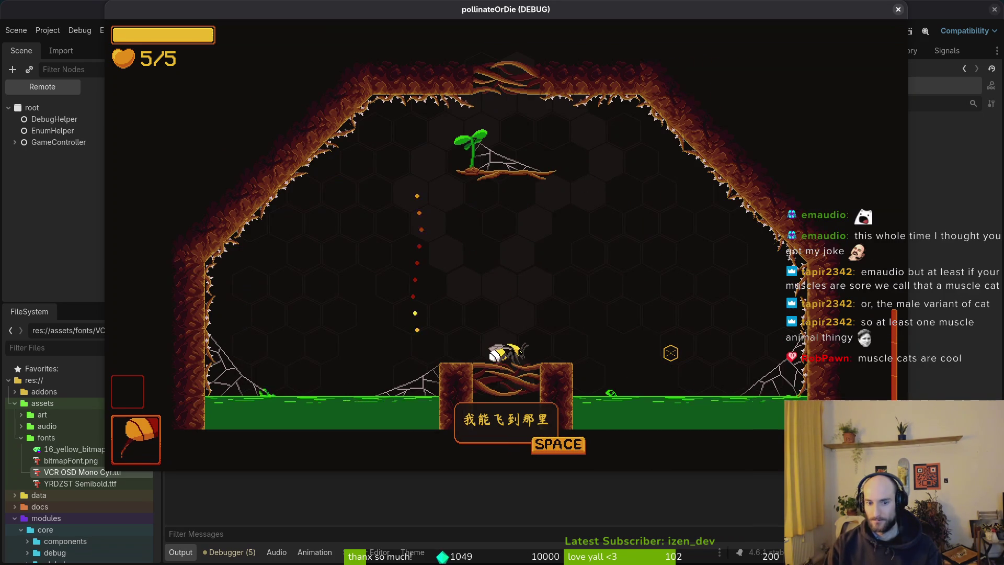
key("space")
key("d")
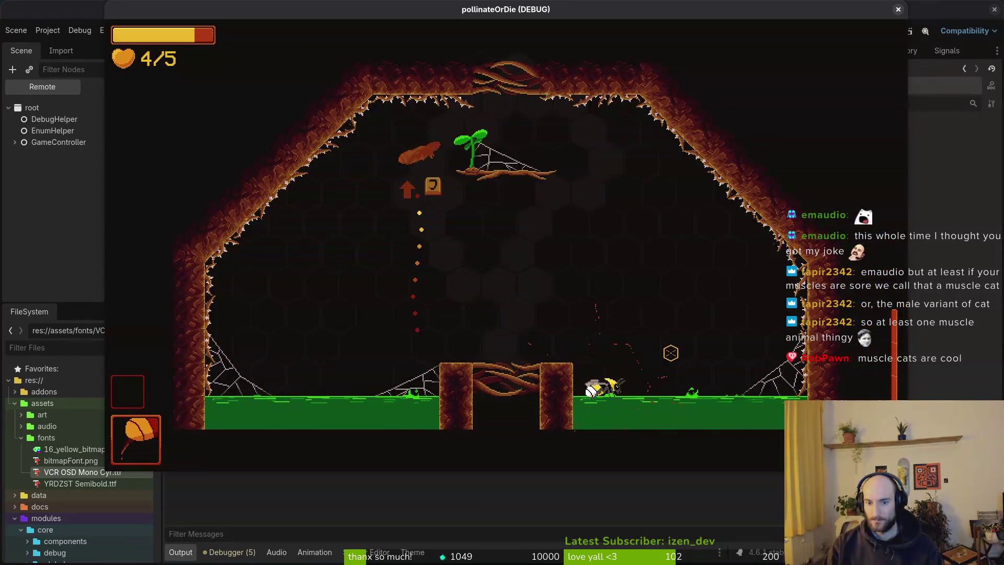
key("d")
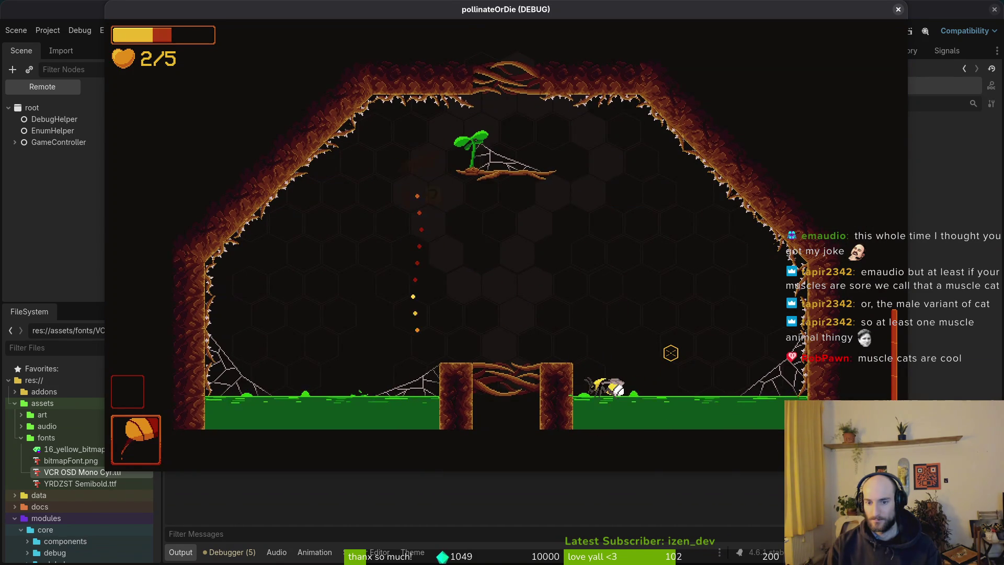
key("d")
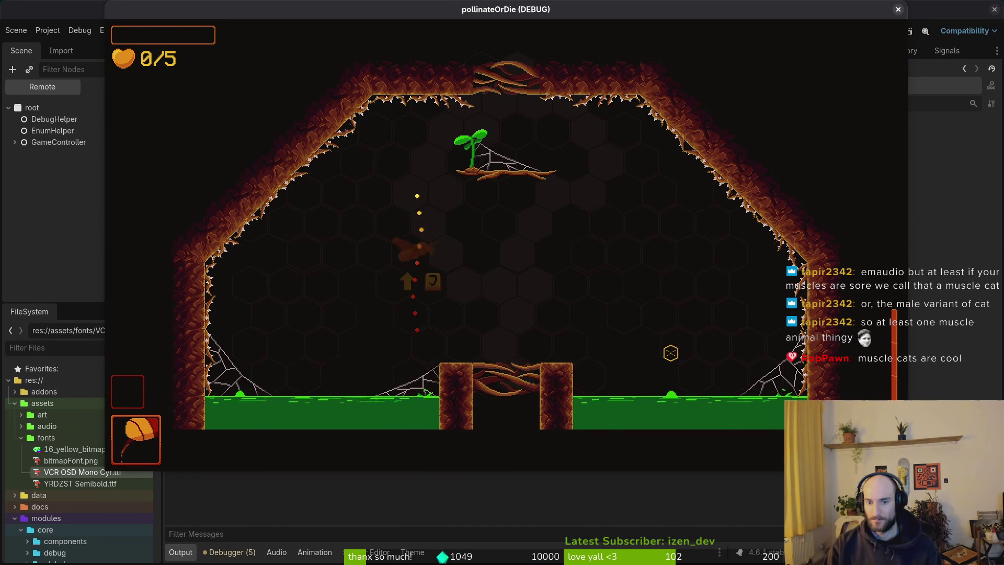
key("w")
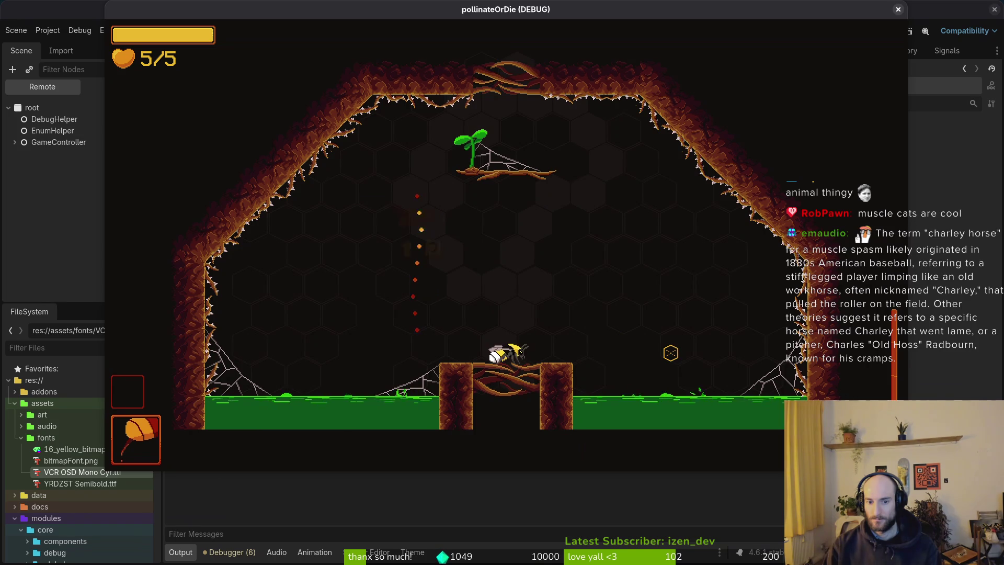
- Pause the game, choose return to the hive, and confirm with 好的
key("Tab")
key("Escape")
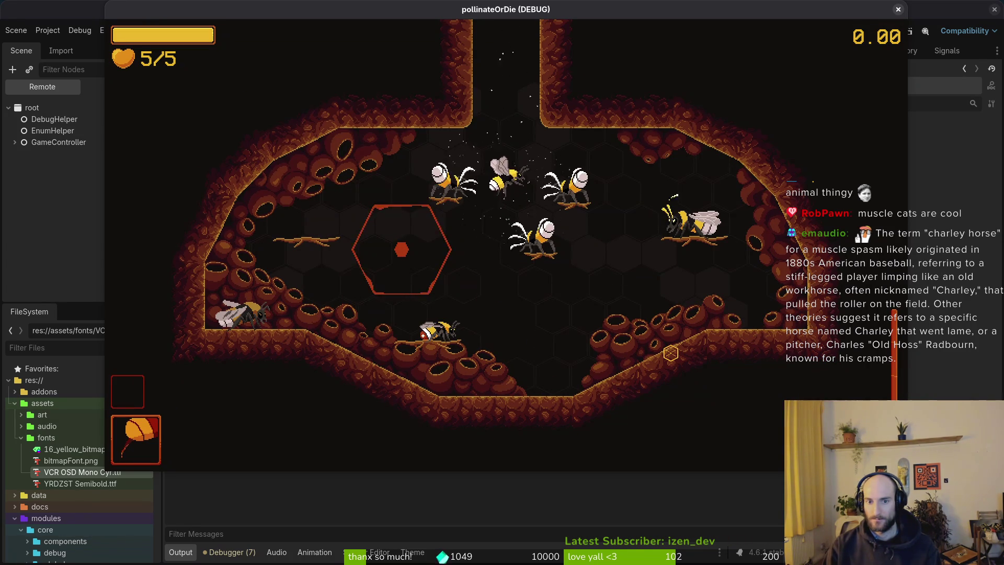
key("Escape")
key("Escape")
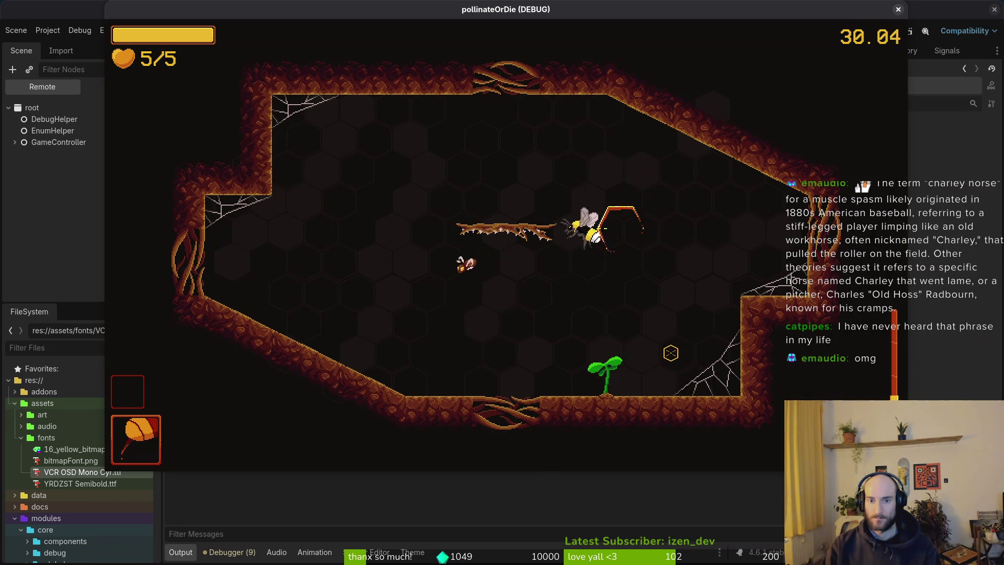
key("Escape")
key("Down")
key("Down")
key("Down")
key("Return")
key("Left")
key("Return")
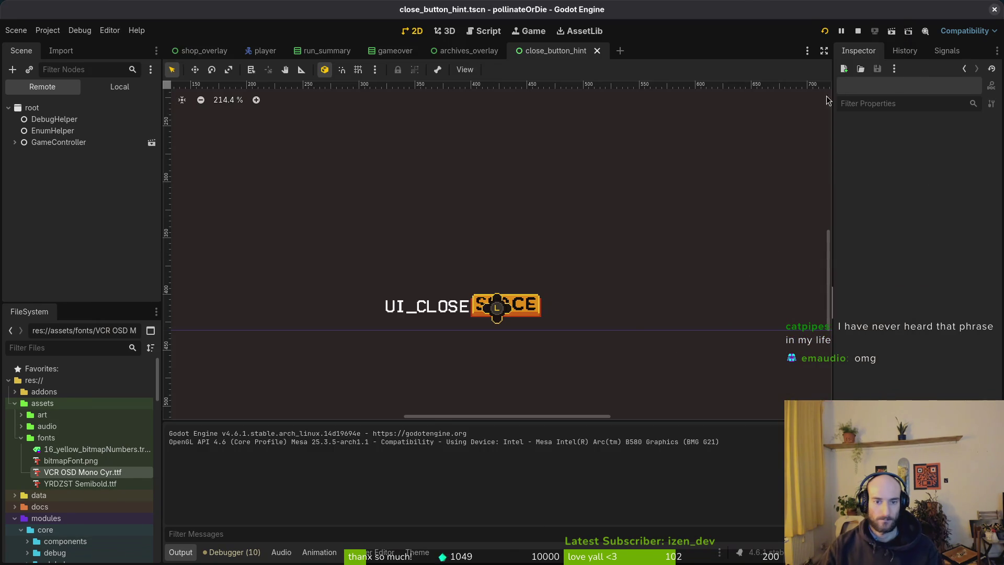
left_click(753, 5)
- Close GitLab issue #881 about the tutorial music
key("alt+Tab")
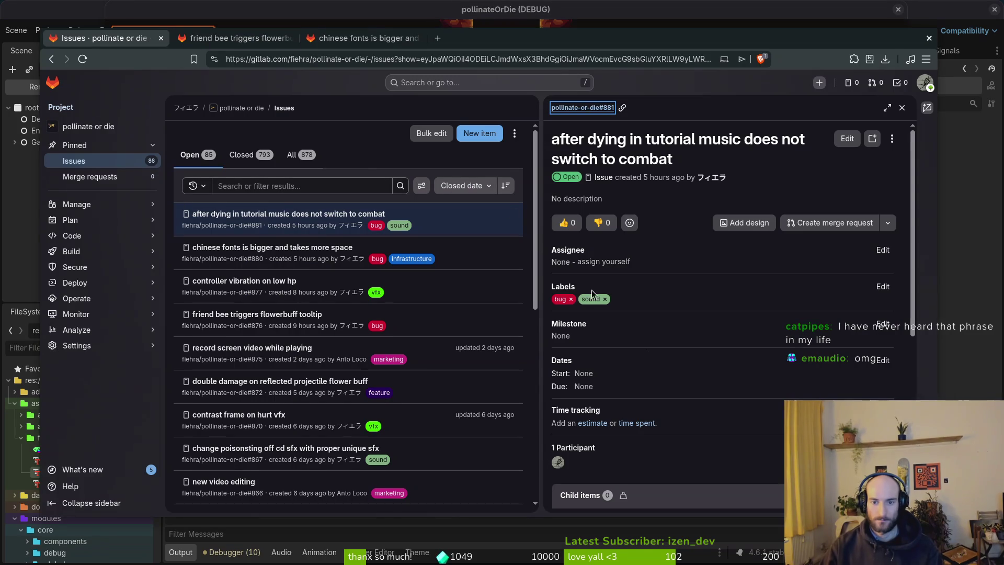
scroll(755, 297, "down", 5)
left_click(627, 491)
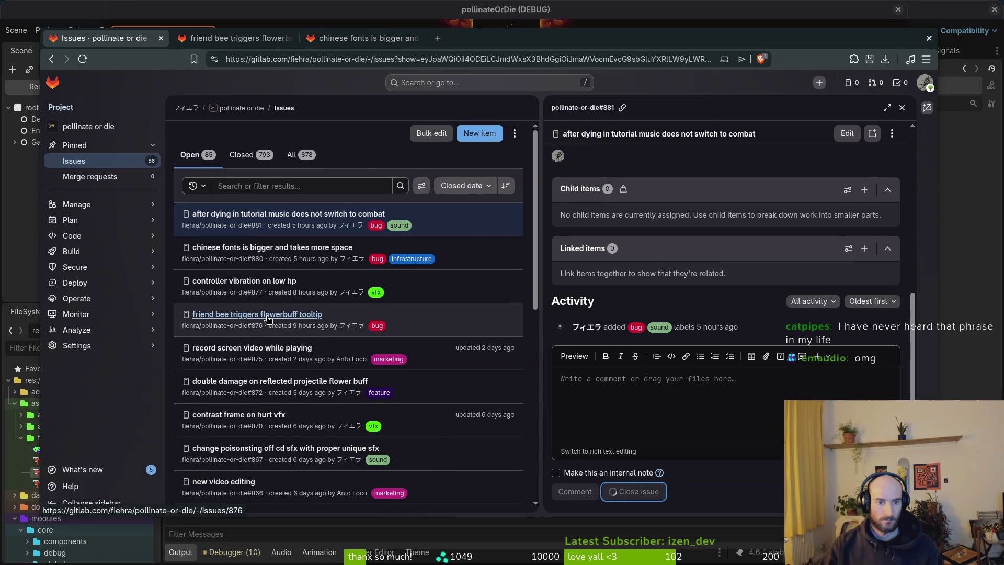
scroll(368, 330, "down", 10)
scroll(383, 253, "up", 8)
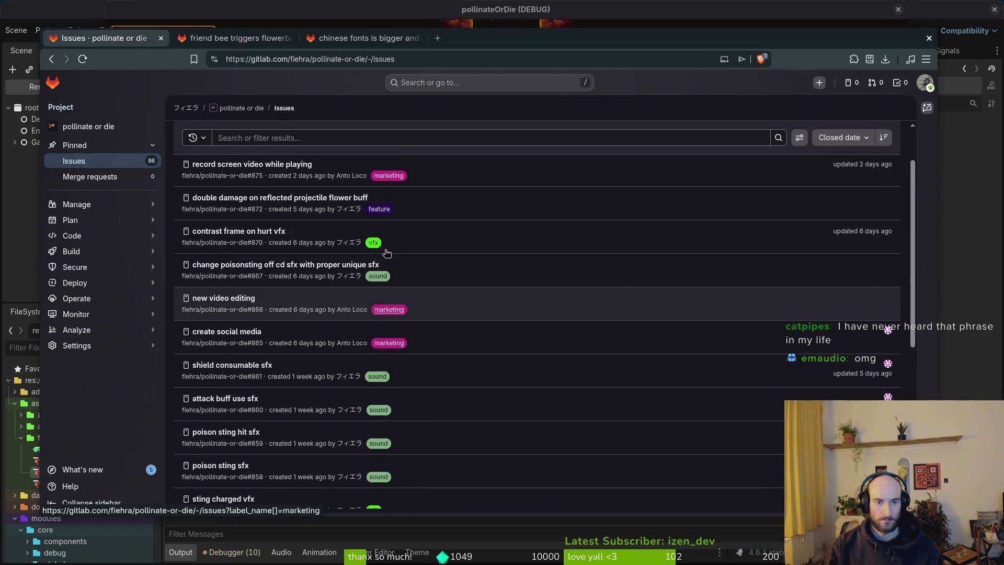
scroll(265, 248, "up", 2)
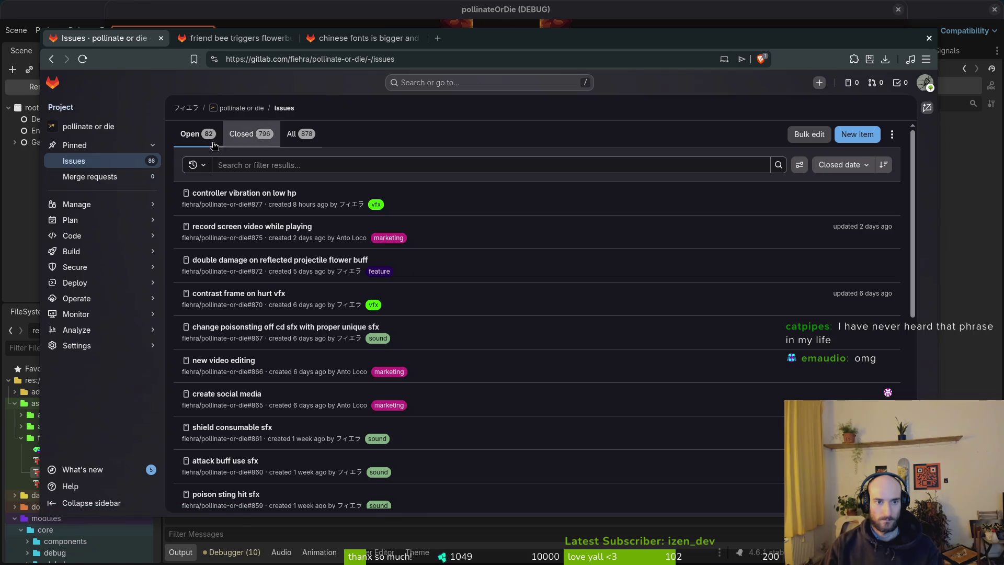
- Reload the issues list and close the extra issue tabs
left_click(125, 161)
key("ctrl+Tab")
key("ctrl+w")
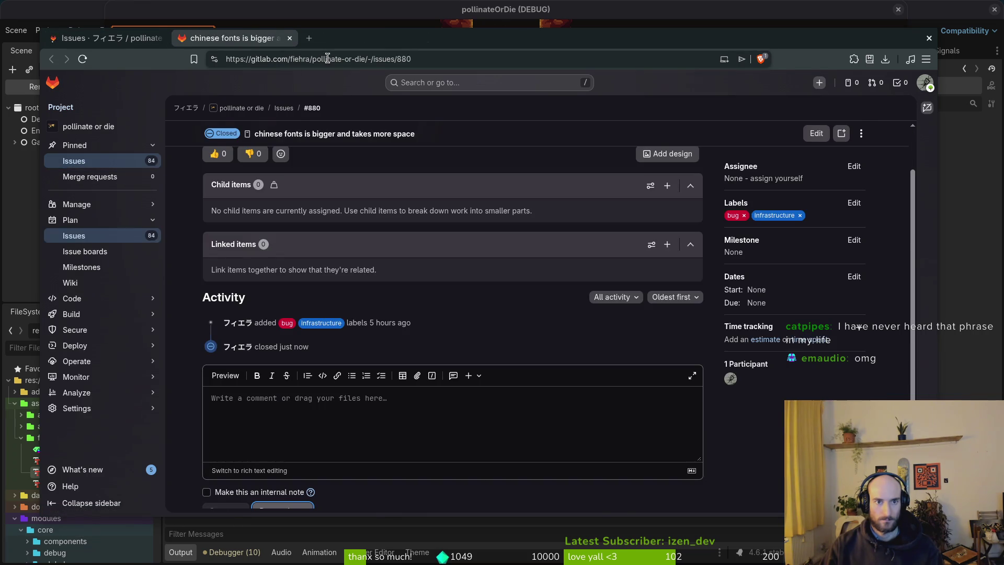
key("ctrl+w")
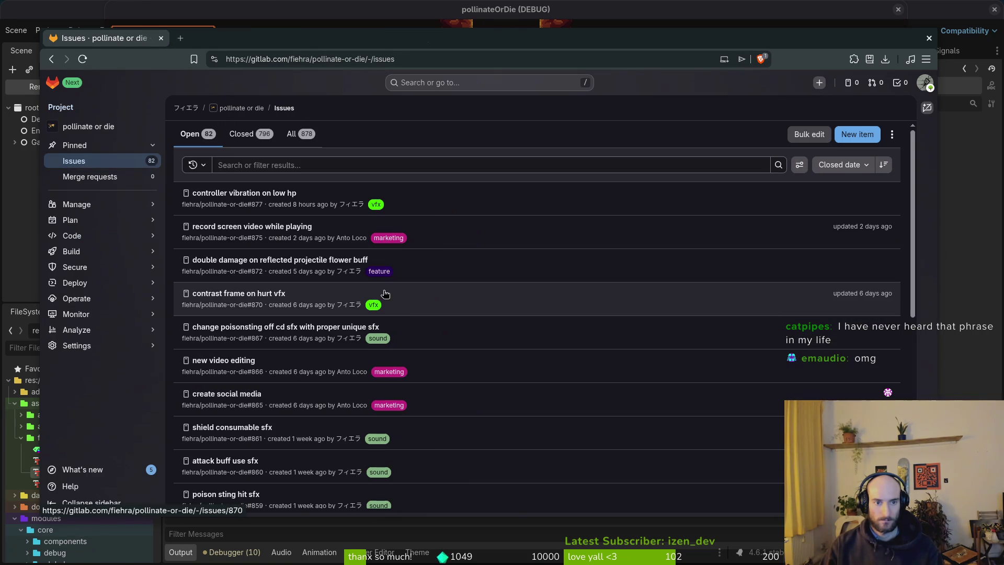
- Open issue #853 about despawning fume particles
scroll(563, 307, "down", 5)
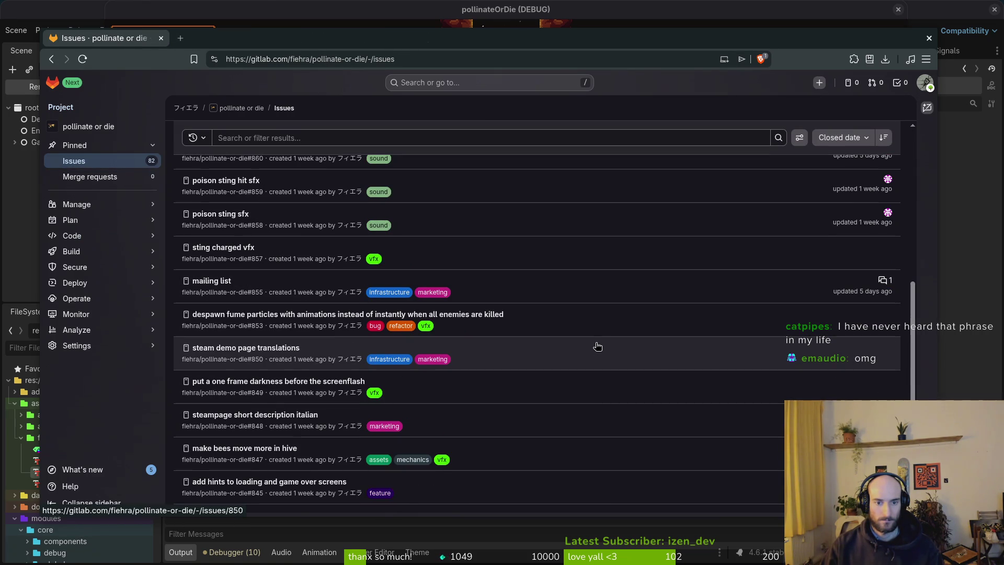
left_click(299, 314)
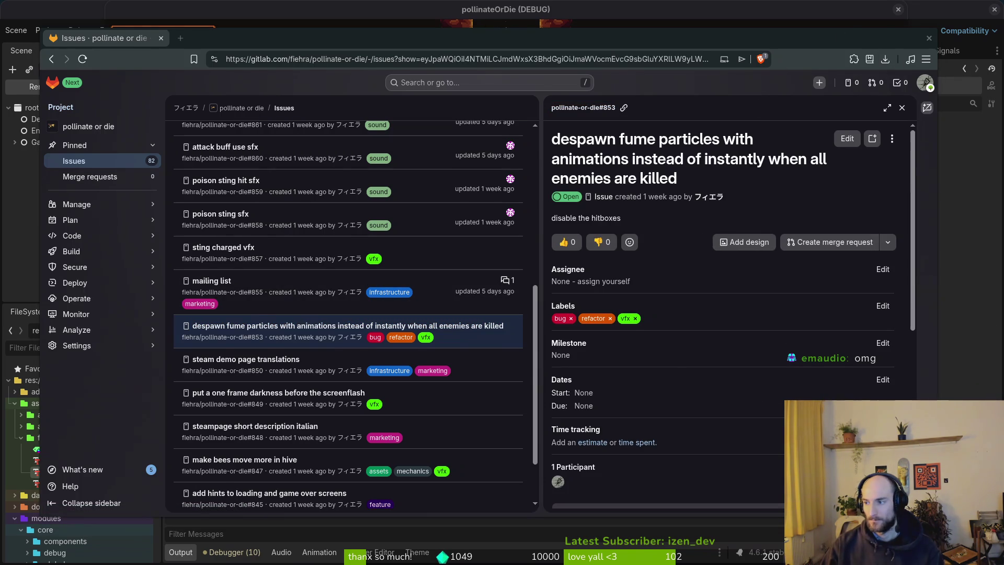
key("alt+Tab")
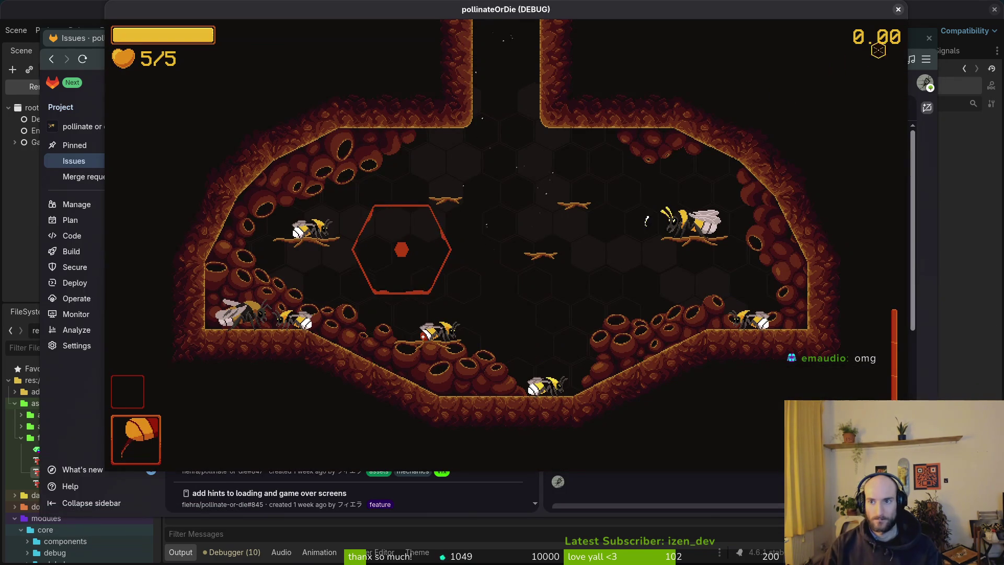
- Close the running game and run the background randomizer in a full-screen terminal
key("alt+F4")
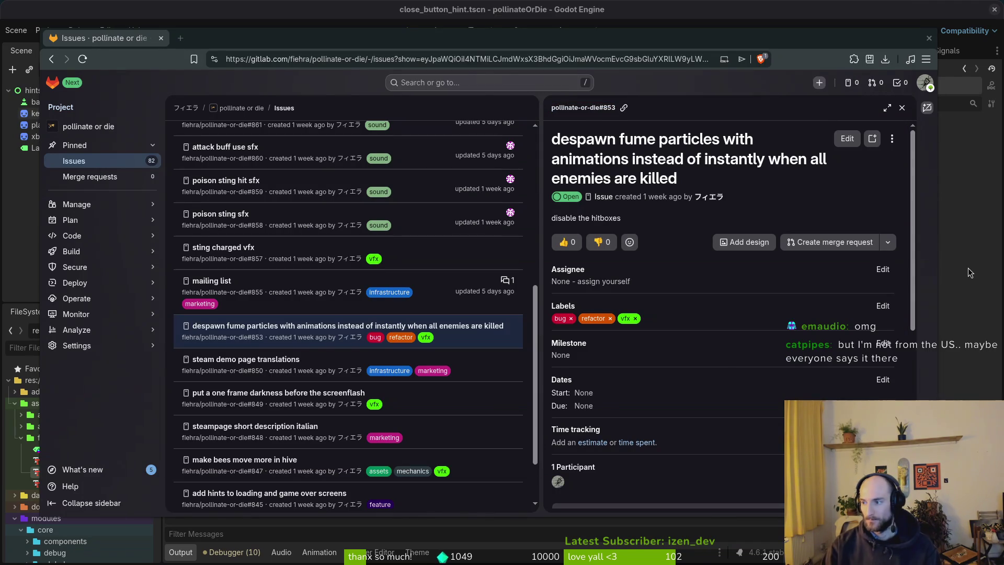
key("alt+Tab")
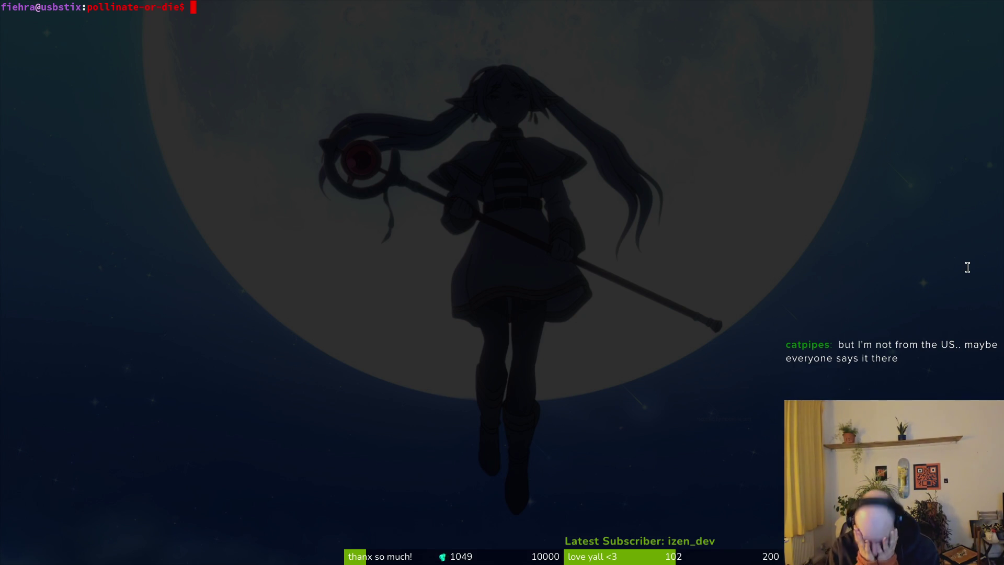
type("rando")
key("Return")
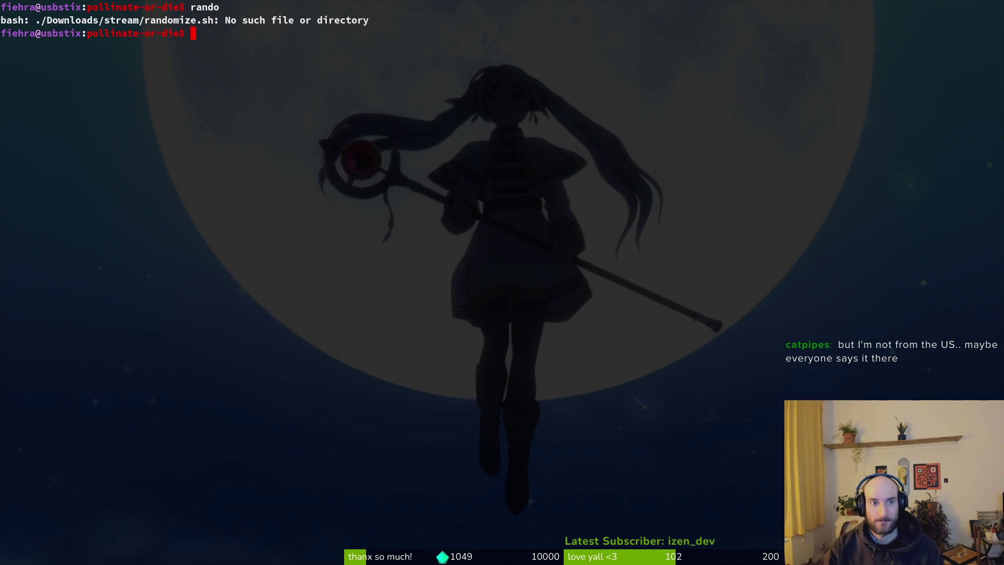
- Run rando repeatedly until tokyoghoul.jpg is the background, then clear the terminal
type("rando")
key("Return")
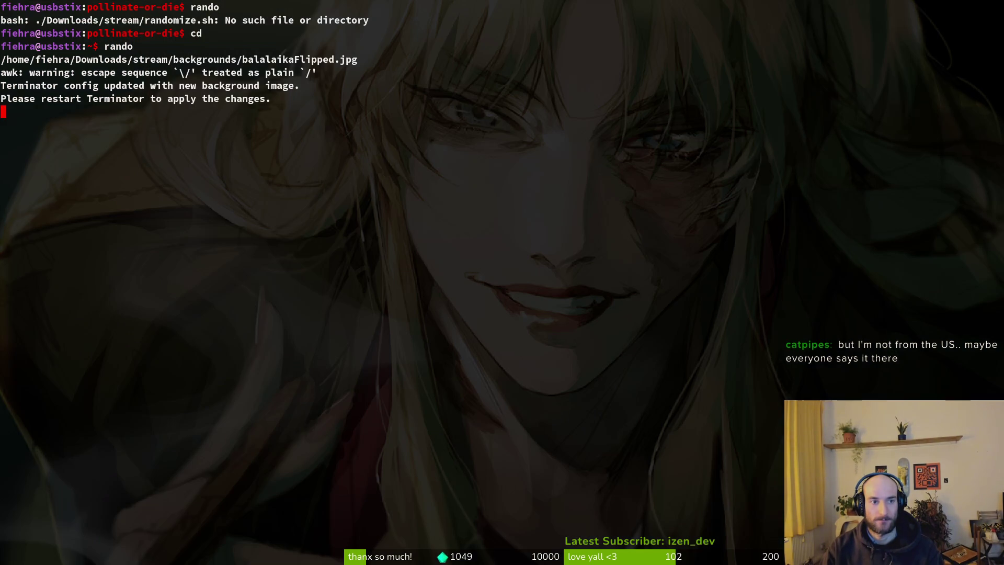
type("rando")
key("Return")
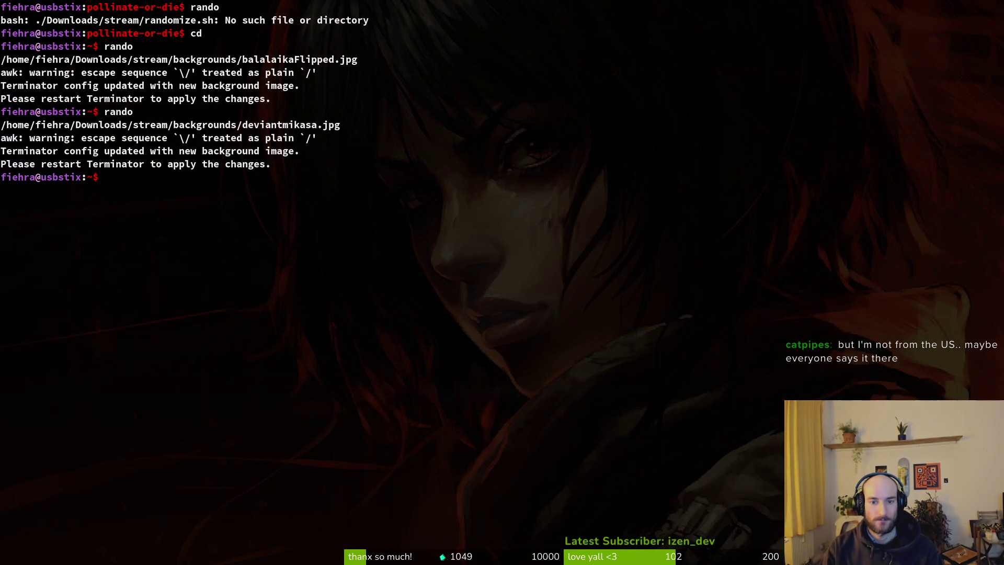
key("Return")
key("Return")
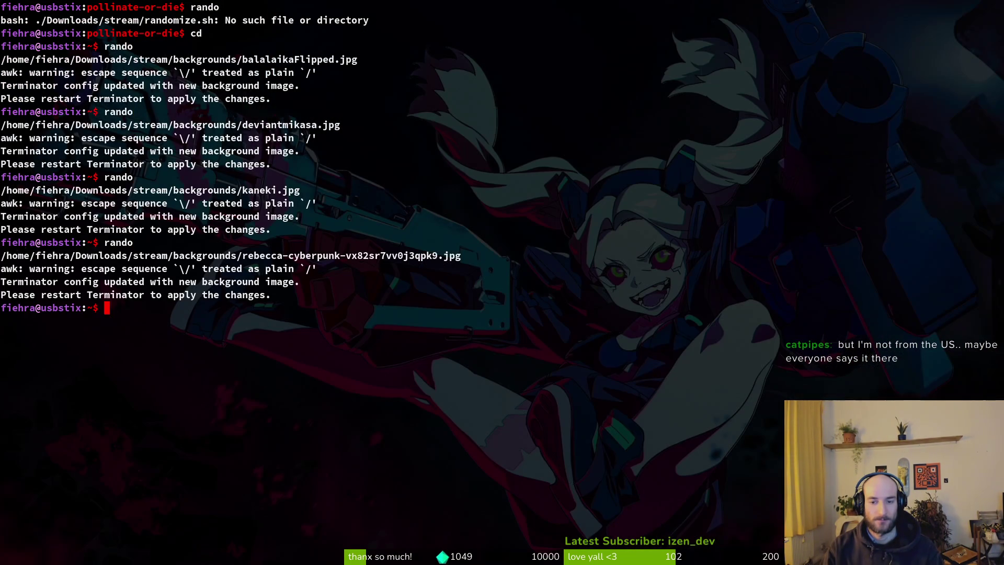
type("rando")
key("Return")
key("Return")
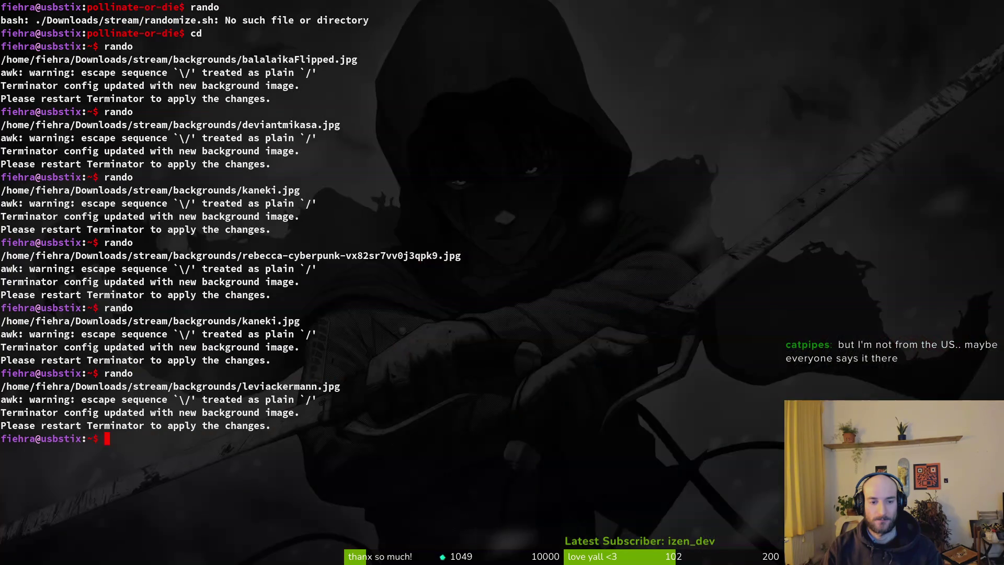
type("rando")
key("Return")
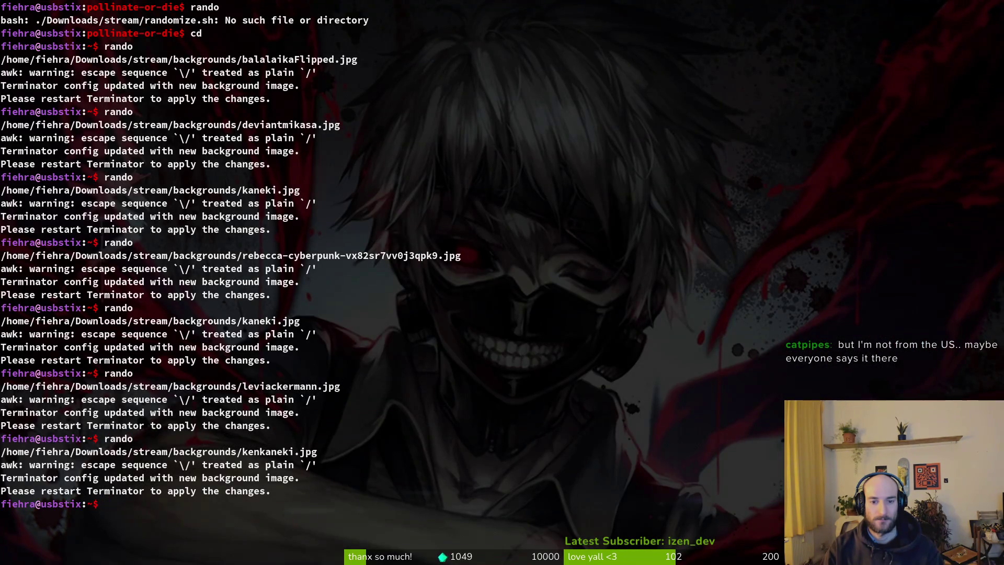
type("rando")
key("Return")
key("Return")
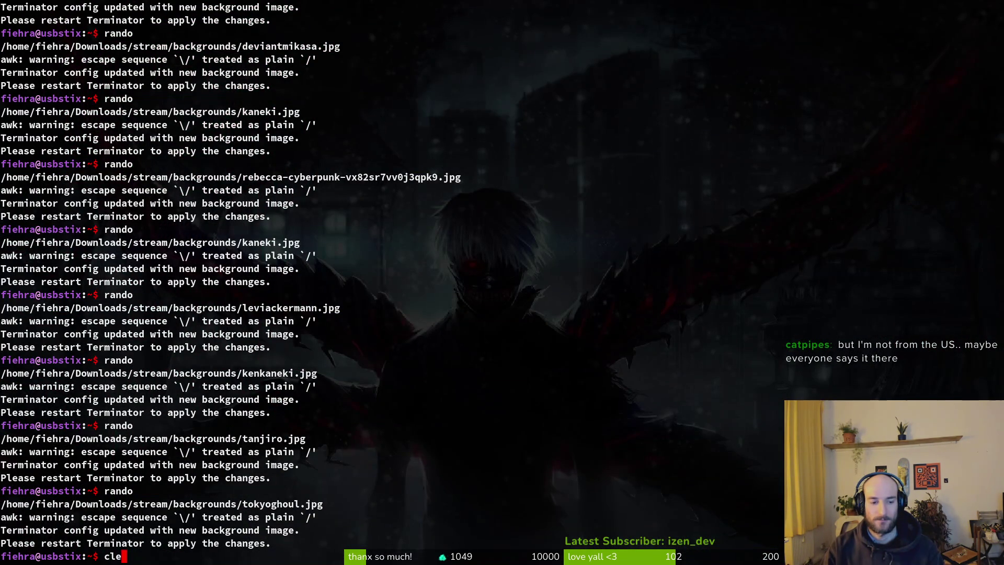
type("ar")
key("Return")
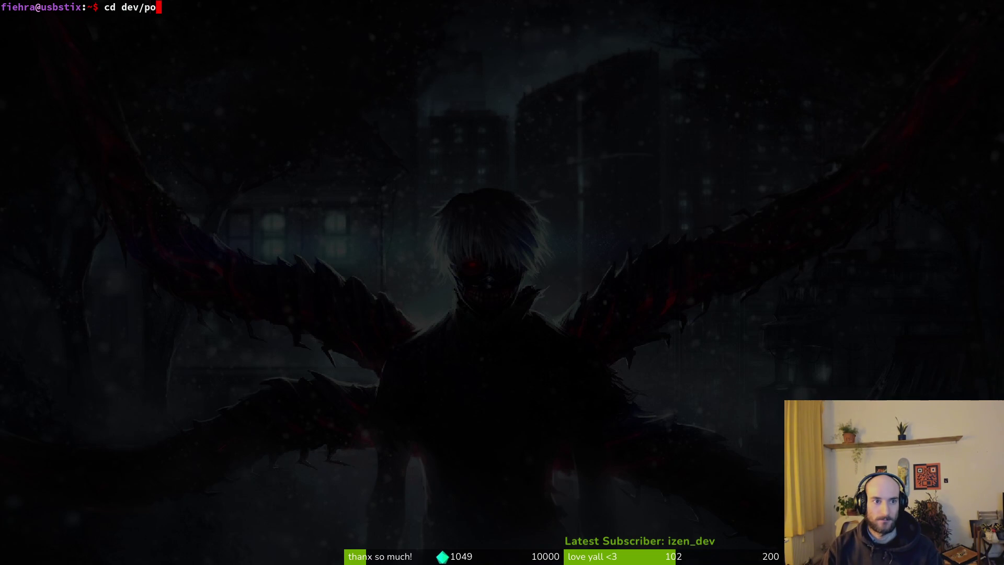
- Start Neovim in the pollinate-or-die project folder and open fume_particle.gd via Find Files
key("Tab")
key("Return")
key("super+b")
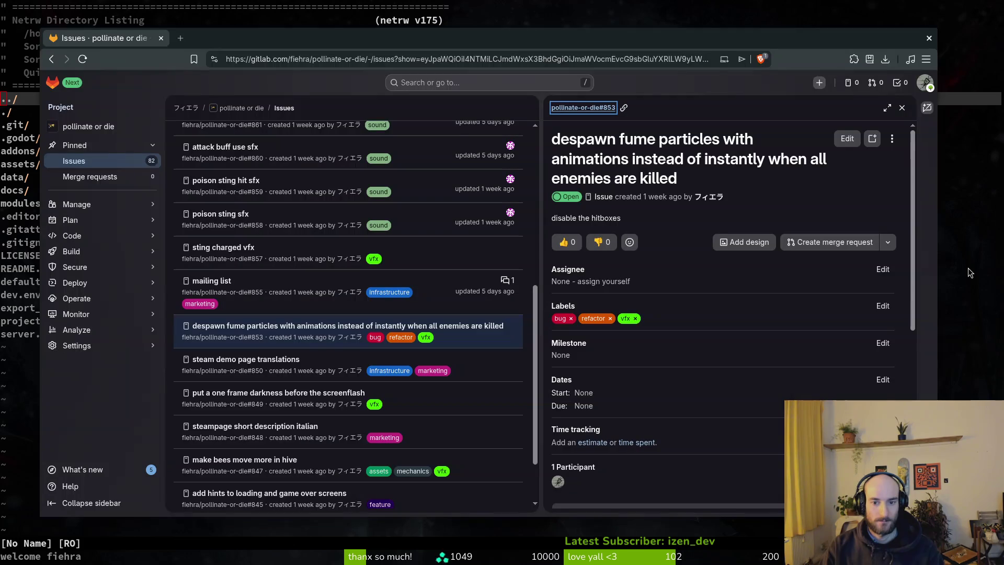
key("super+b")
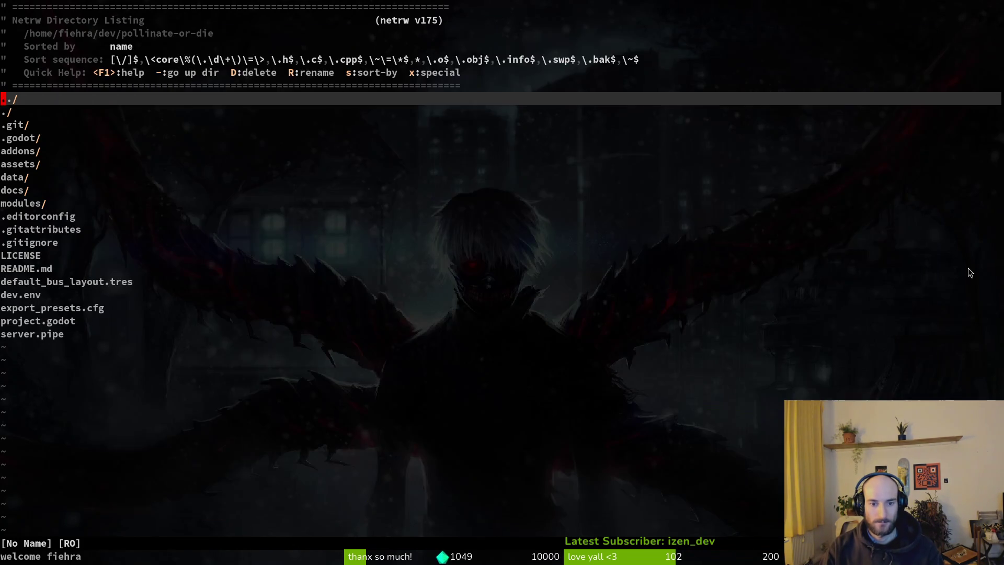
key("space")
key("f")
key("f")
type("fumpart")
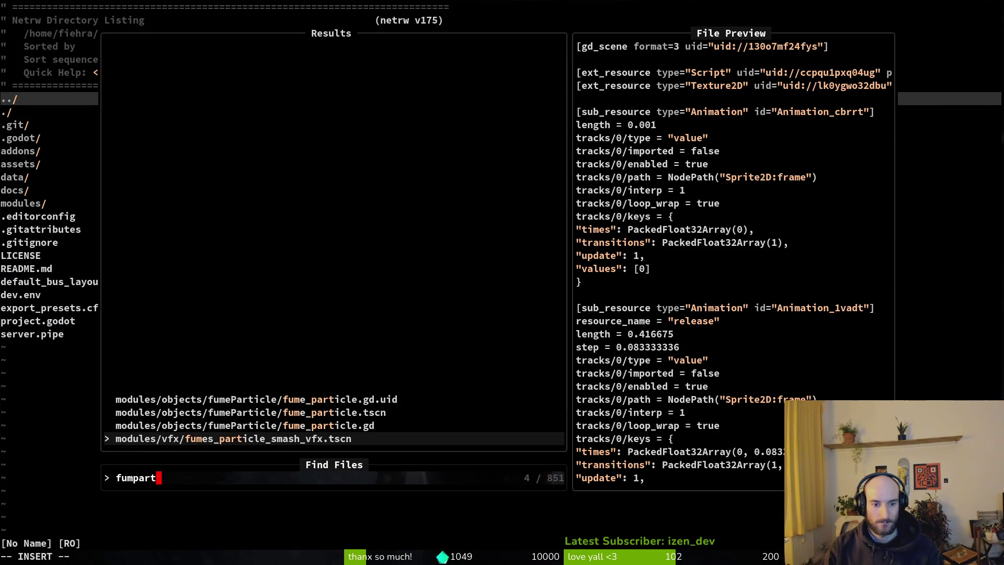
key("Return")
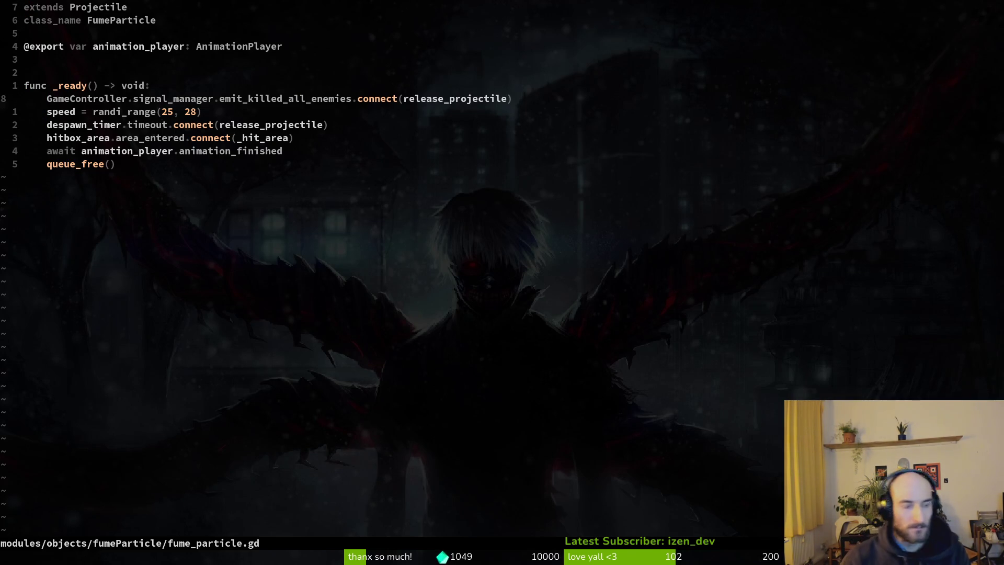
- Open projectile.gd in a vertical split beside fume_particle.gd
key("space")
key("f")
key("f")
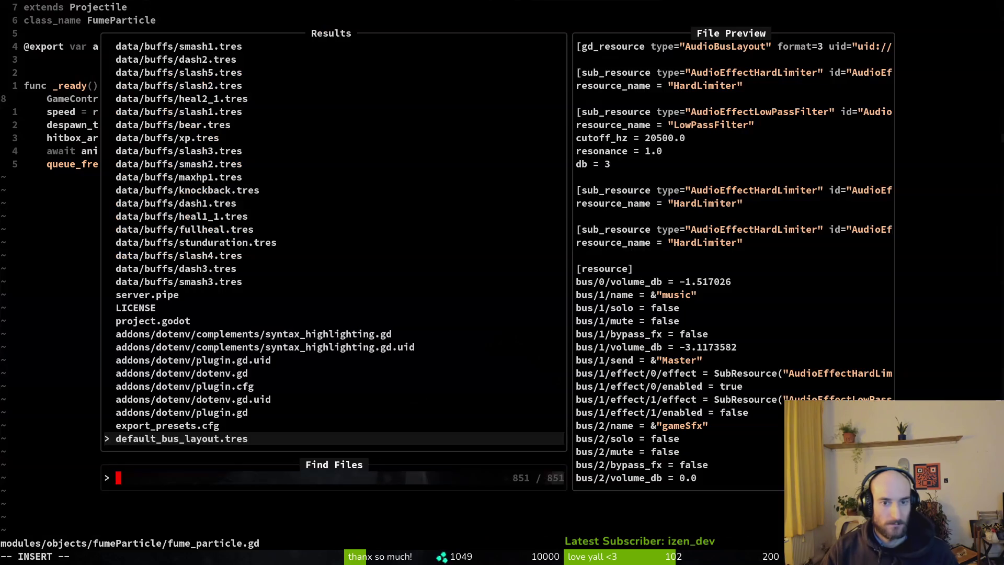
type("proje")
key("ctrl+p")
key("ctrl+p")
key("ctrl+p")
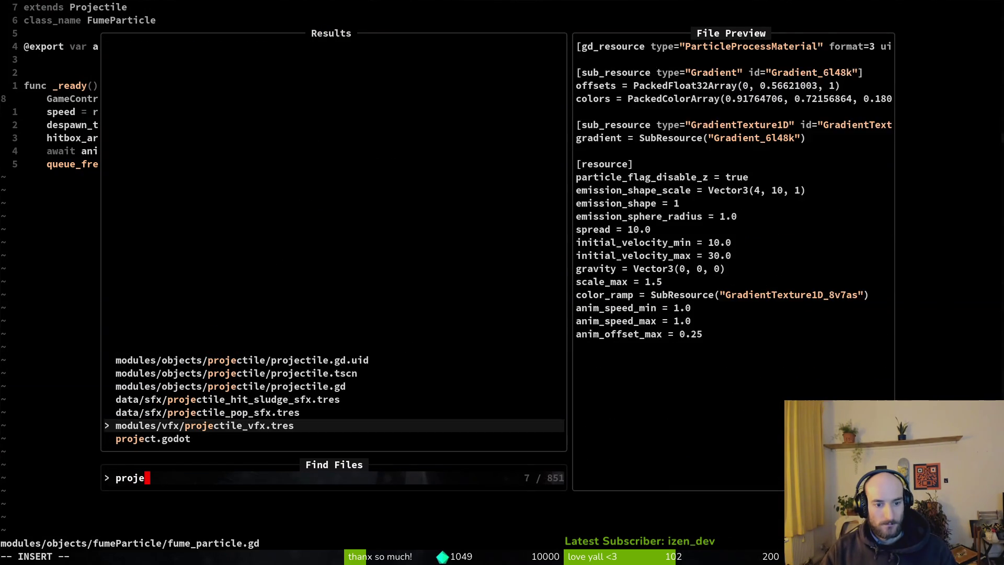
key("ctrl+v")
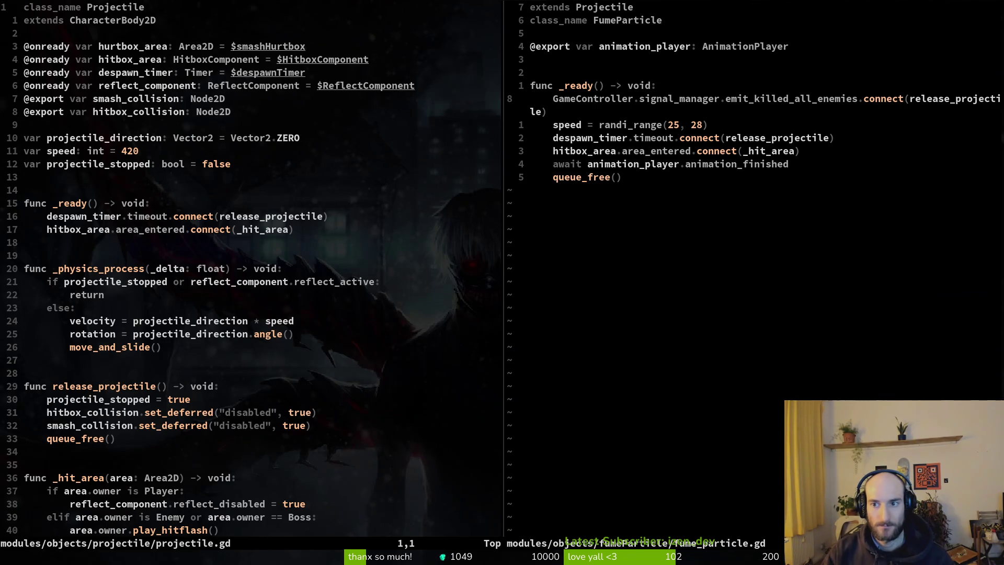
- Replace release_projectile in the connect() call with _deactivate_particle
key("ctrl+l")
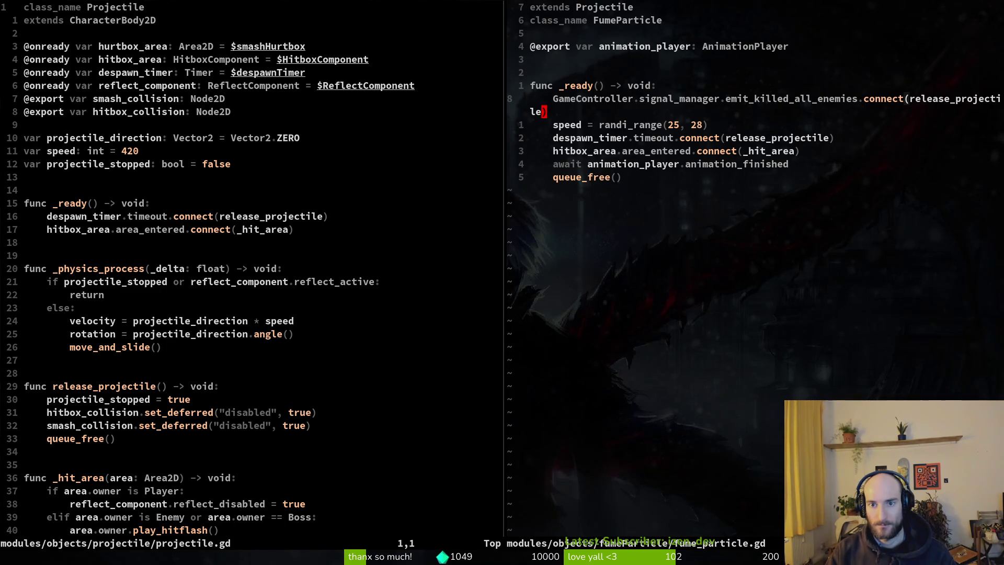
key("c")
key("i")
key("parenleft")
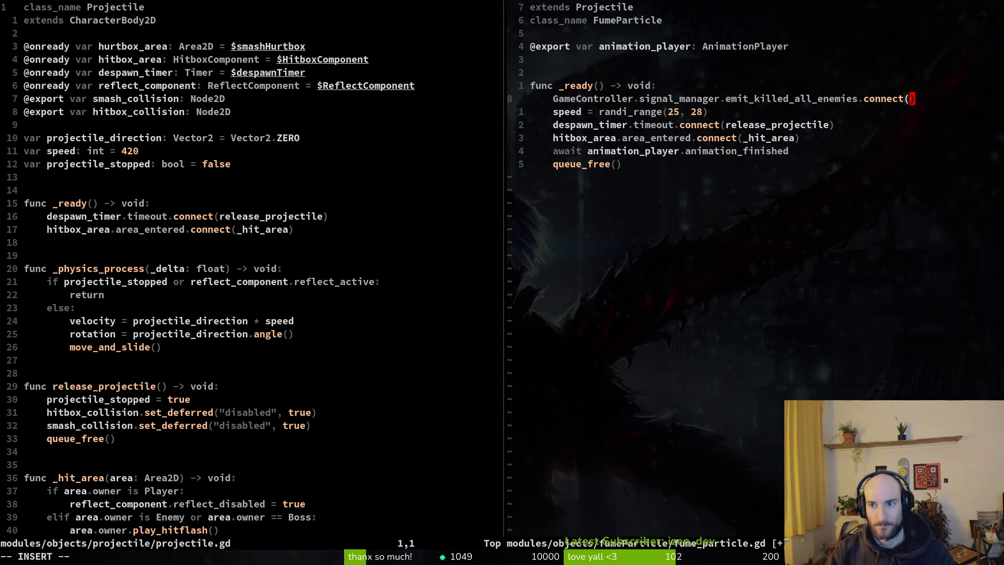
type("_")
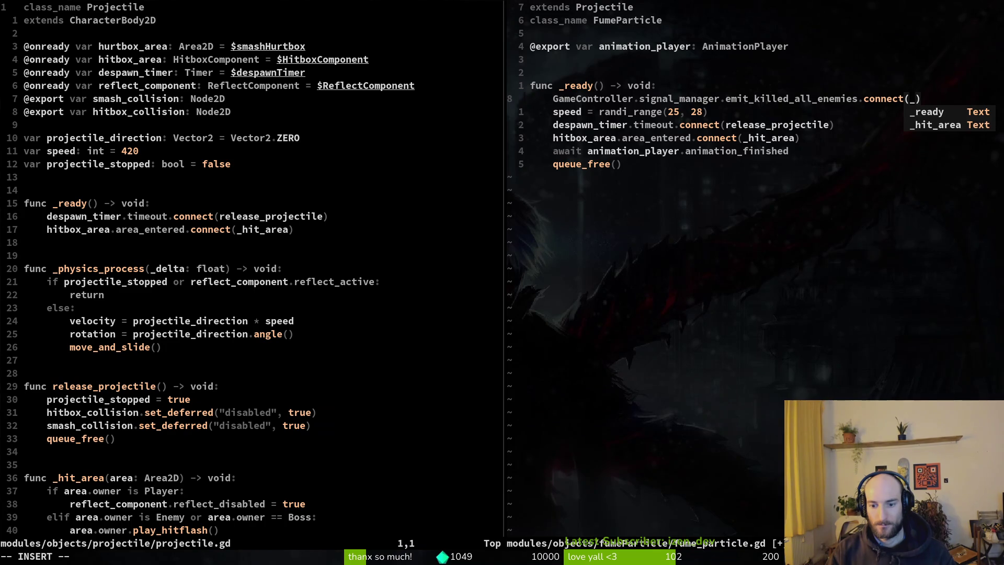
type("deactivate")
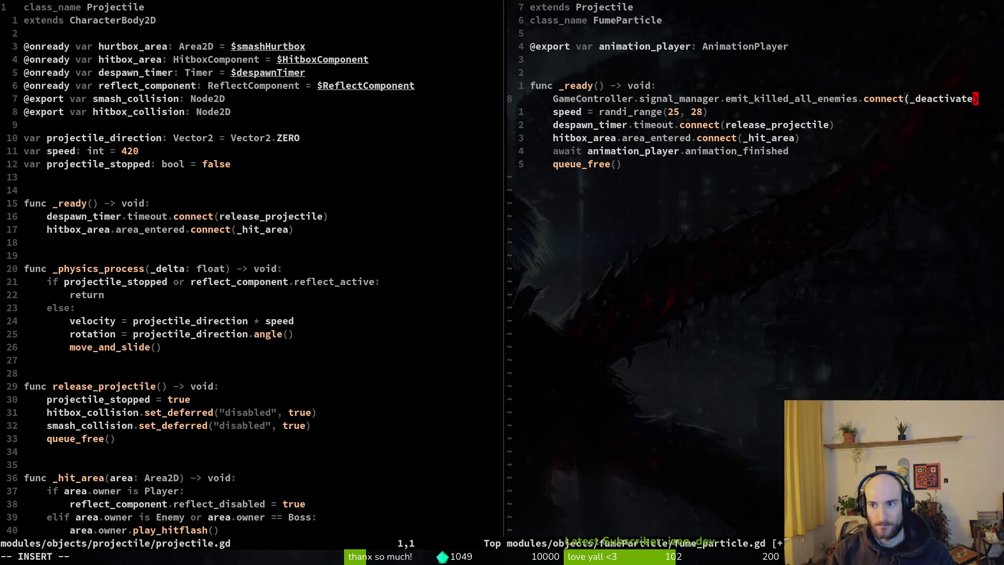
type("_particle(")
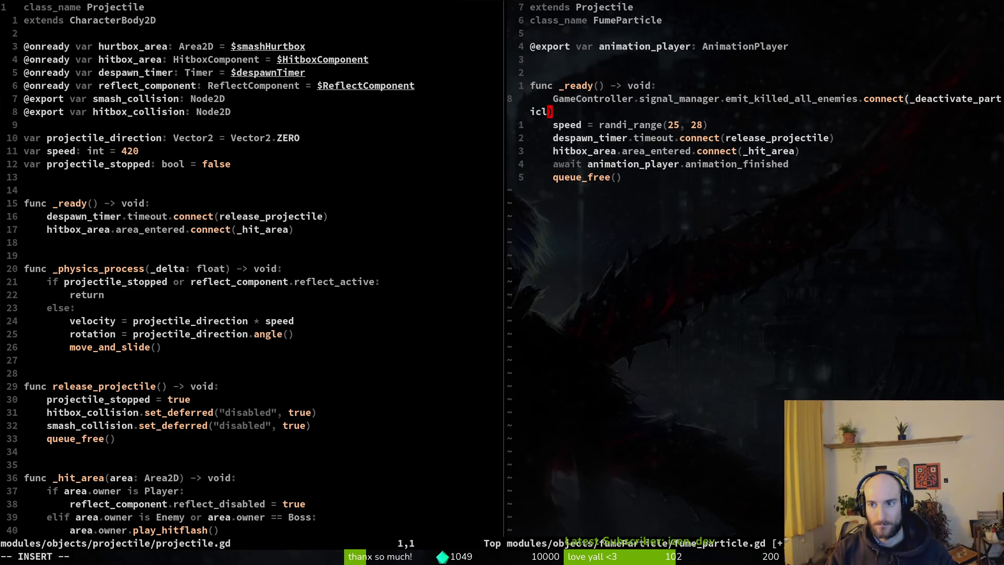
key("BackSpace")
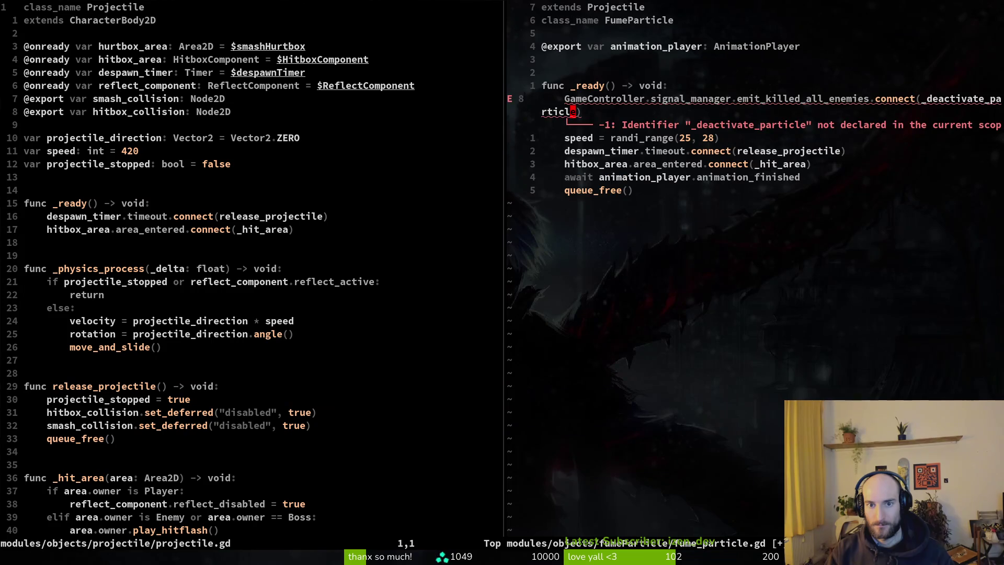
key("Escape")
key("b")
- Add an empty 'func _deactivate_particle() -> void:' below _ready with an indented body line
key("G")
key("A")
key("Return")
key("Return")
key("Return")
key("BackSpace")
type("func")
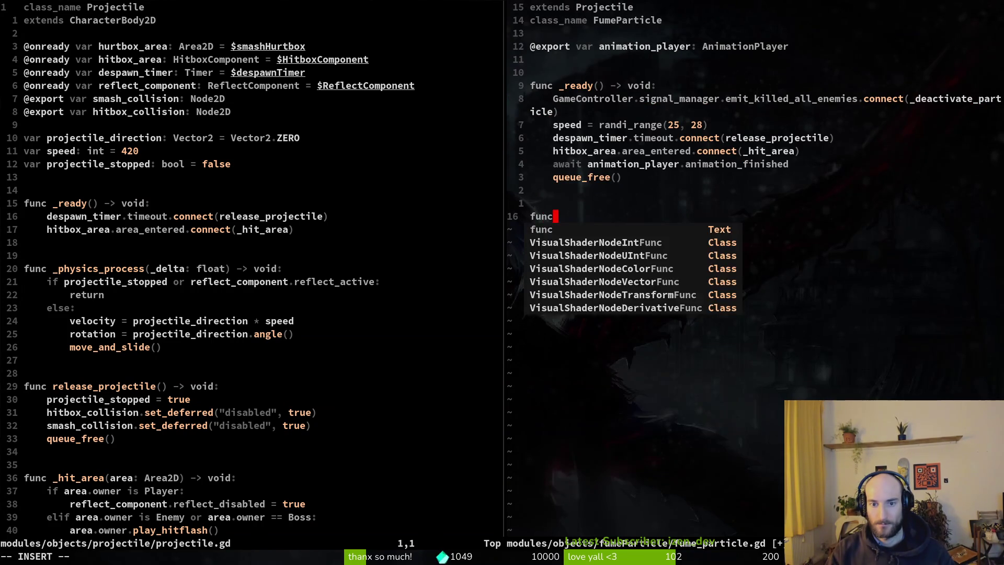
type(" _deactivate_particle() -")
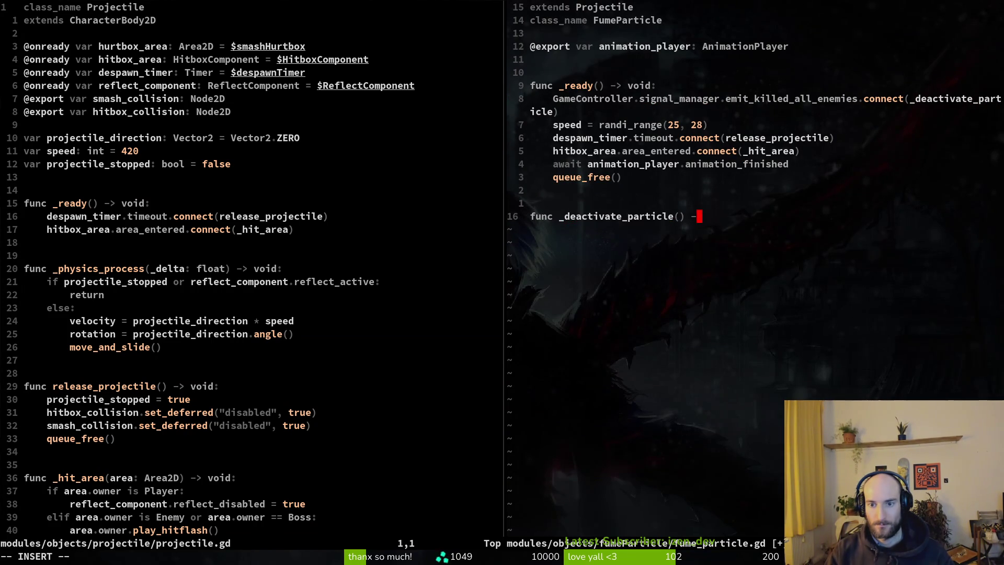
type("> void")
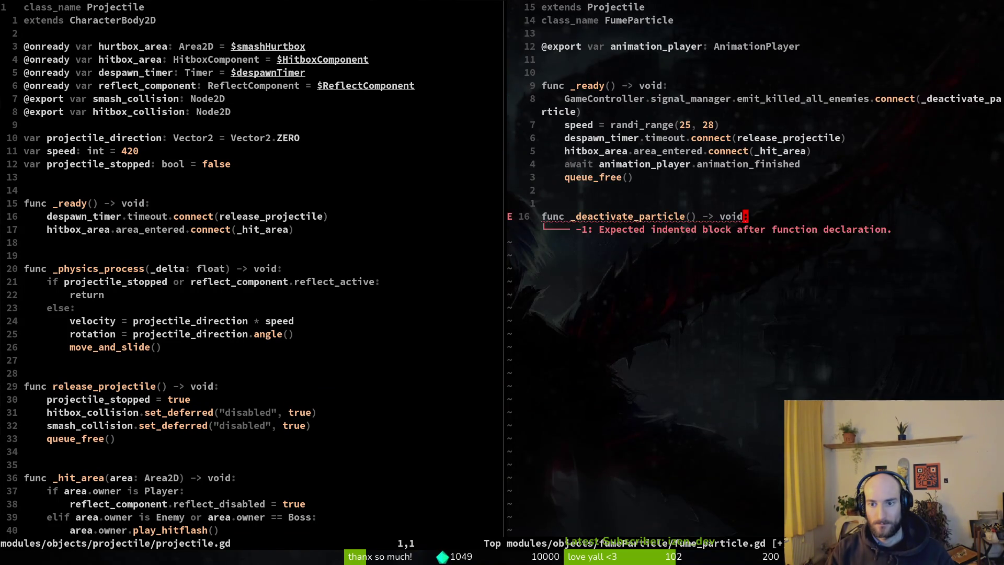
type(":o")
key("Return")
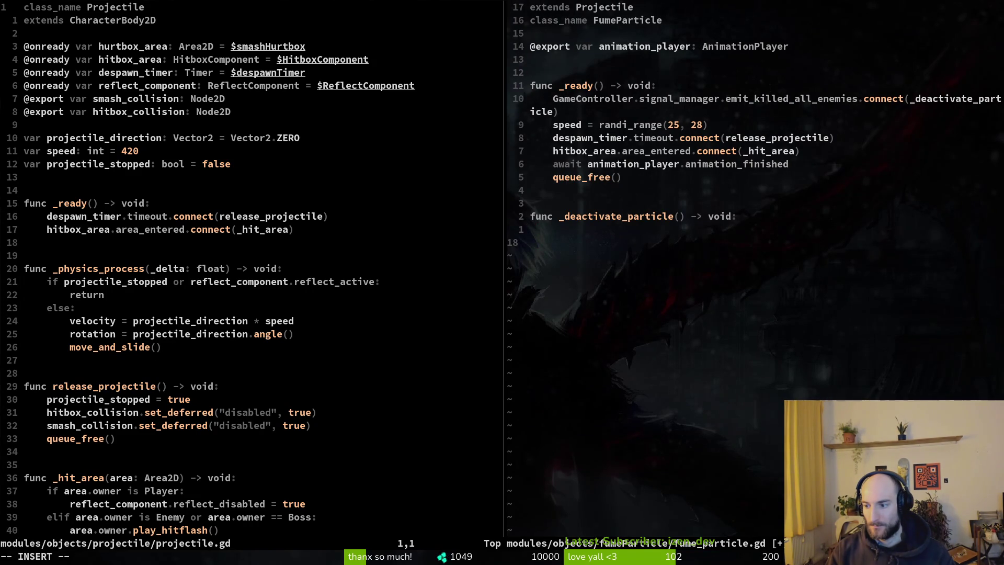
key("Return")
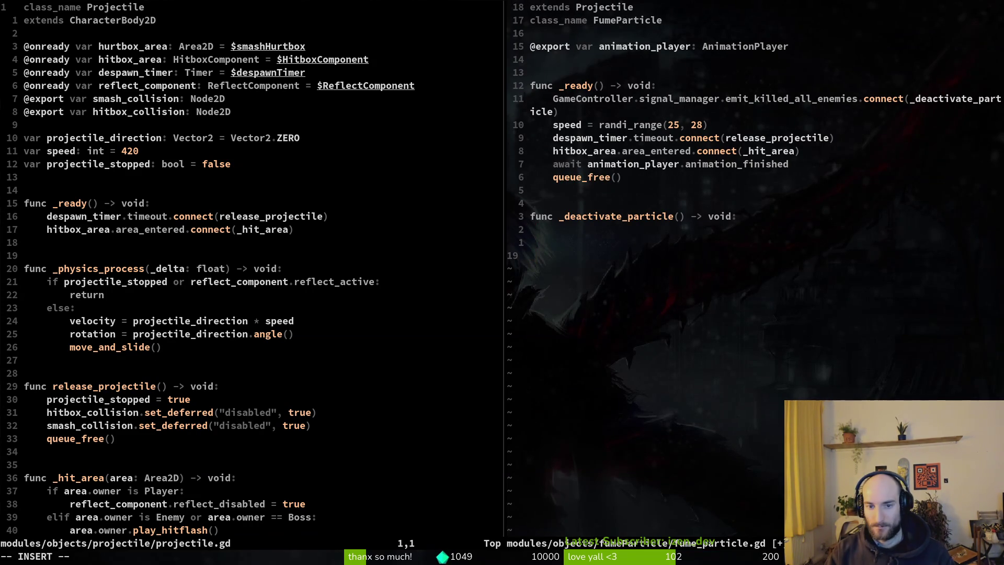
key("BackSpace")
key("BackSpace")
key("BackSpace")
key("Return")
key("Tab")
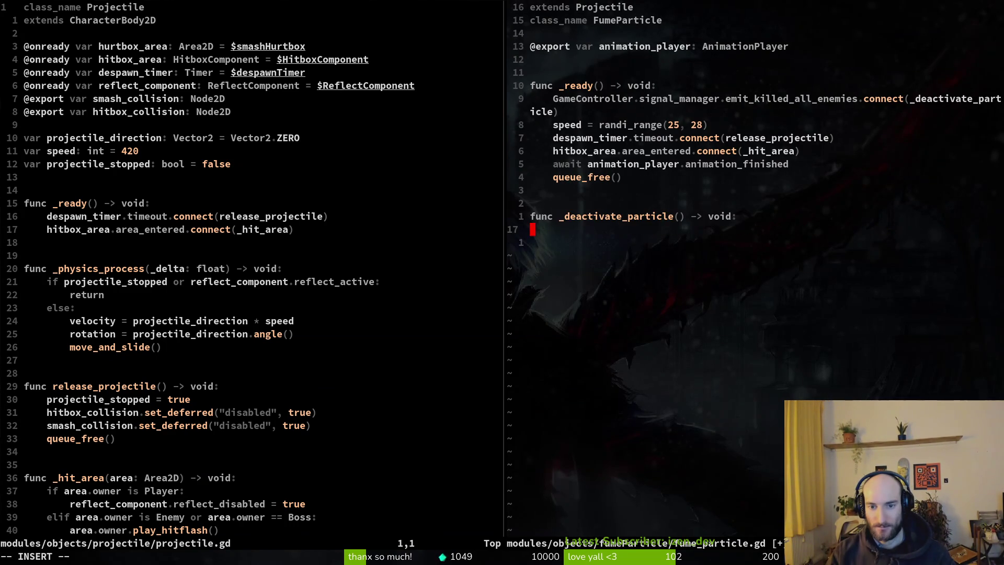
- Write 'await animation_player.animation_finished' as the first line of _deactivate_particle
type("animation_player.")
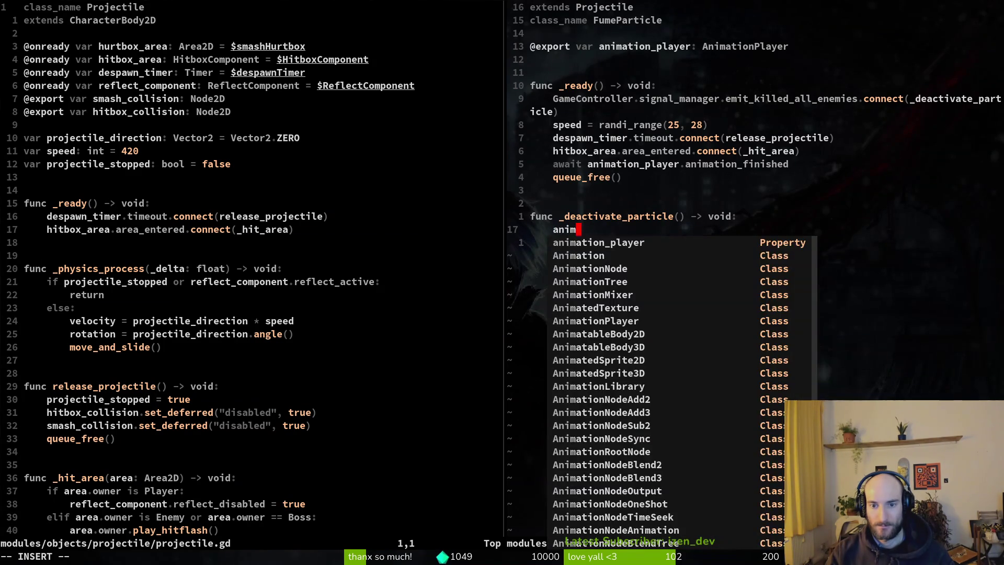
key("Tab")
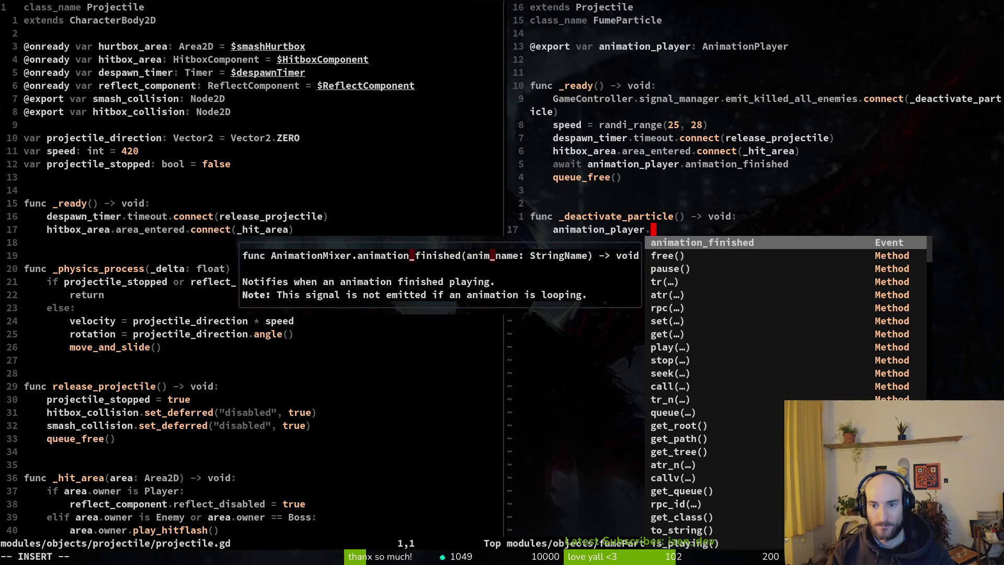
key("Escape")
type("Iwait")
key("Escape")
type("A.ani")
key("BackSpace")
key("BackSpace")
key("BackSpace")
type("anium")
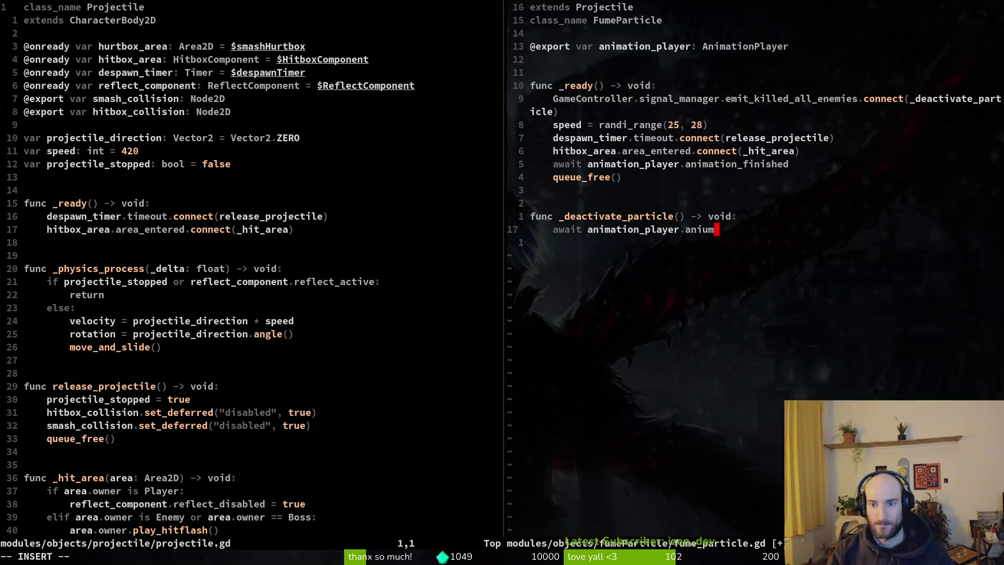
key("Return")
- Paste queue_free() below the await line and open a blank line above it
key("Escape")
key("o")
key("Escape")
key("k")
key("k")
key("k")
key("k")
key("j")
key("j")
key("j")
key("p")
key("k")
key("O")
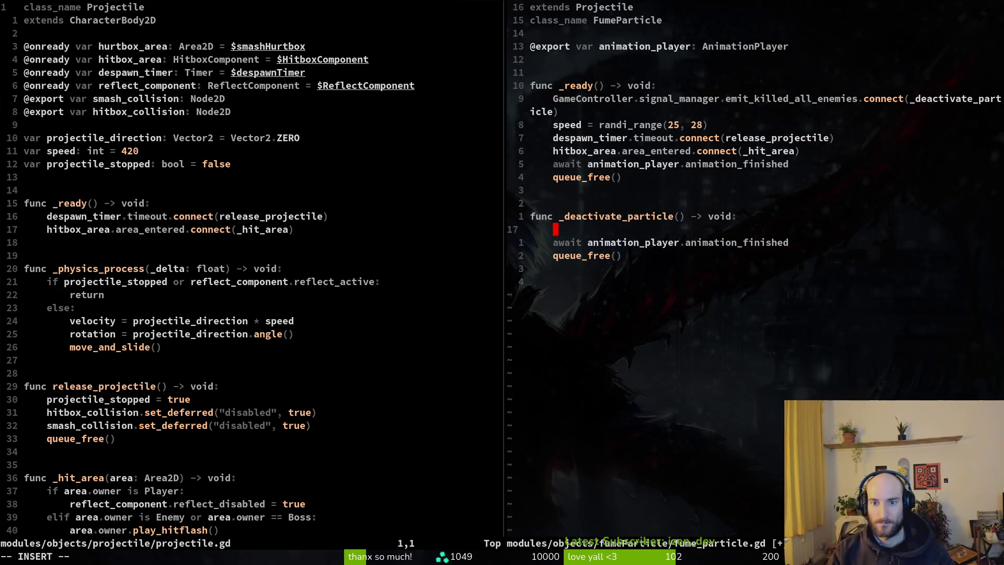
key("Escape")
key("ctrl+w")
- Review projectile.gd's hitbox_area and hitbox_collision exports
key("h")
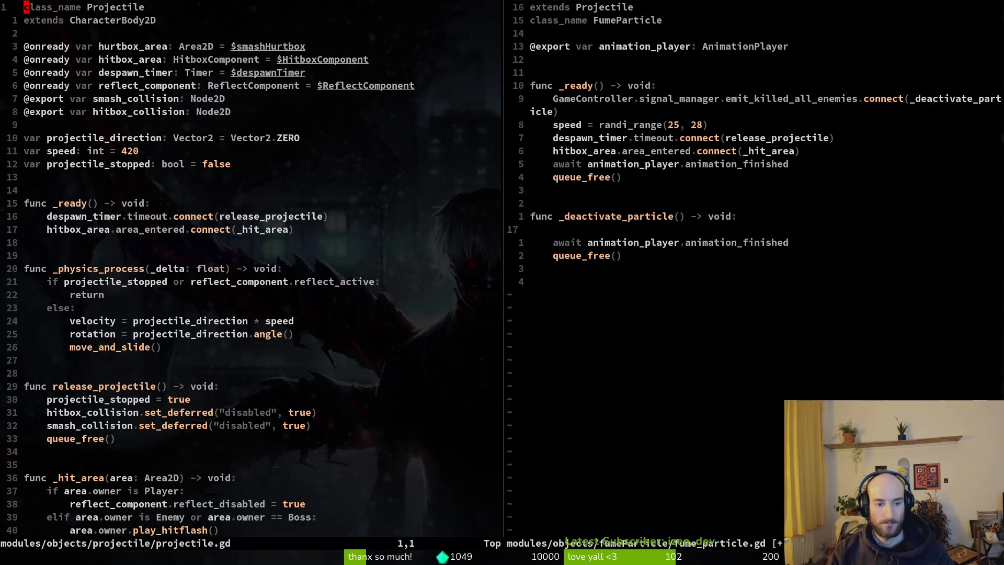
key("j")
key("j")
key("j")
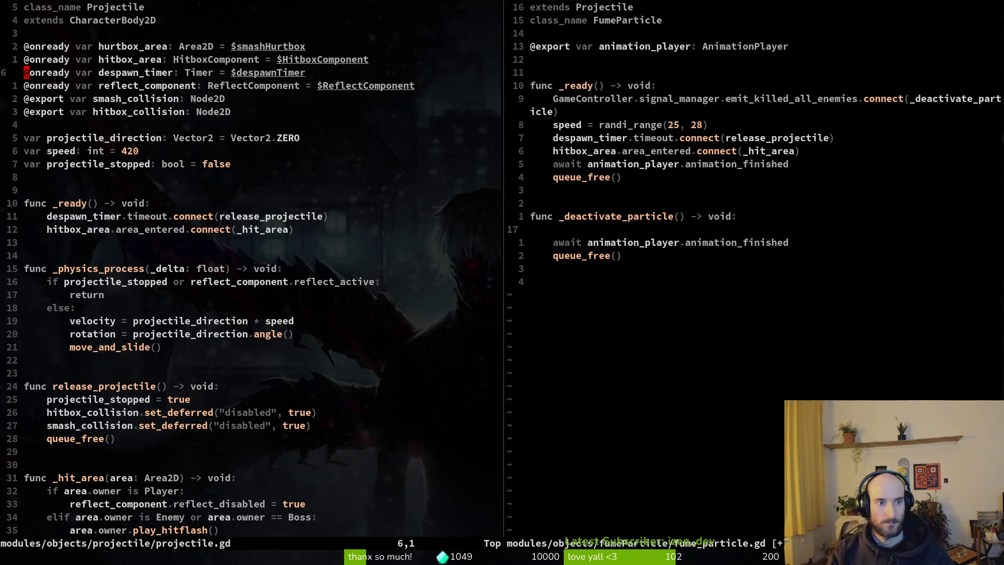
key("k")
key("k")
key("k")
key("V")
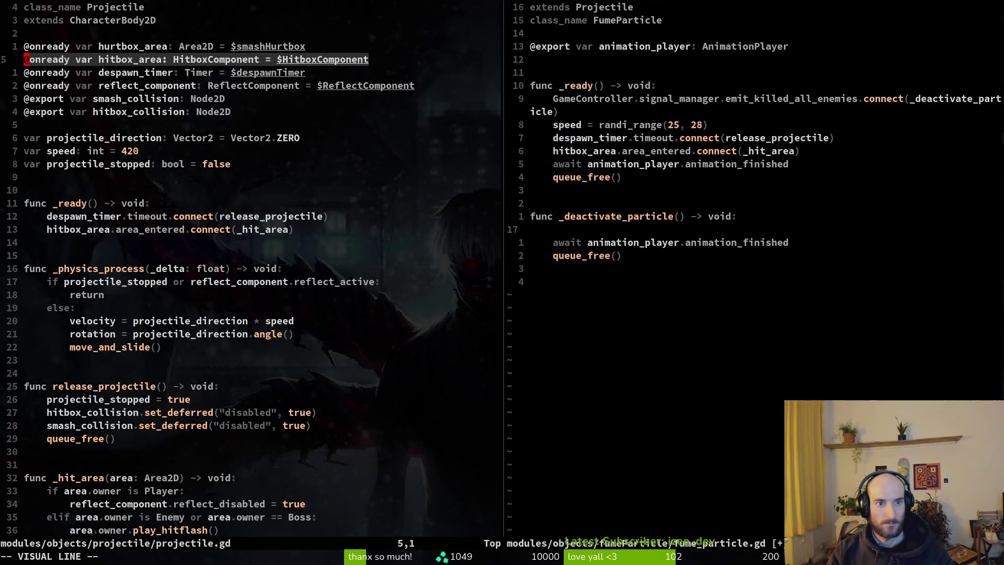
key("y")
key("ctrl+w")
key("l")
- Add a hitbox_collision export of type CollisionShape2D to fume_particle.gd and save
key("k")
key("k")
key("braceleft")
key("k")
key("k")
key("y")
key("y")
type("pwwcwhitbo")
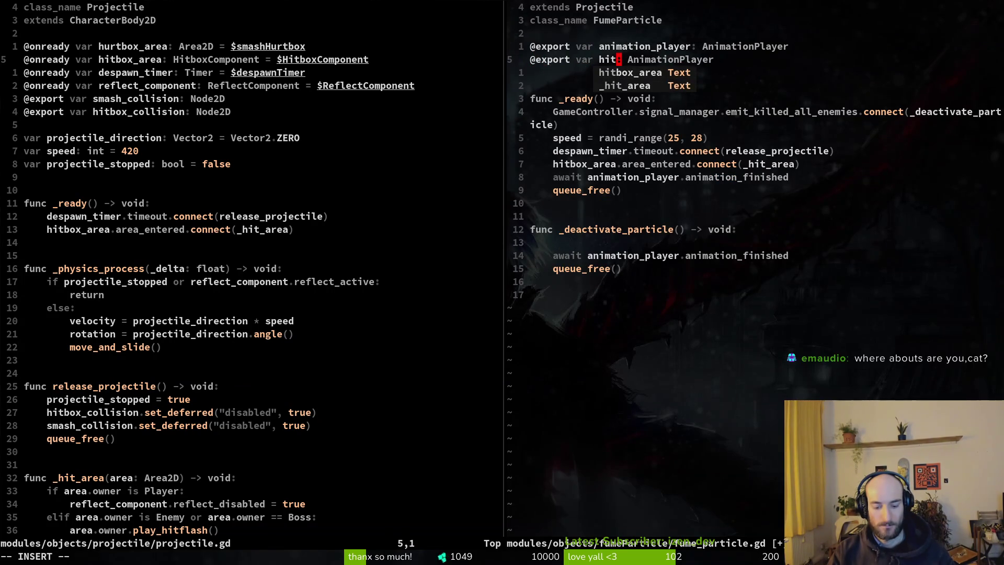
type("x_coli")
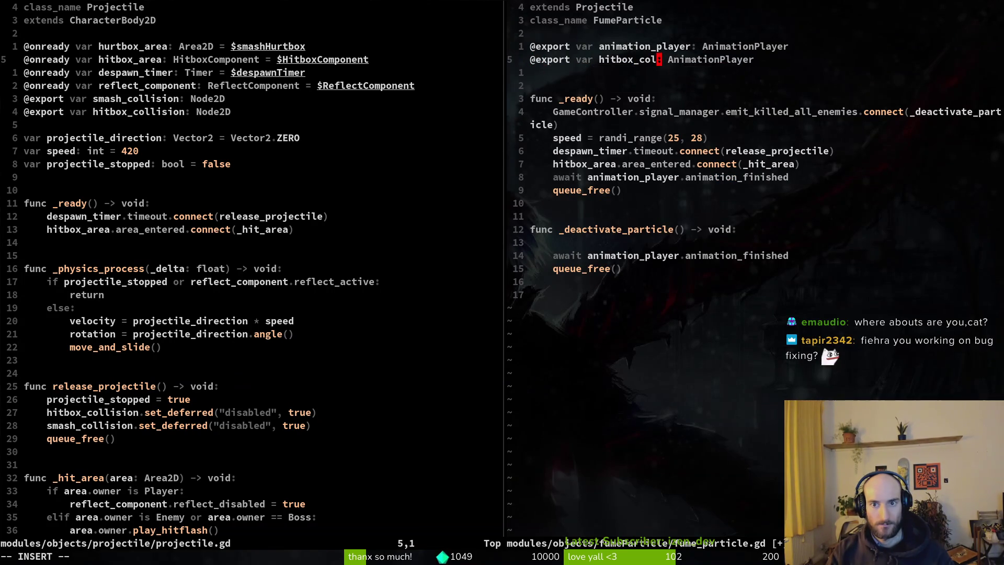
type("sion")
key("Escape")
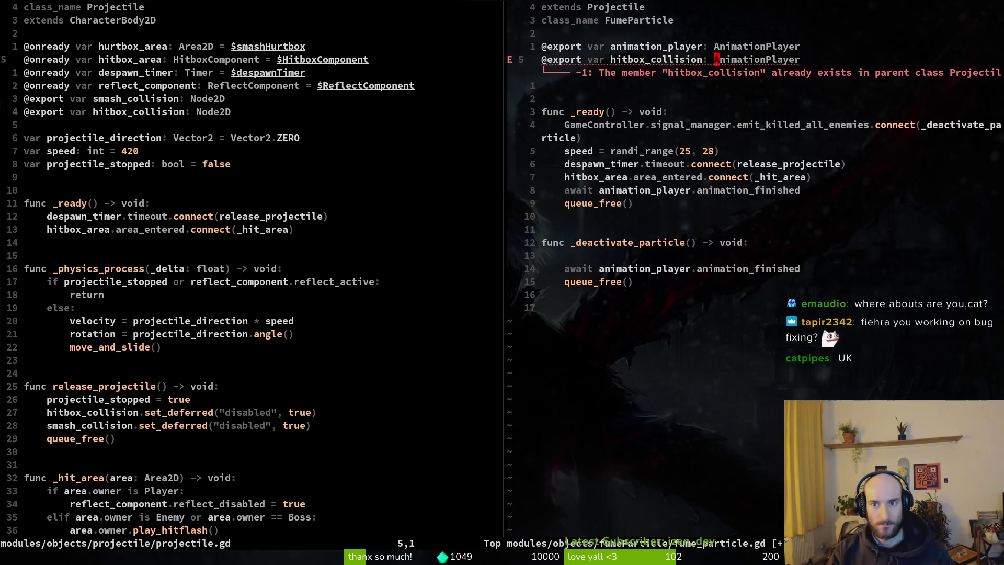
key("w")
key("w")
type("cwCollisionShape2D")
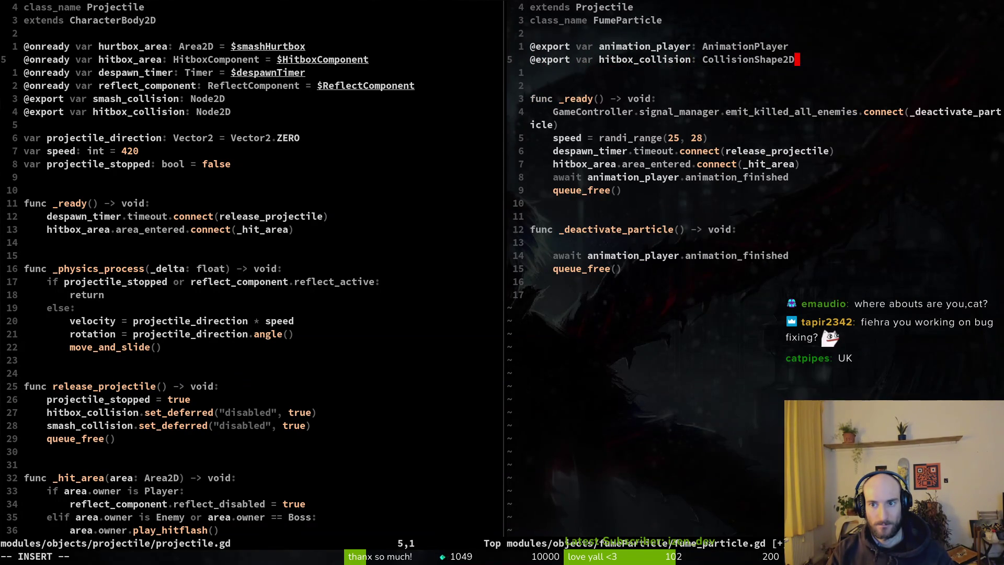
key("Escape")
type(":w")
key("Return")
- Delete the redundant duplicate hitbox_collision export line
key("alt+Tab")
key("alt+Tab")
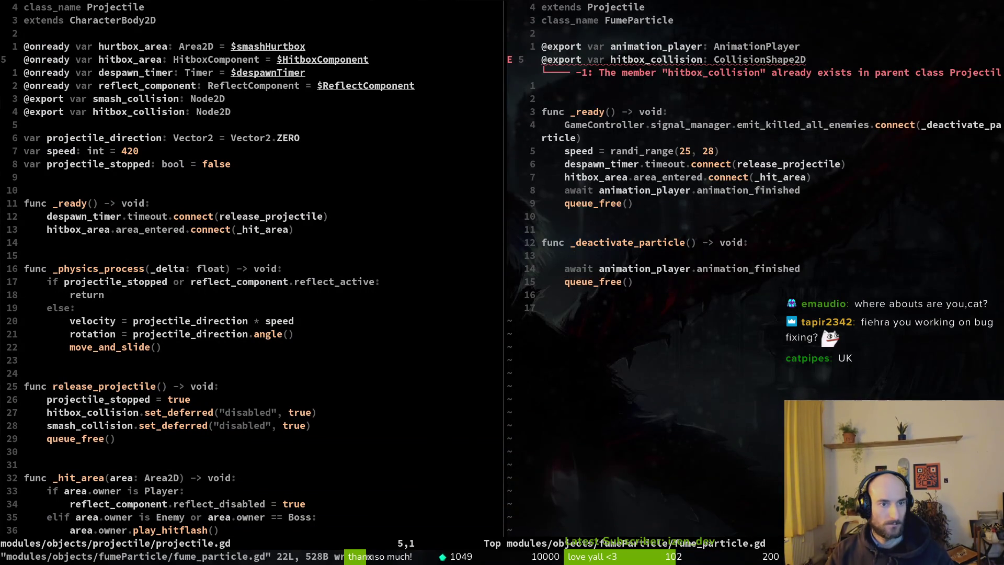
key("D")
key("shift+v")
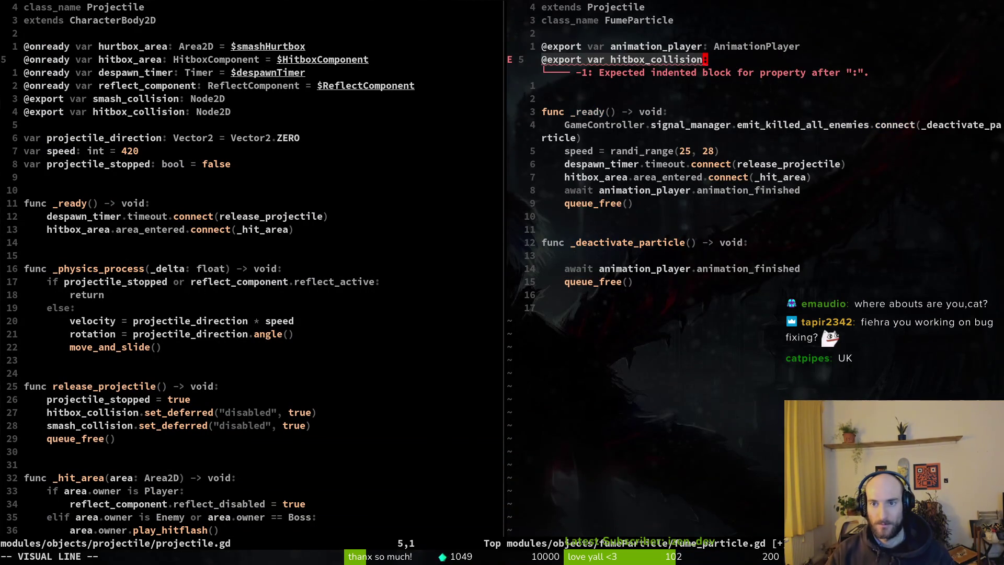
key("d")
key("shift+v")
key("j")
key("j")
key("j")
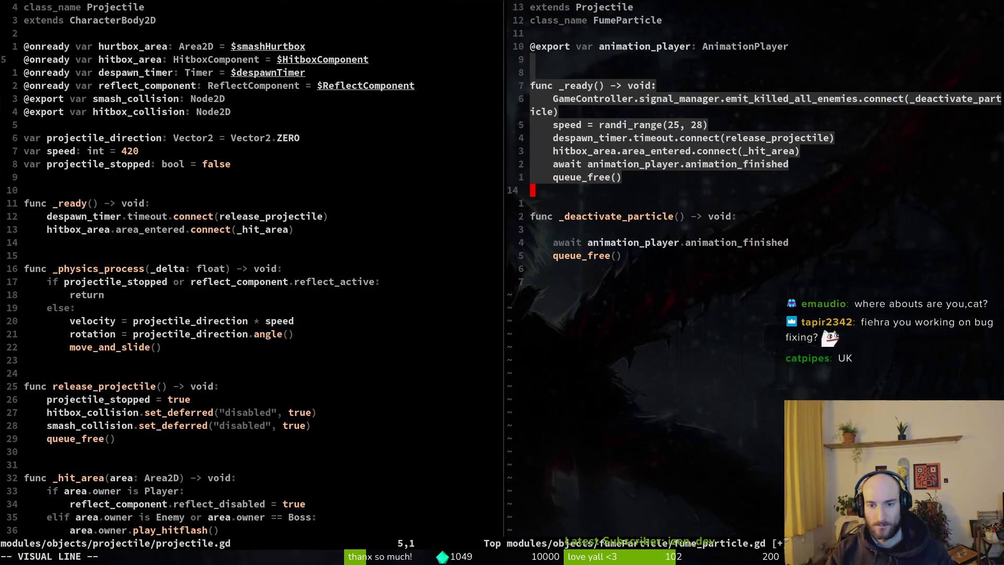
- Start _deactivate_particle with hitbox_collision.set_deferred("disabled", true) and save the script
key("Escape")
key("k")
key("k")
type("Shit")
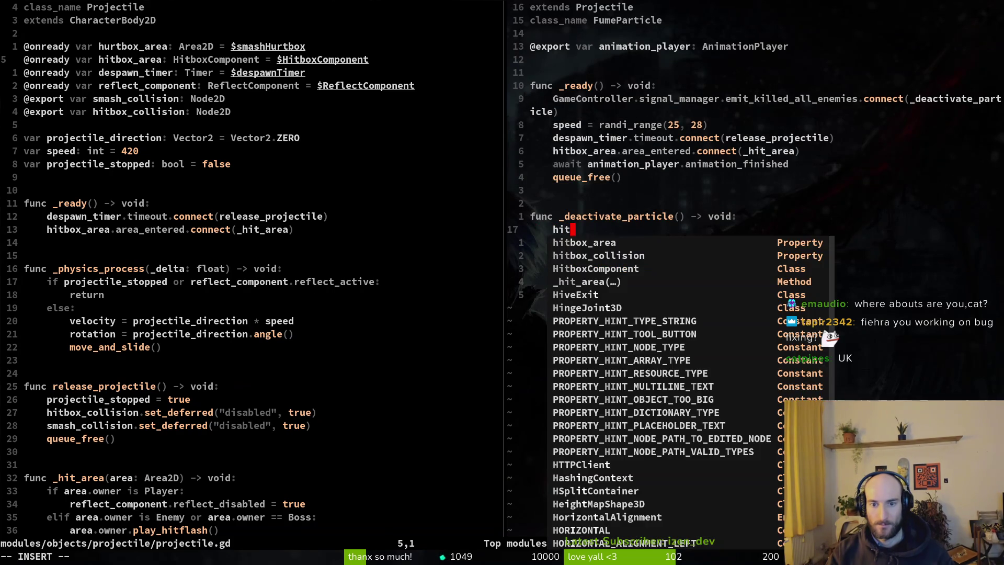
type("box_collision.set_deferred(")
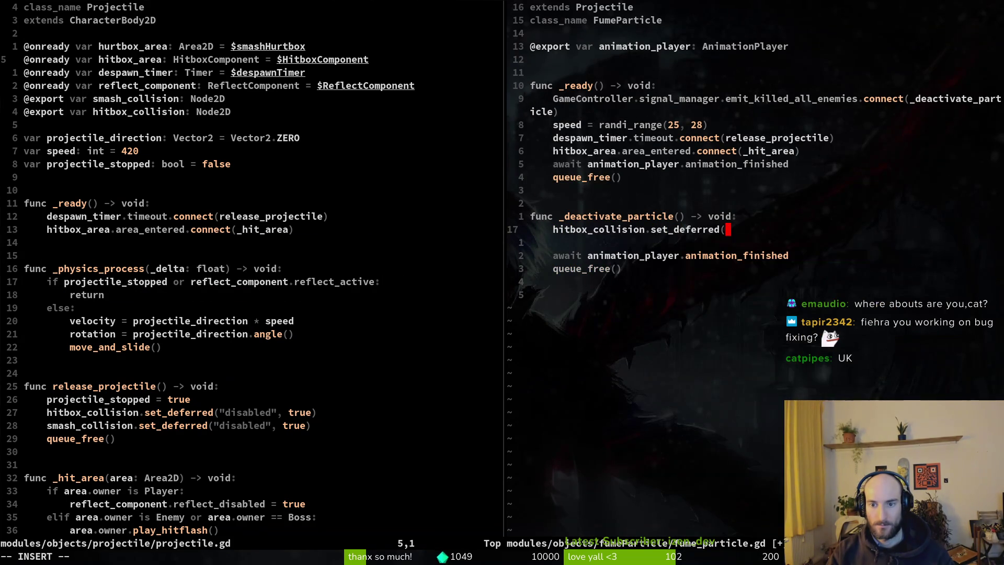
type("\"disabled\"")
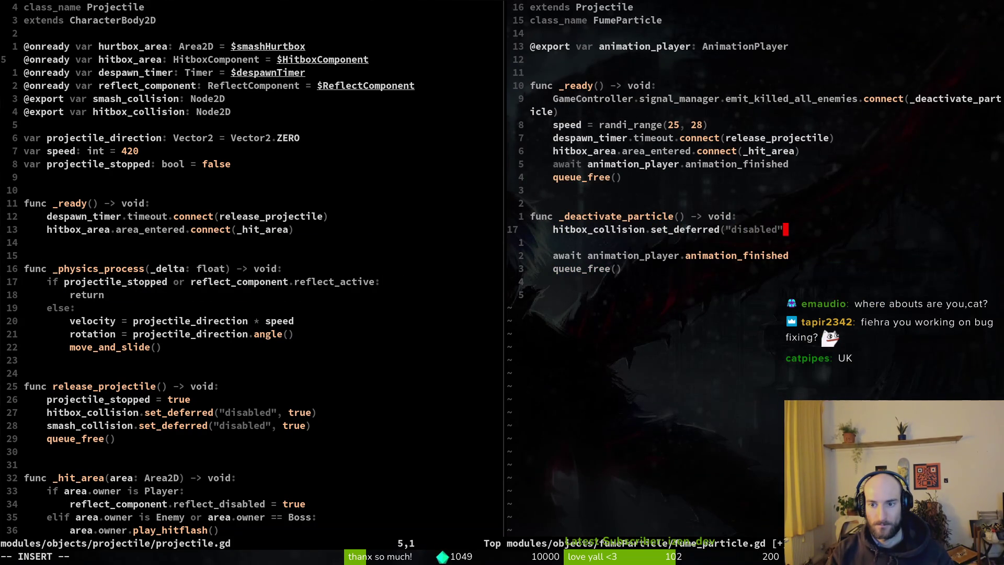
type(", true)")
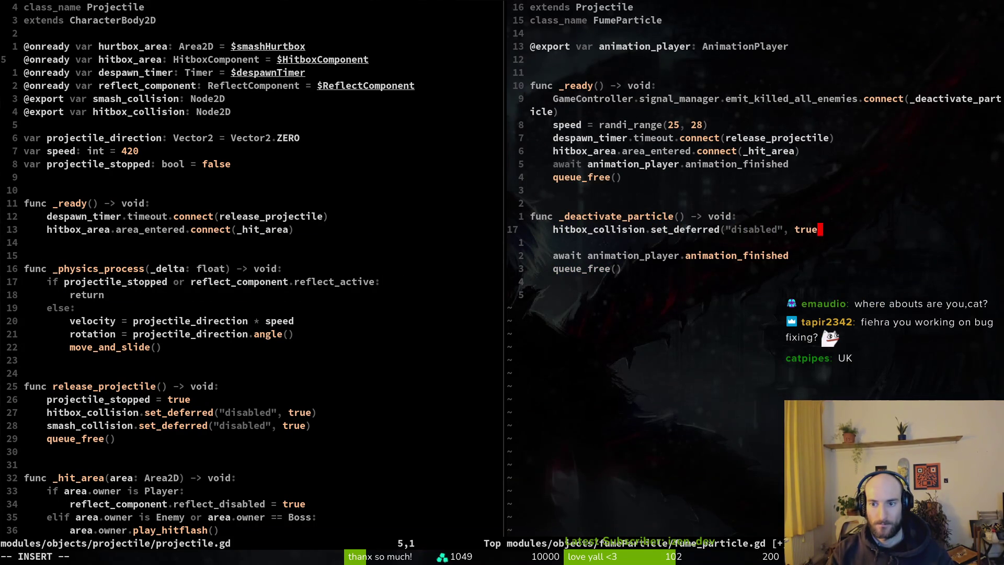
key("Escape")
type(":w")
key("Return")
key("j")
key("d")
key("d")
type(":w")
key("Return")
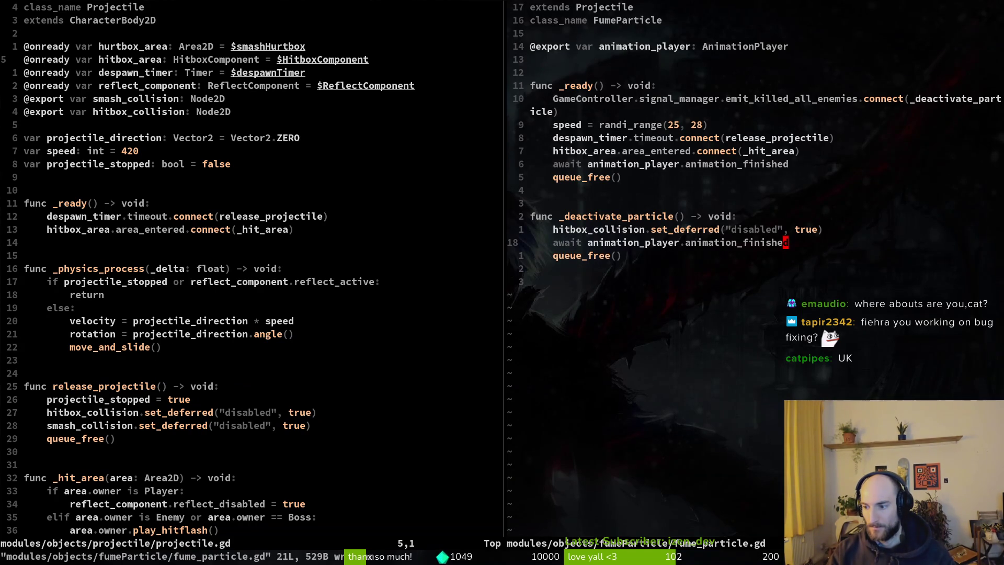
- Review GitLab issue #853 about despawning fume particles
key("alt+Tab")
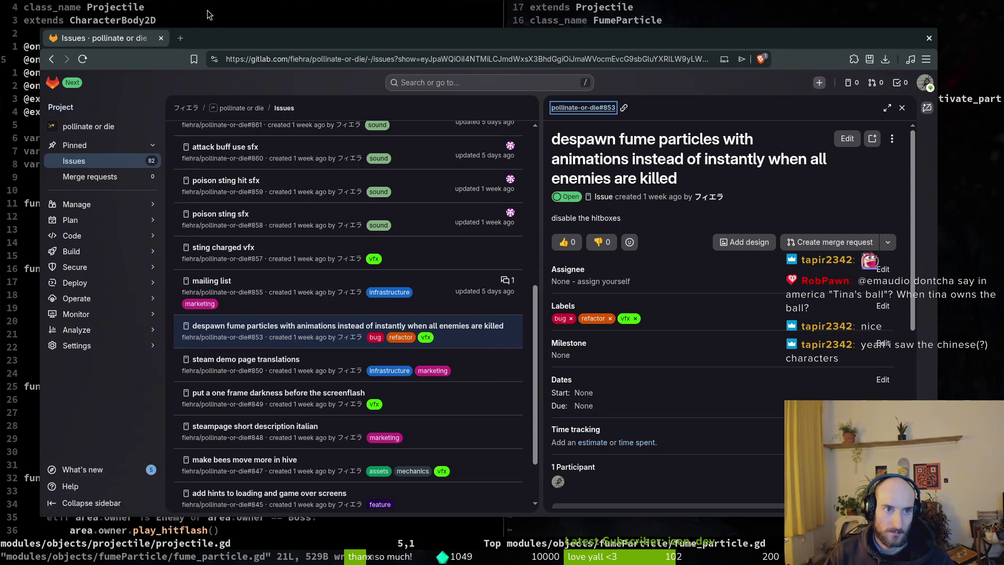
key("super+minus")
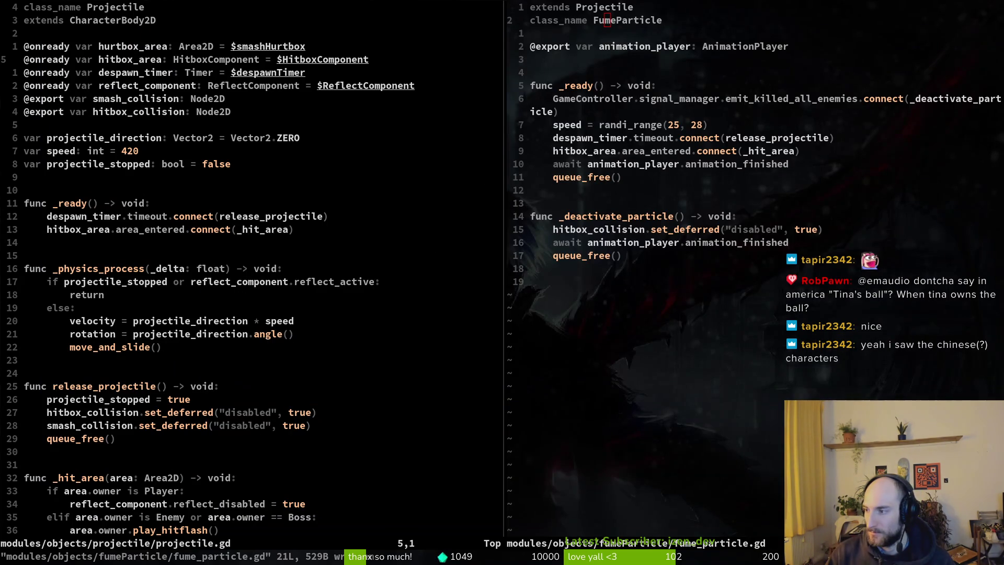
key("alt+Tab")
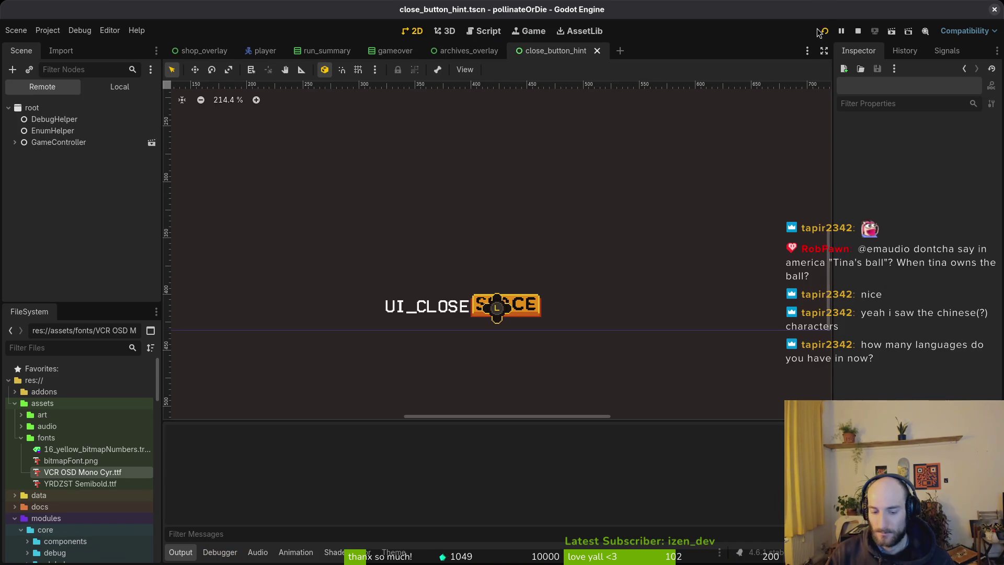
- Run the game and start level G2-1 from level select
left_click(818, 31)
key("Return")
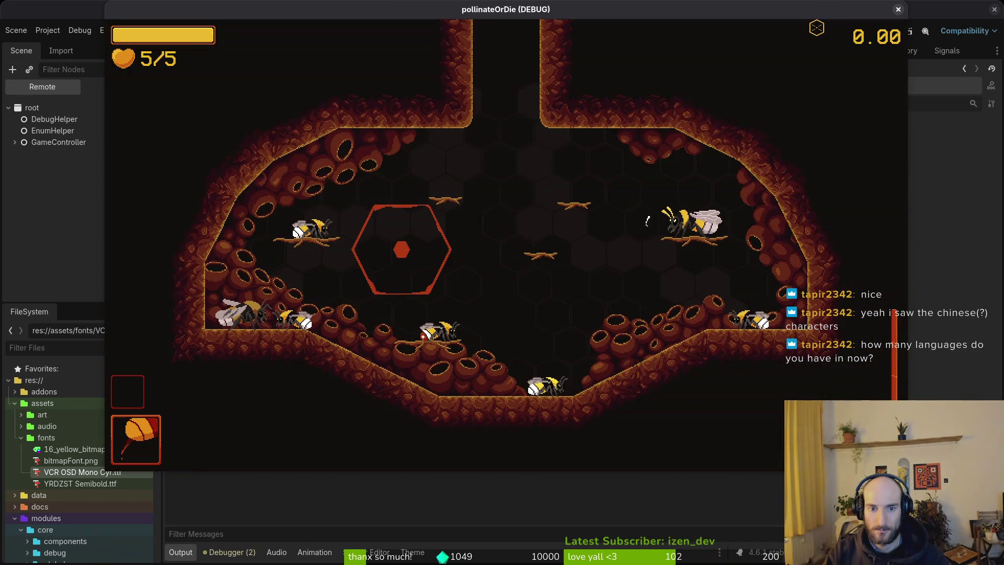
key("Right")
key("Down")
key("Down")
key("Return")
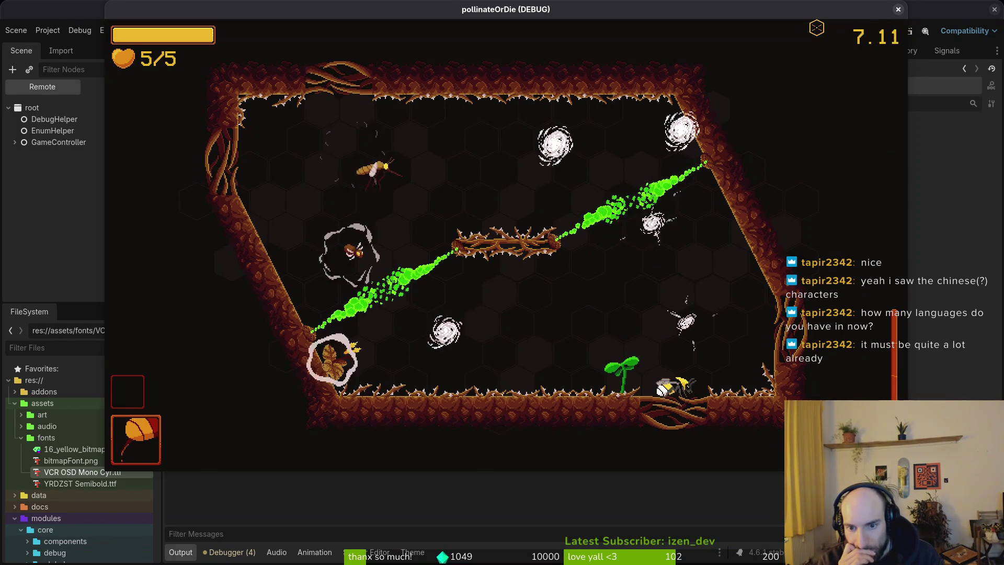
- Turn on collision shape display in the pause menu's debug options and resume
key("Escape")
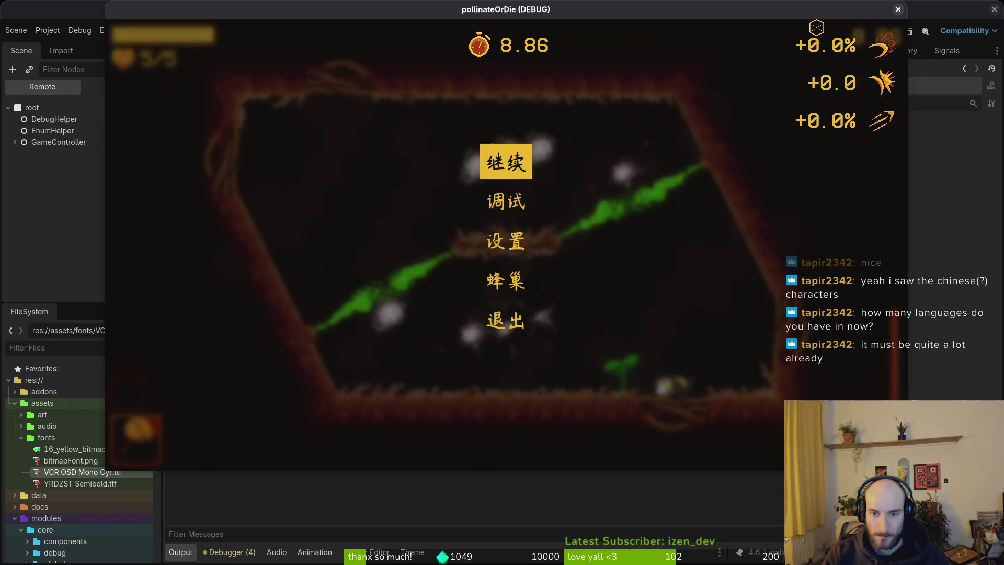
key("Down")
key("Return")
key("Down")
key("Down")
key("Return")
key("Escape")
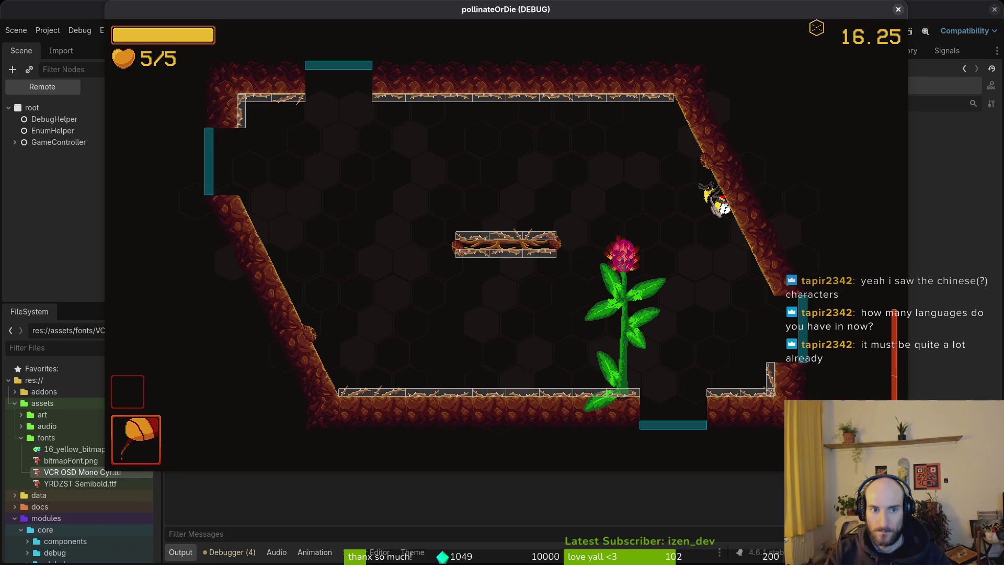
- Check the GameController signal line in Neovim, then return to the game and pause
key("alt+Tab")
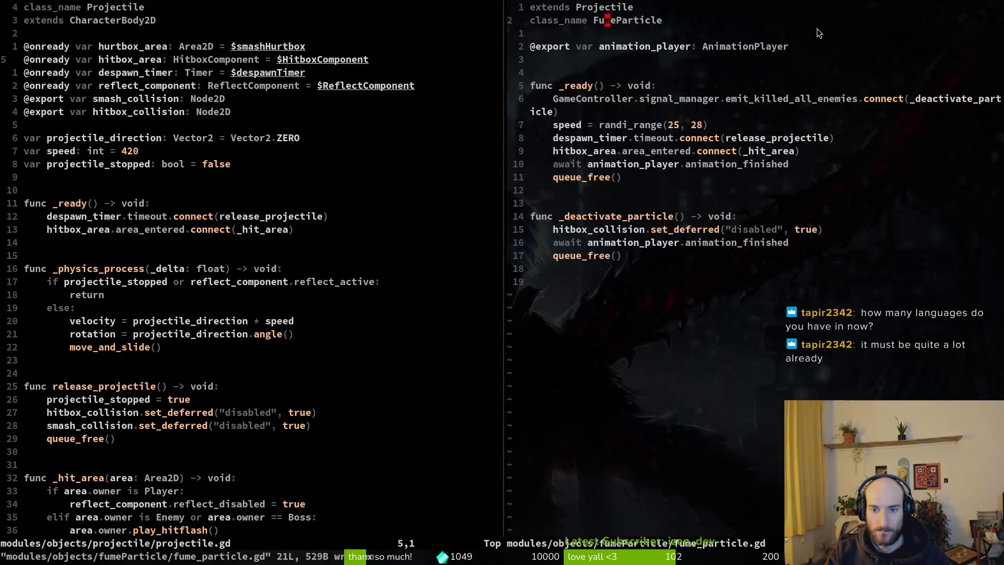
key("j")
key("j")
key("j")
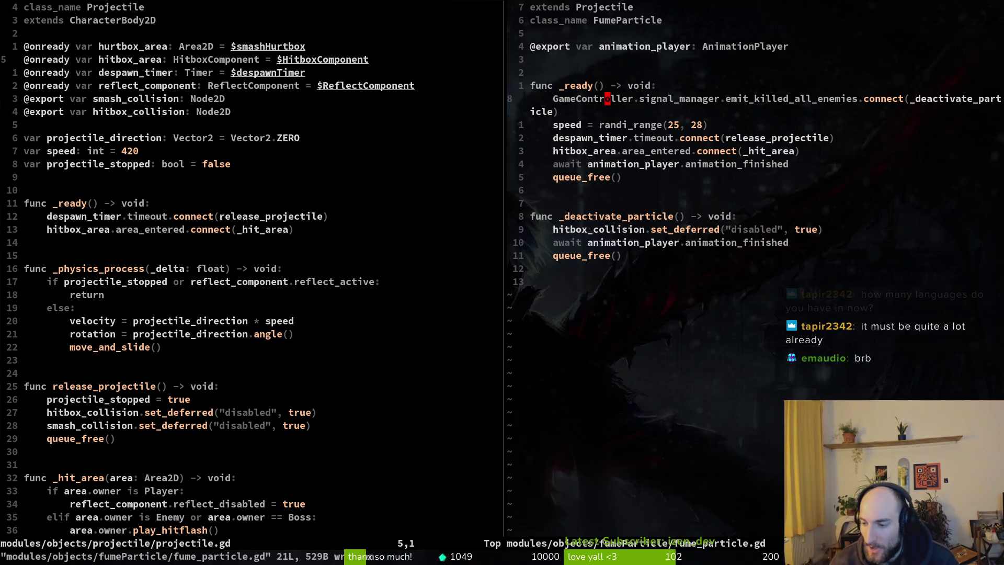
key("alt+Tab")
key("Escape")
- Cycle the game language through Portuguese, Spanish, Russian and Polish in Settings
key("Down")
key("Down")
key("Return")
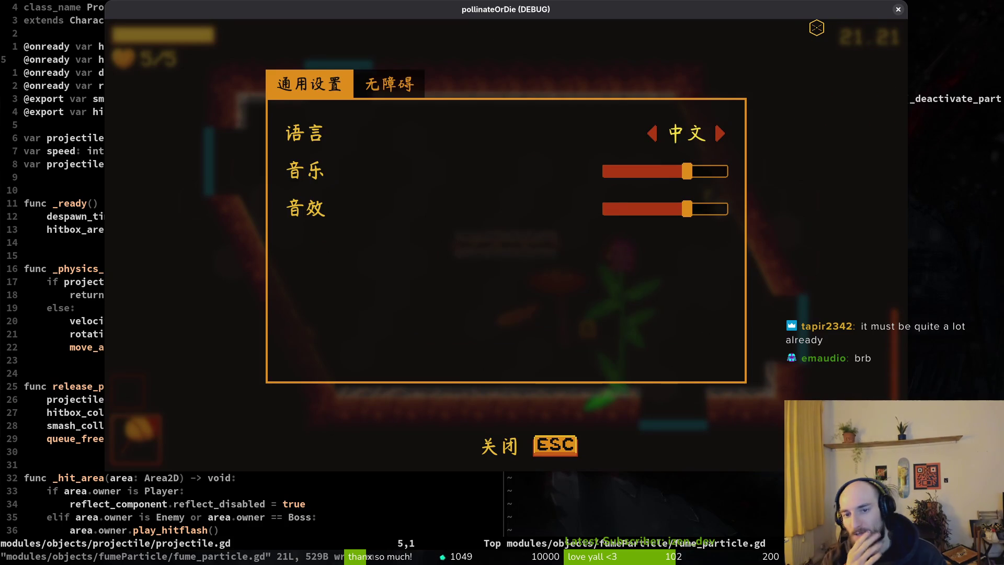
key("Right")
key("Right")
key("Right")
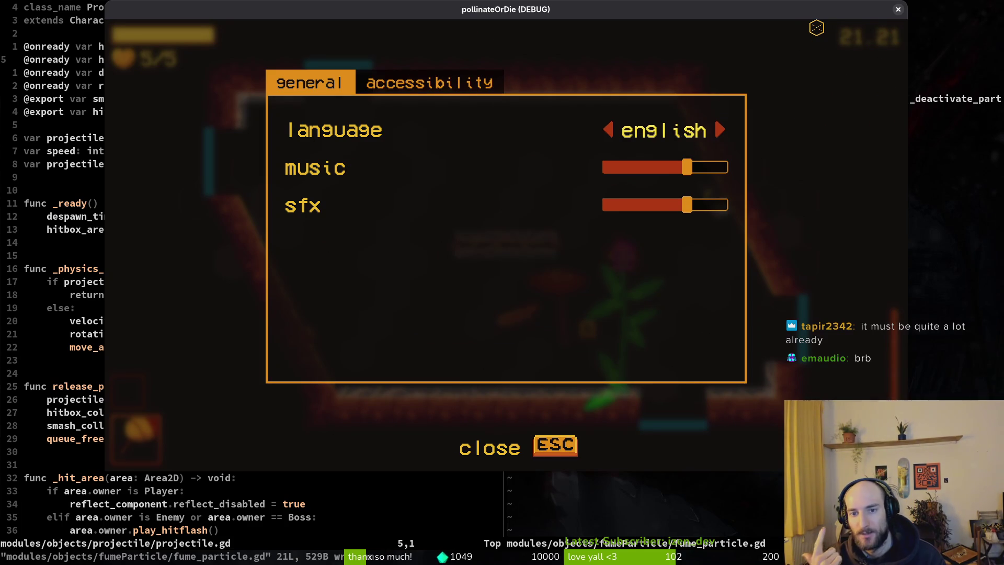
key("Right")
key("Right")
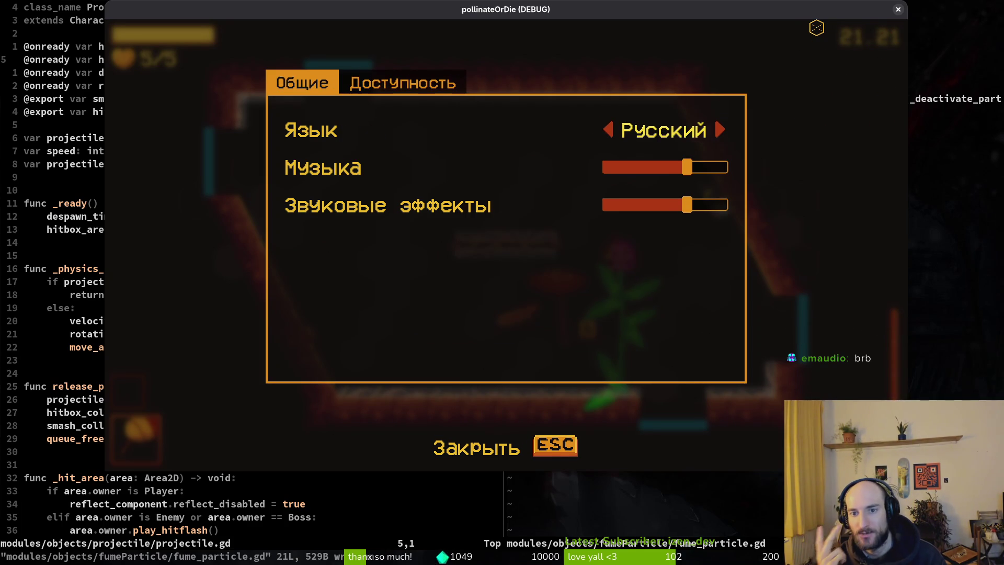
key("Right")
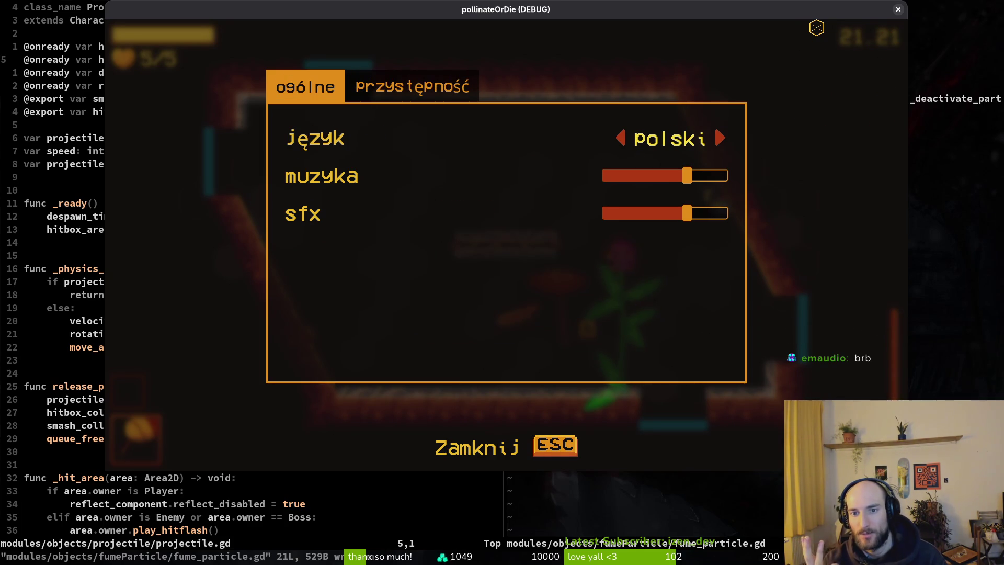
key("Right")
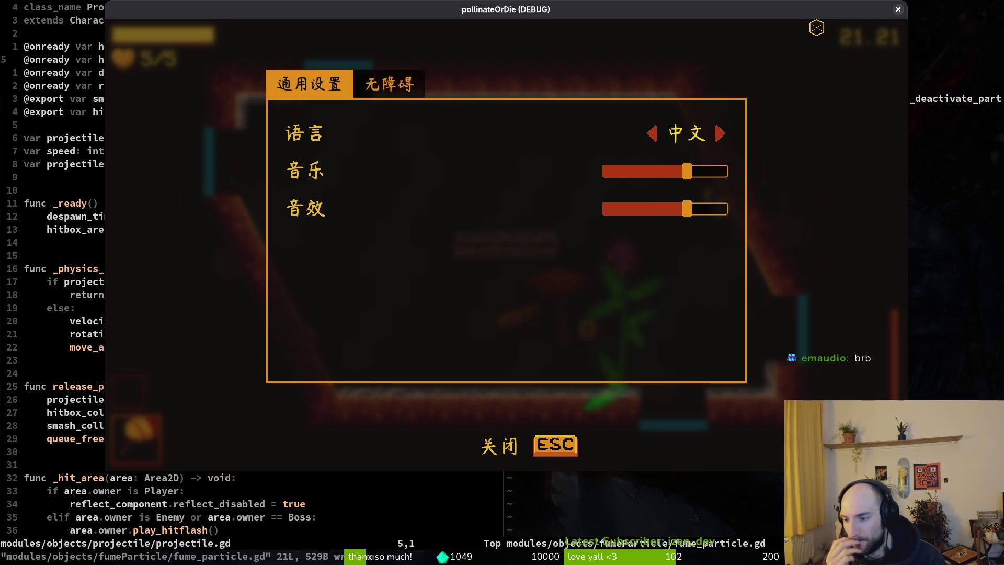
key("Escape")
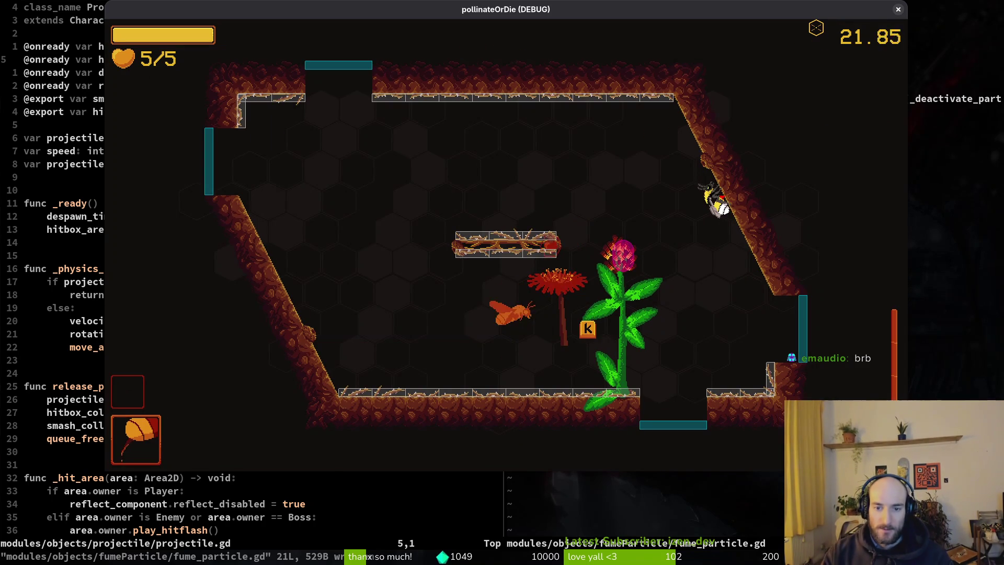
- Play levels G2-0 and G2-1 with collision shapes visible, then close the game with F8
key("k")
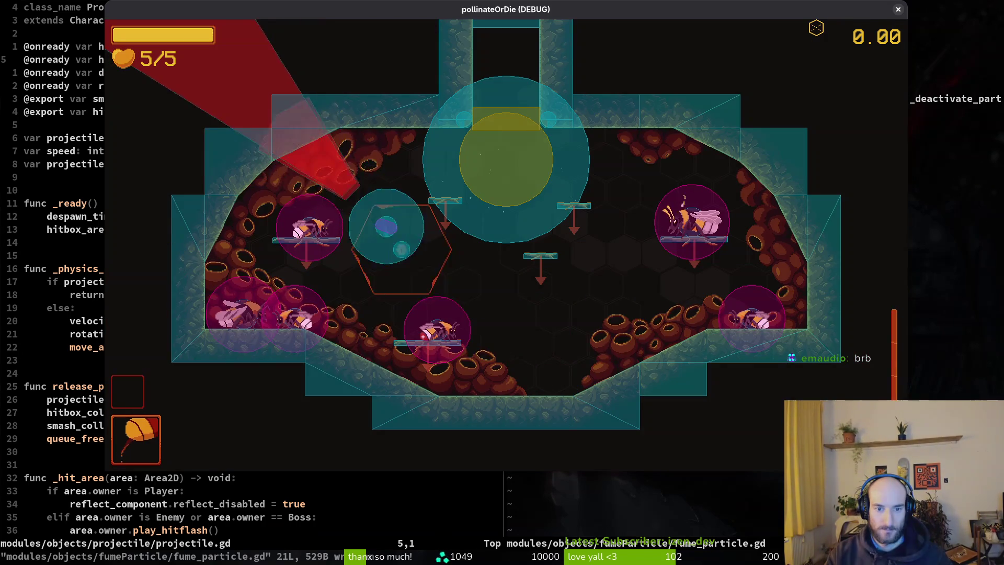
key("Escape")
key("Return")
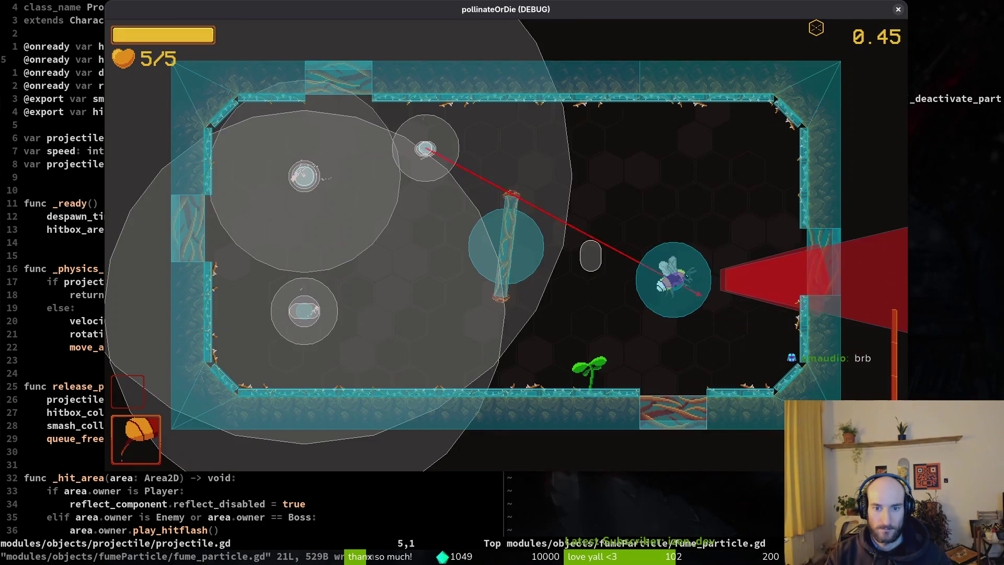
key("k")
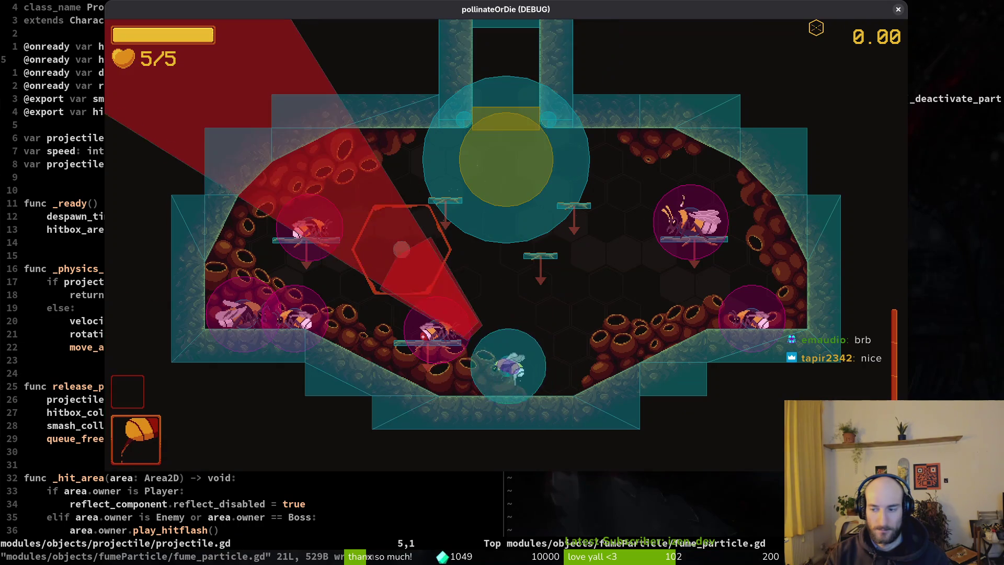
key("Escape")
key("Down")
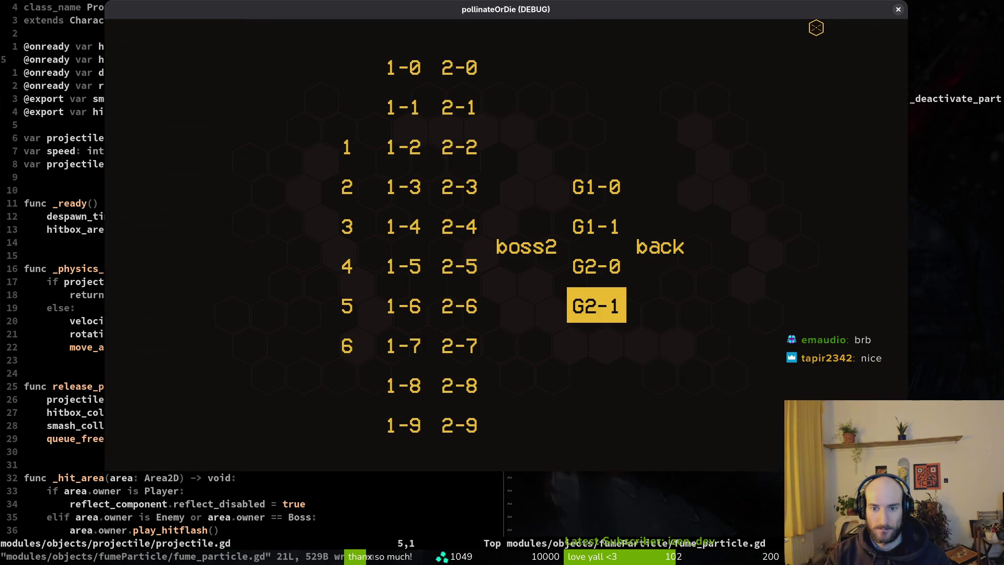
key("Return")
key("k")
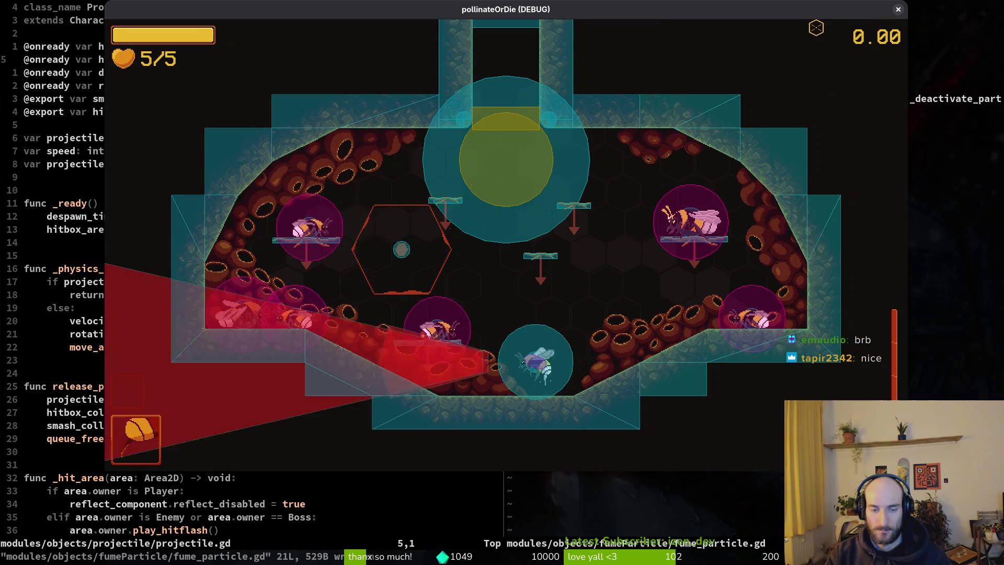
key("Escape")
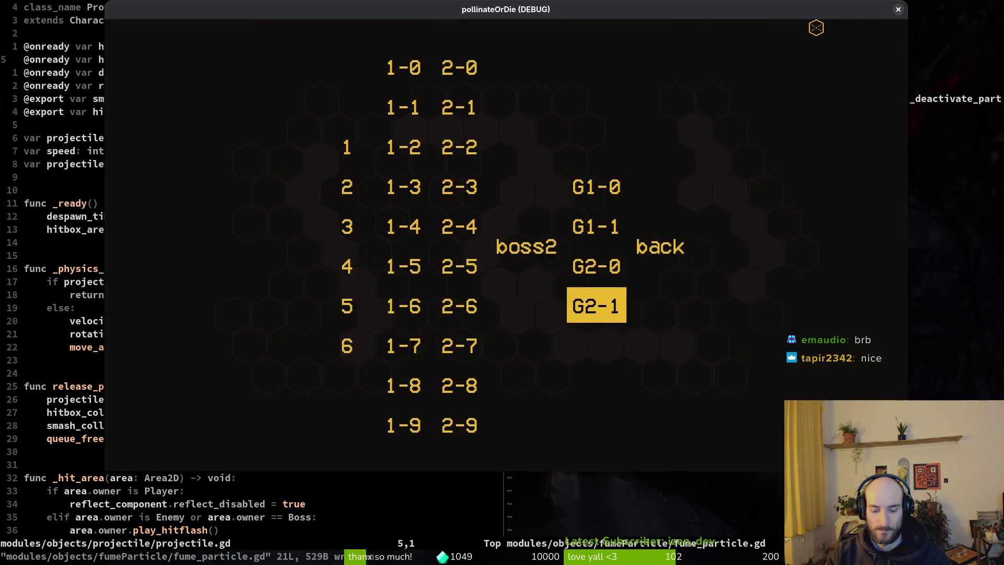
key("Return")
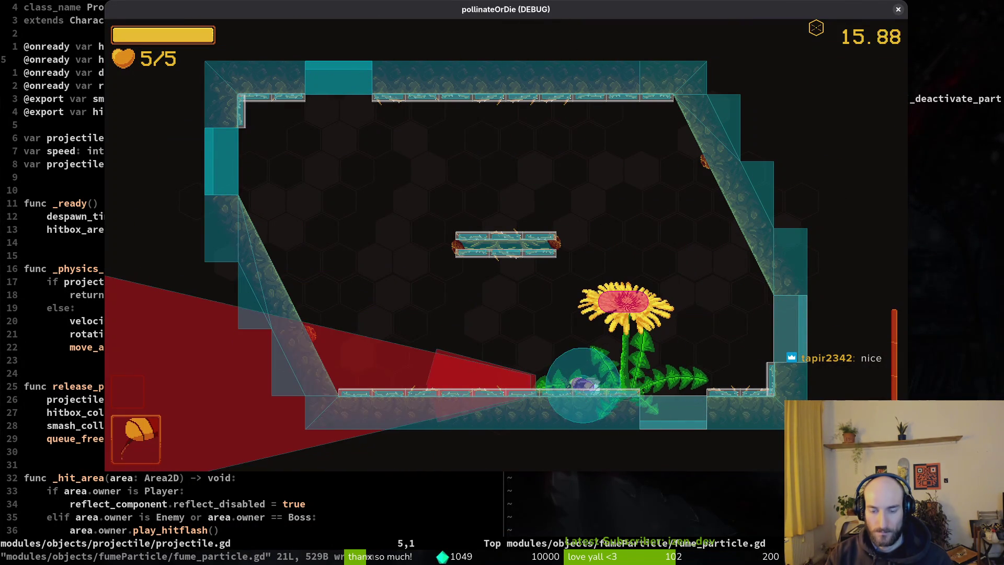
key("F8")
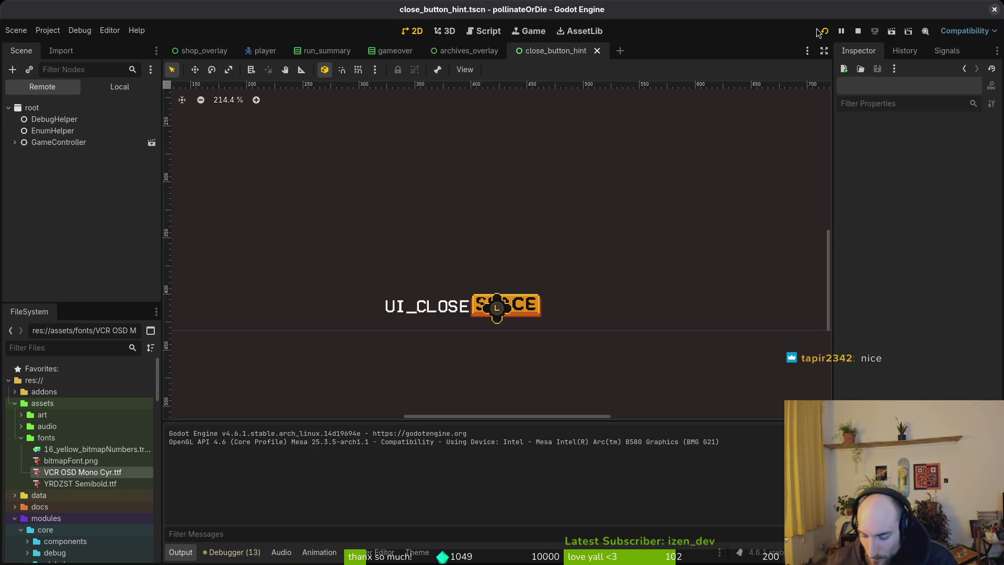
- Quick-open the fume_particle.tscn scene
key("shift+alt+o")
type("fumpartts")
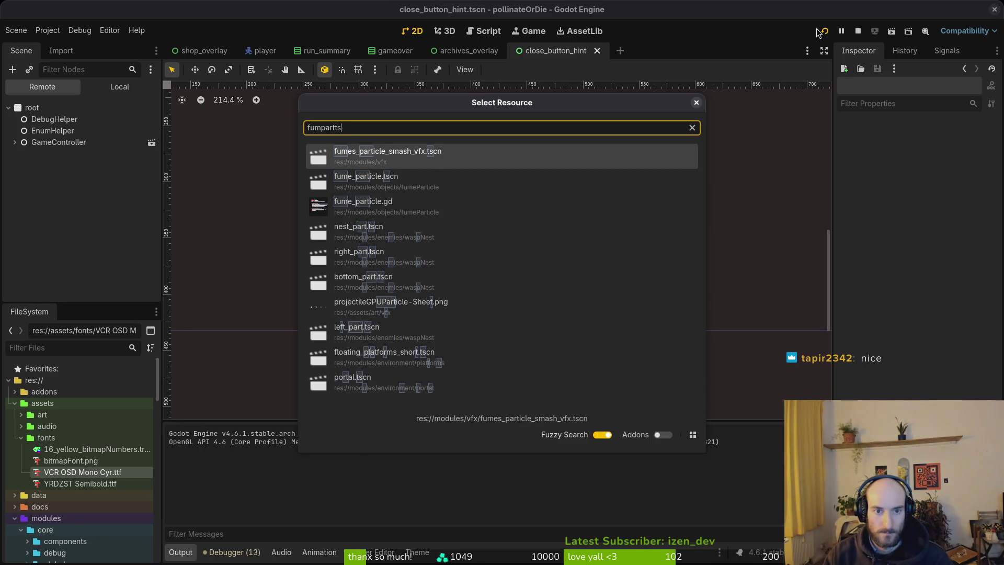
key("Down")
key("Return")
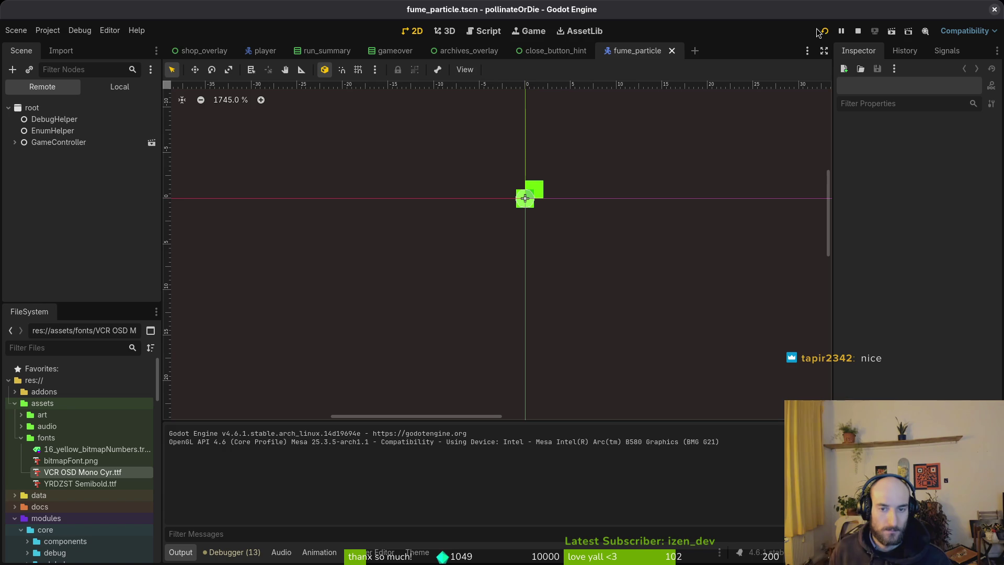
- Load the AnimationPlayer's 'fume' animation and scrub its collision and radius keyframes
left_click(121, 92)
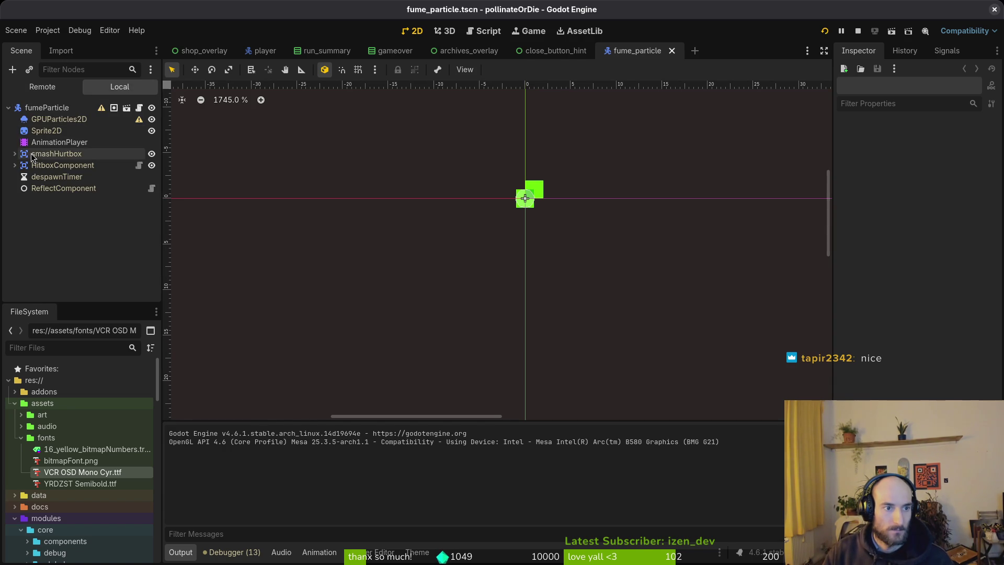
left_click(59, 143)
left_click(393, 389)
left_click(398, 415)
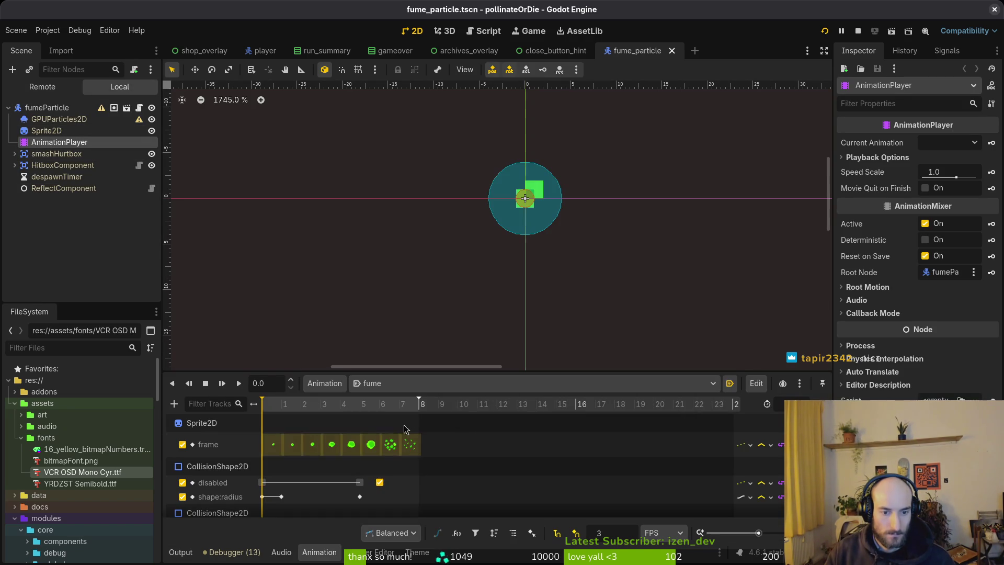
scroll(334, 491, "up", 3)
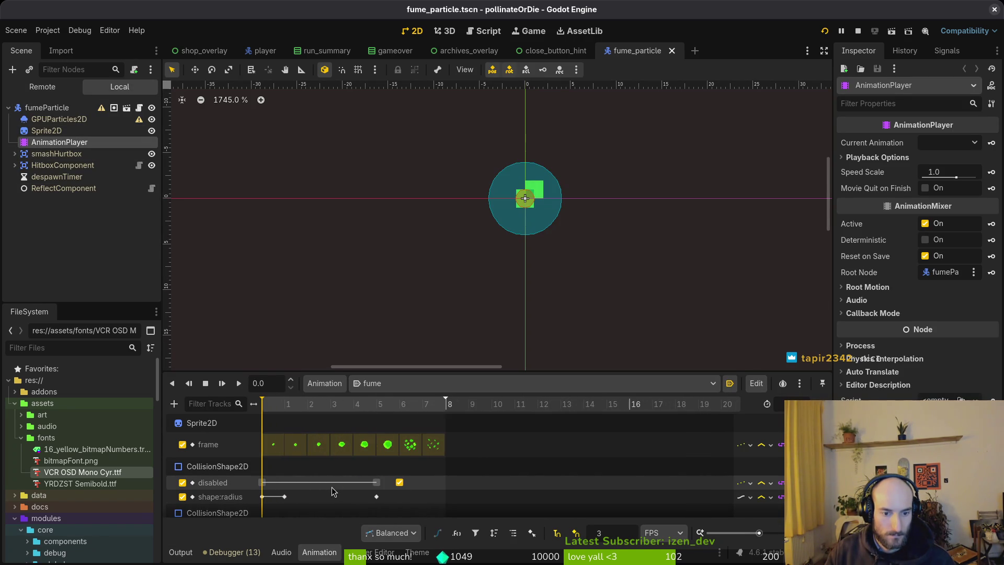
mouse_move(379, 416)
left_mouse_down()
mouse_move(345, 417)
mouse_move(404, 417)
mouse_move(250, 427)
mouse_move(410, 427)
mouse_move(296, 439)
left_mouse_up()
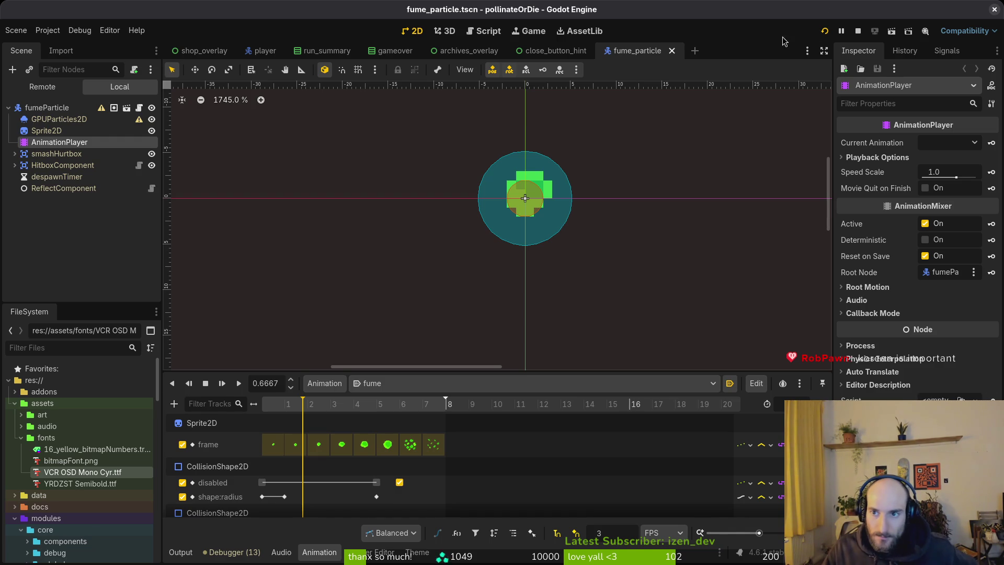
left_click(856, 34)
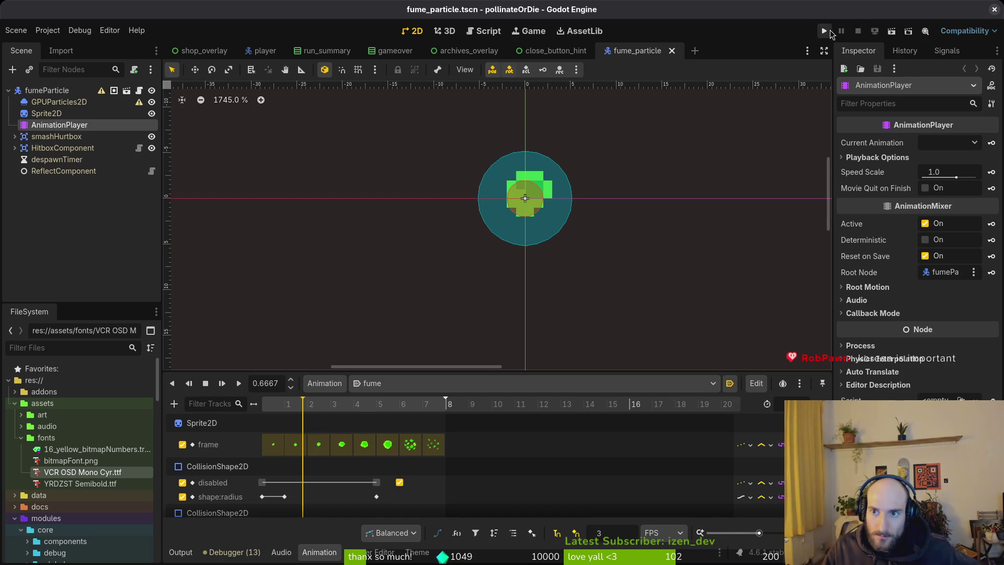
- Test-run and close the game, then toggle HitboxComponent's visibility off and back on
left_click(824, 31)
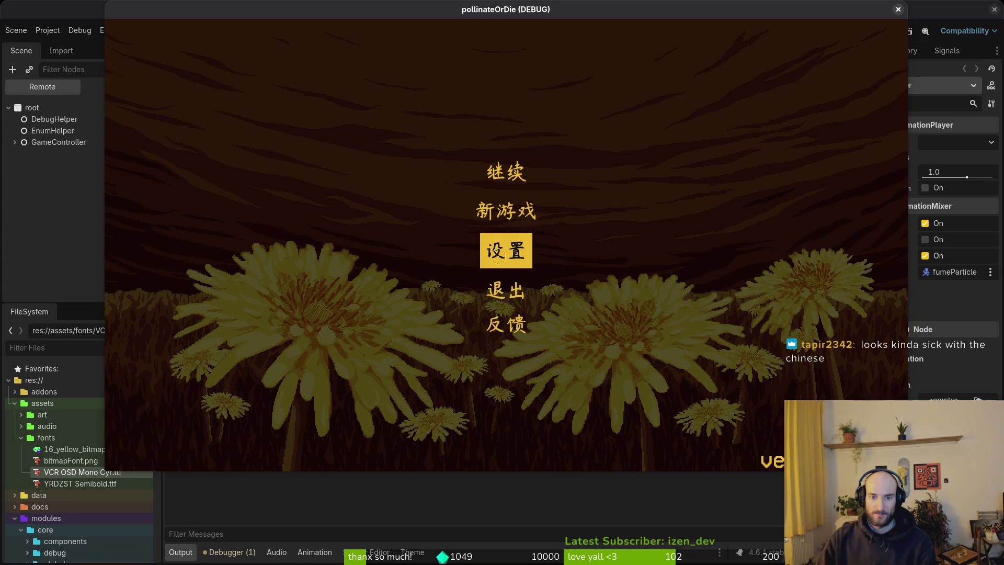
left_click(899, 9)
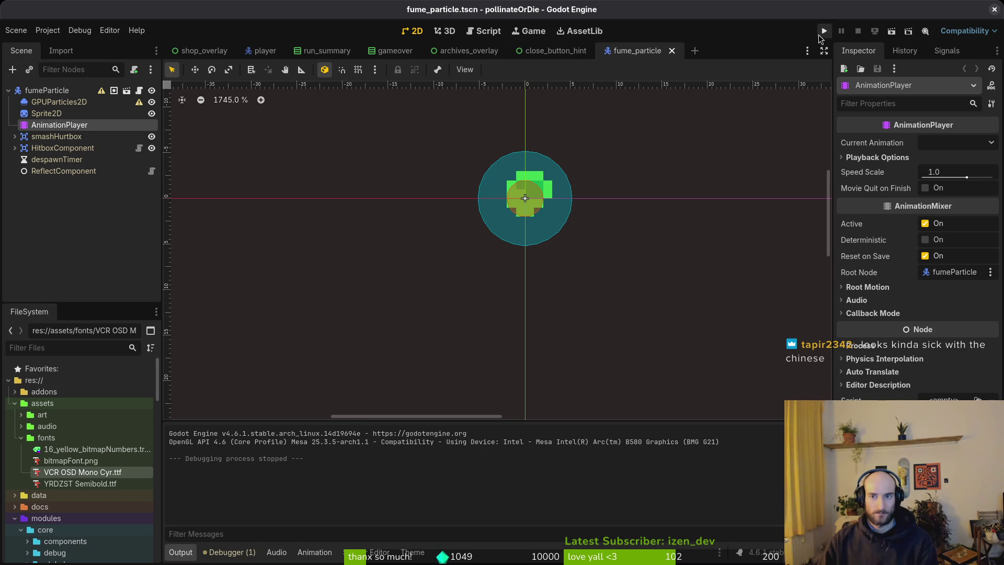
double_click(152, 148)
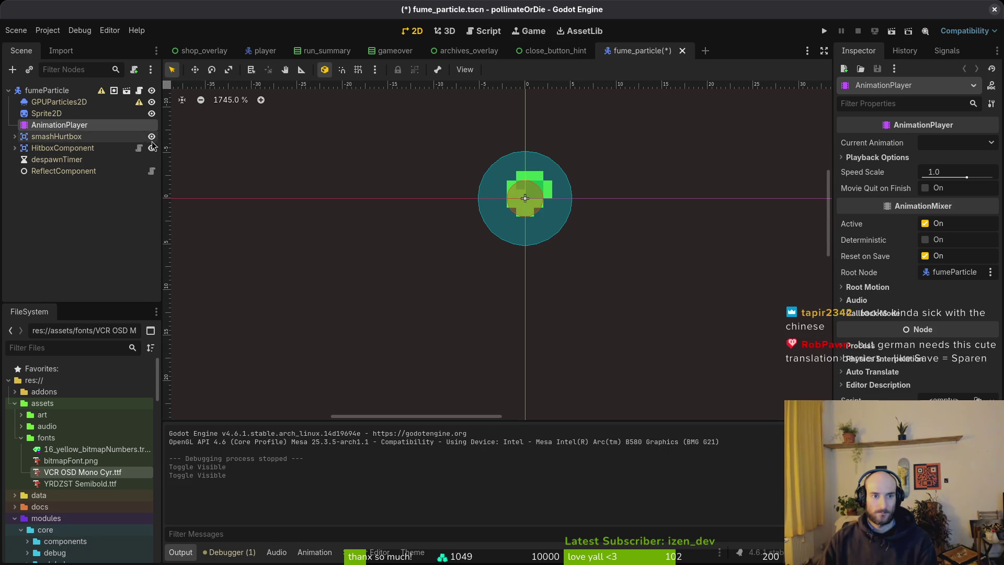
- Hide the smashHurtbox node, run the game, and load level G2-0 from the level select
left_click(152, 137)
left_click(825, 30)
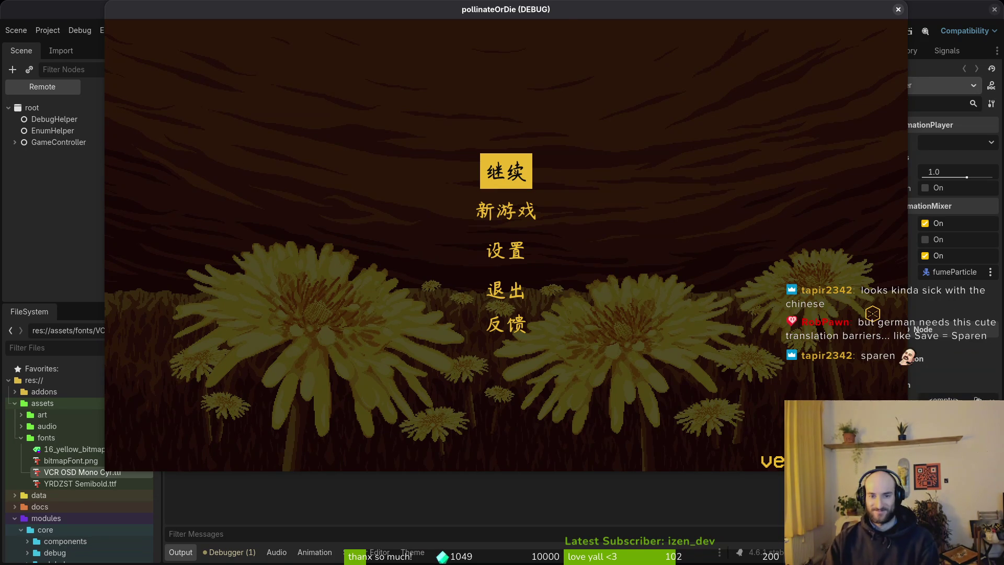
key("Return")
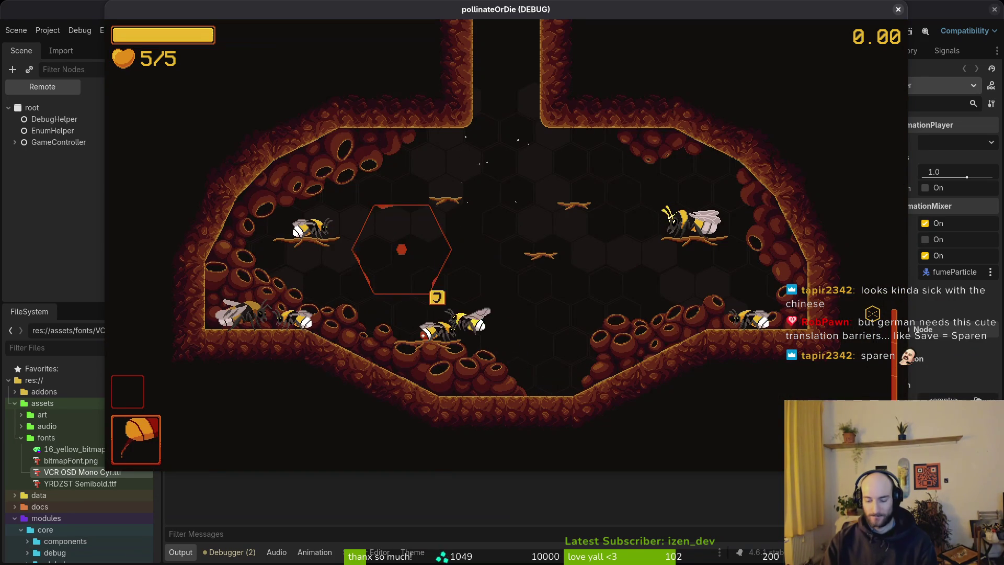
key("Escape")
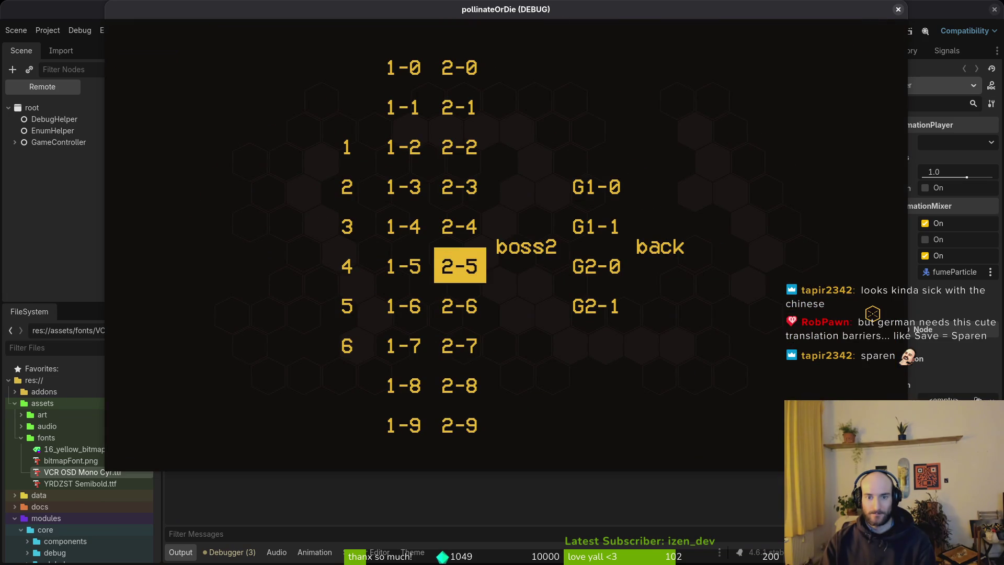
key("Right")
key("Right")
key("Down")
key("Return")
- Turn on Collisions in the pause menu's debugging panel, play the level, then quit the game
key("Escape")
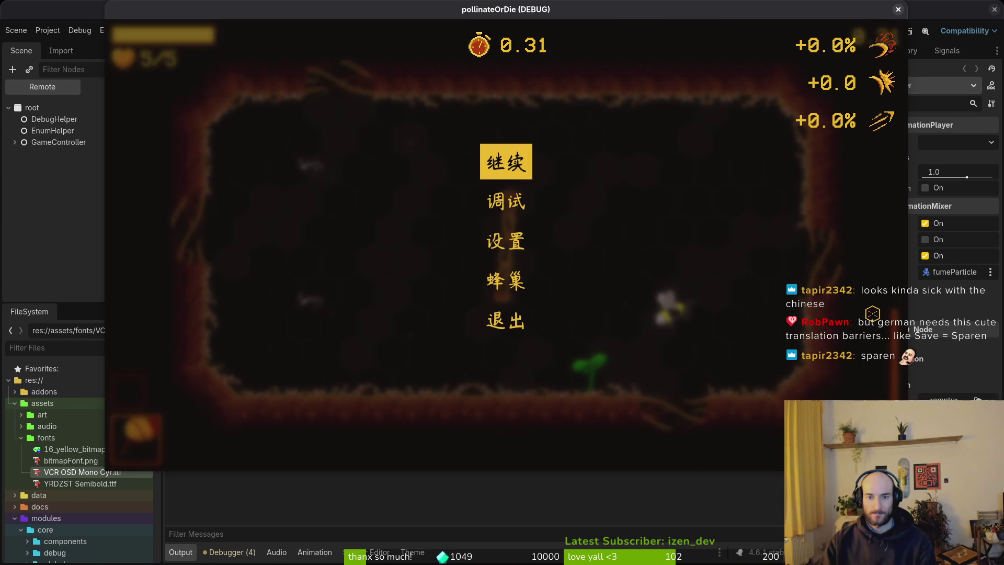
key("Down")
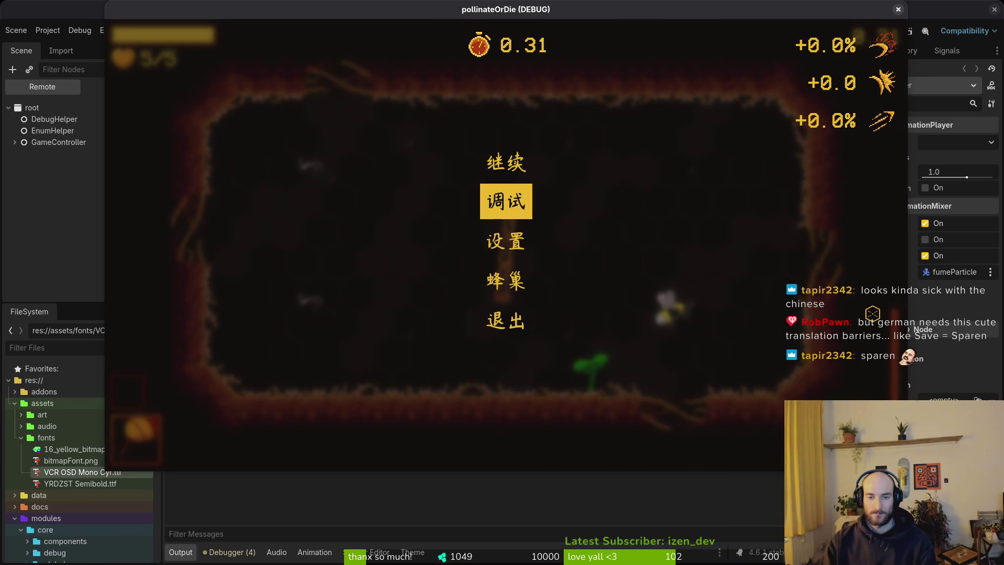
key("Down")
key("Return")
key("Escape")
key("Down")
key("Return")
key("Down")
key("Down")
key("Return")
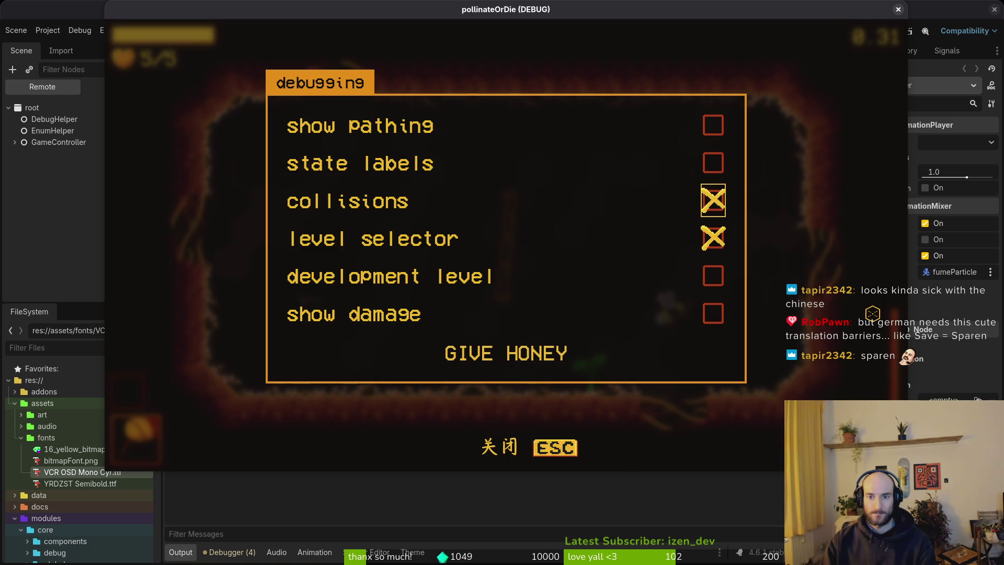
key("Escape")
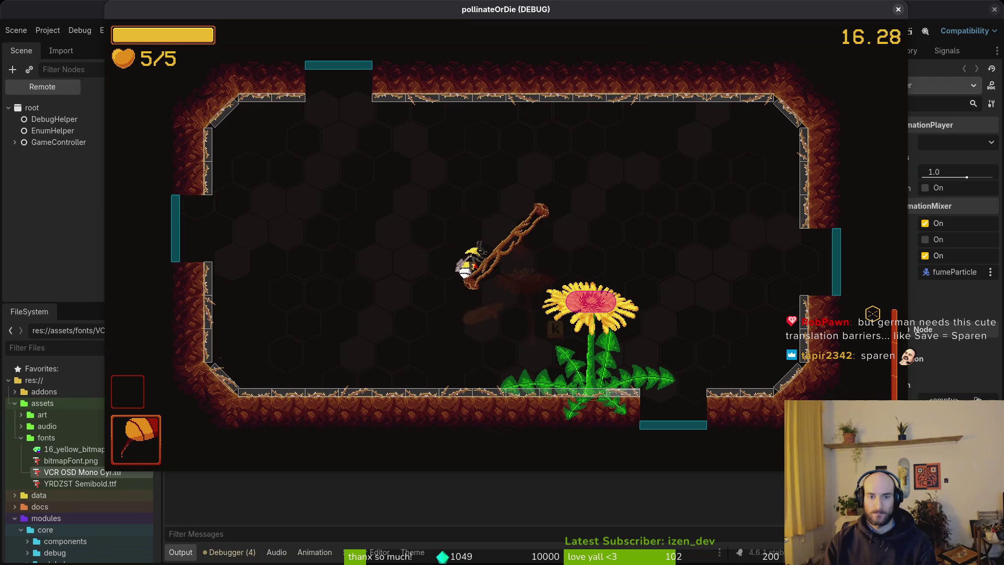
key("F8")
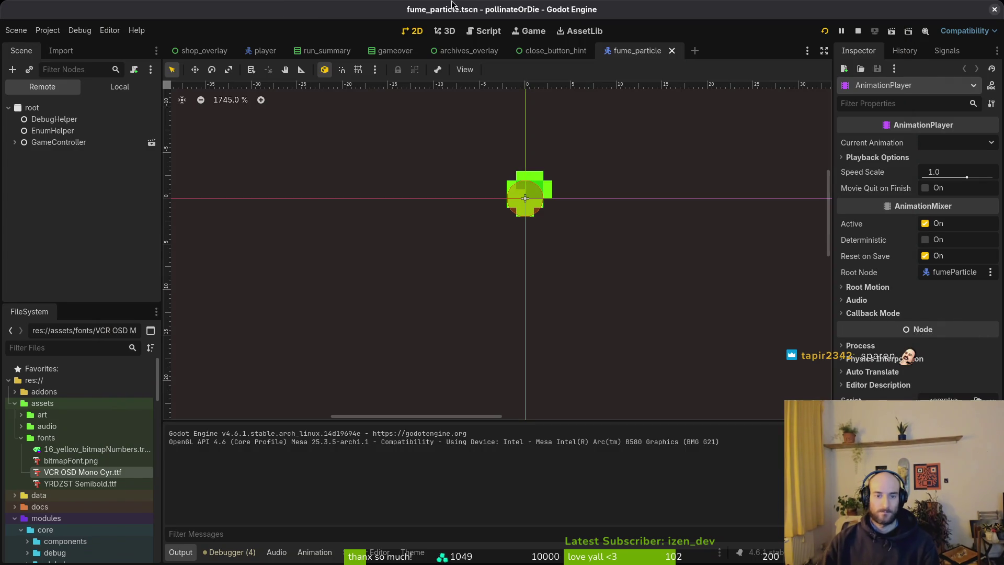
- Show the local fumeParticle tree, open the fume animation's tracks, and select the first disabled key
left_click(121, 87)
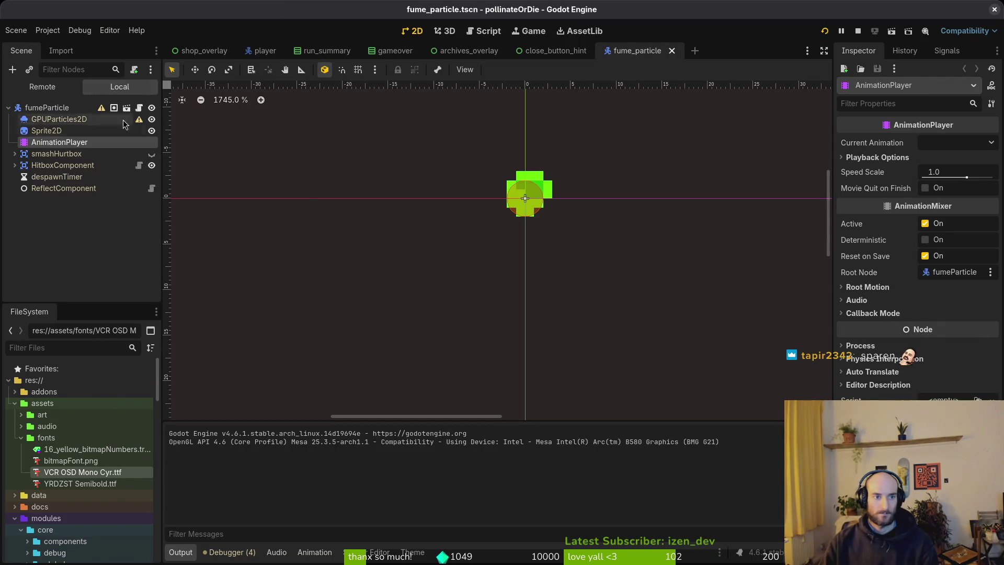
left_click(276, 553)
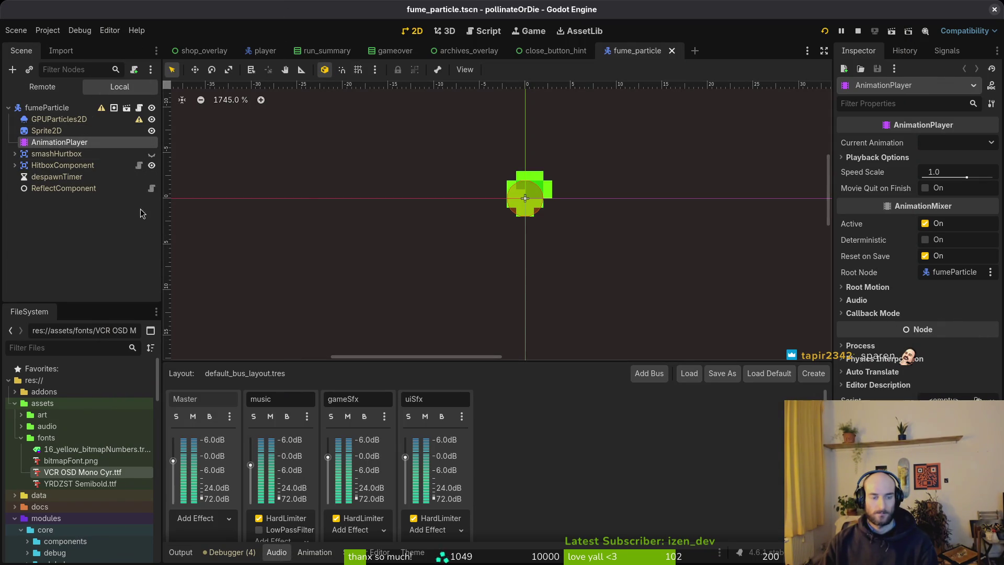
left_click(66, 141)
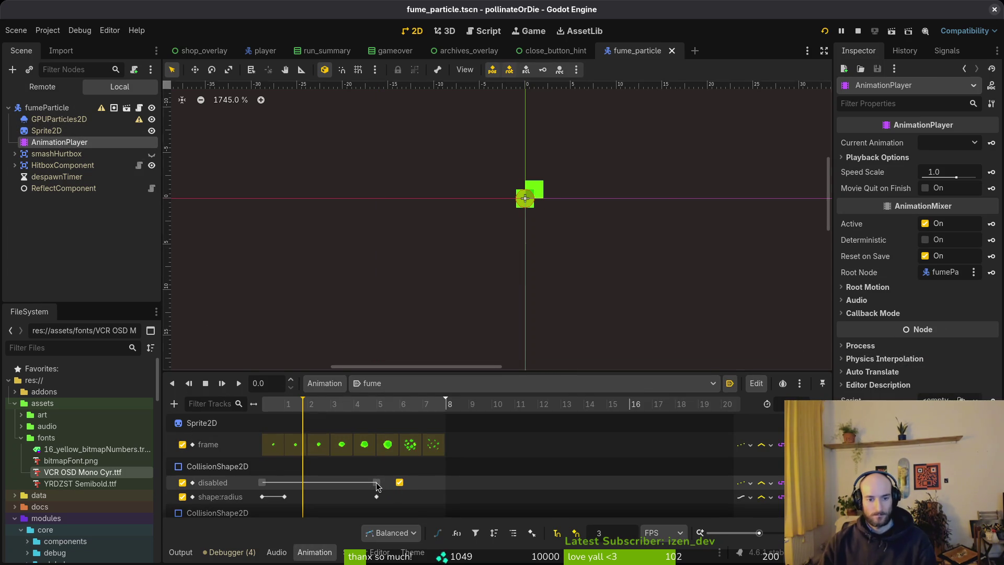
left_click_drag(376, 485, 377, 485)
key("ctrl+s")
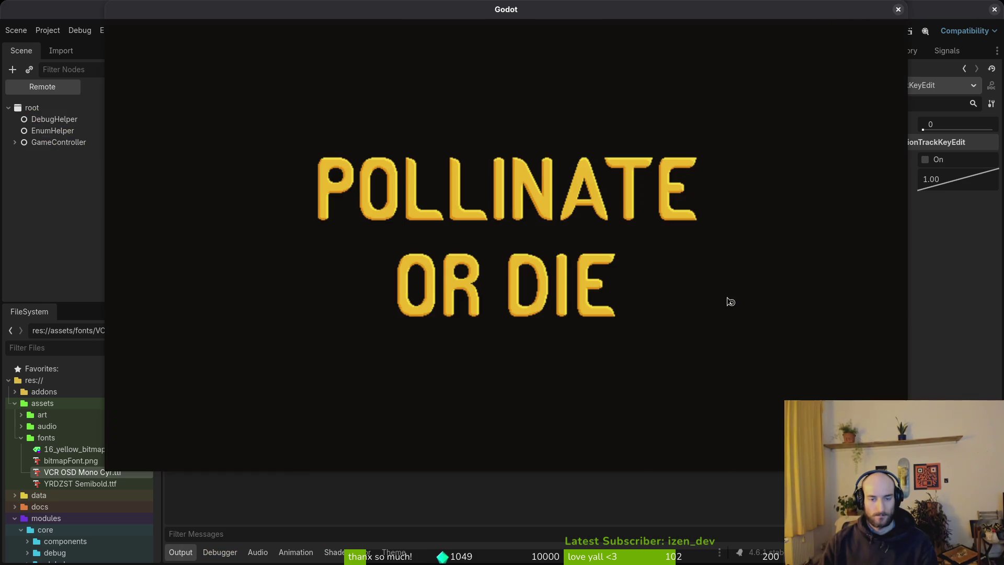
- Start level G1-1 from the game's main menu and level select
key("Return")
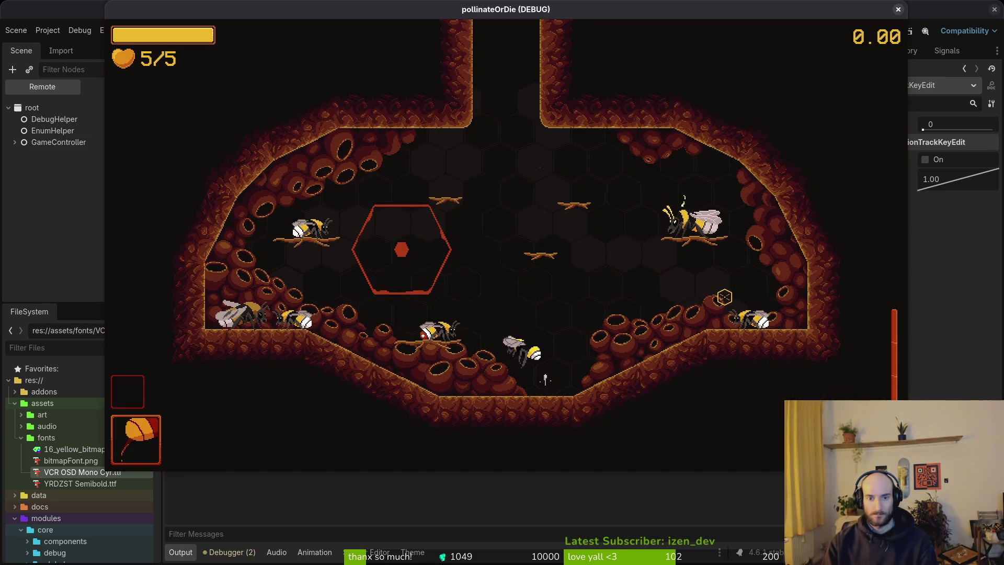
key("Right")
key("Return")
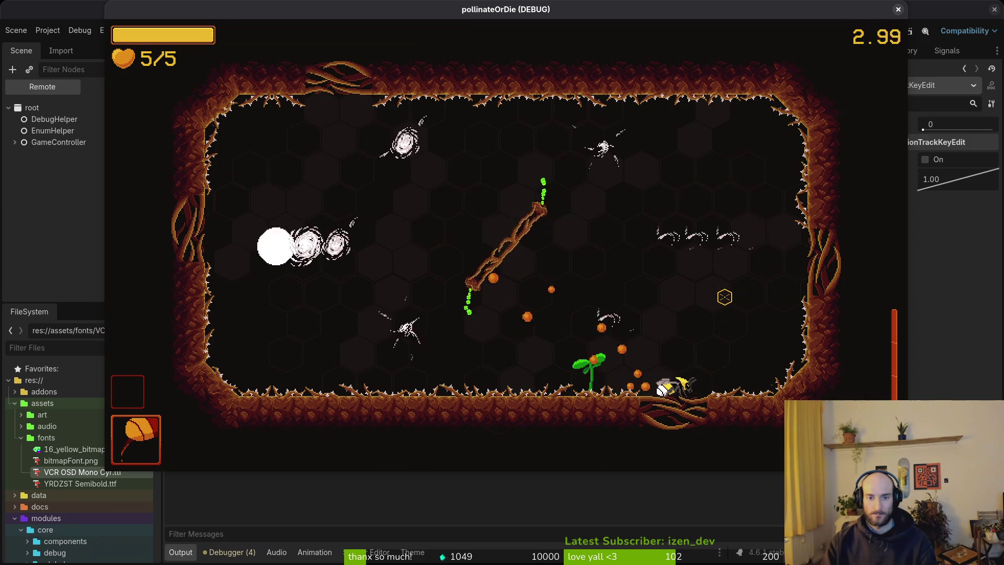
- Turn on Collisions in the pause menu's debugging panel, watch the fume particles, then close the game
key("Escape")
key("Down")
key("Down")
key("Return")
key("Escape")
key("Down")
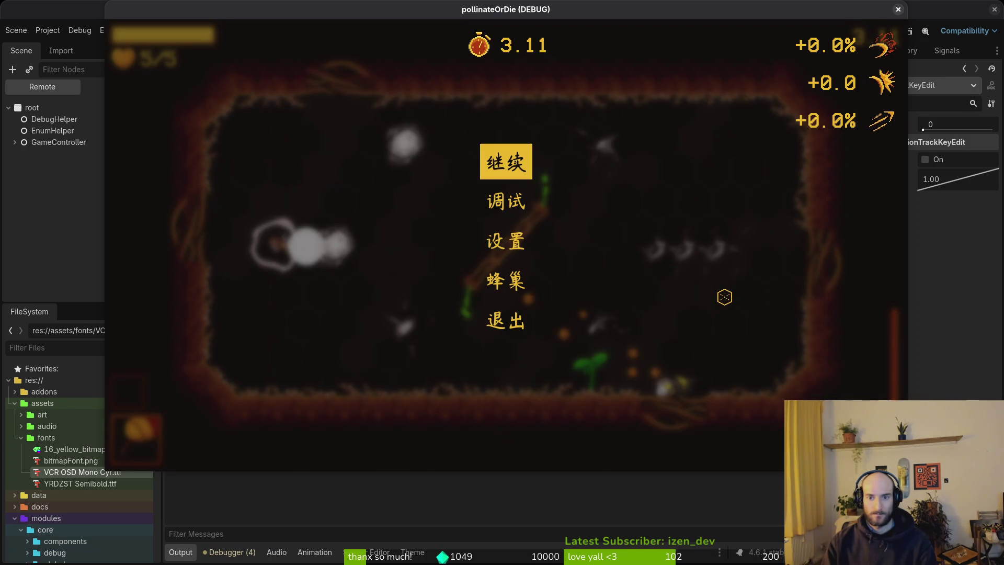
key("Return")
key("Down")
key("Return")
key("Escape")
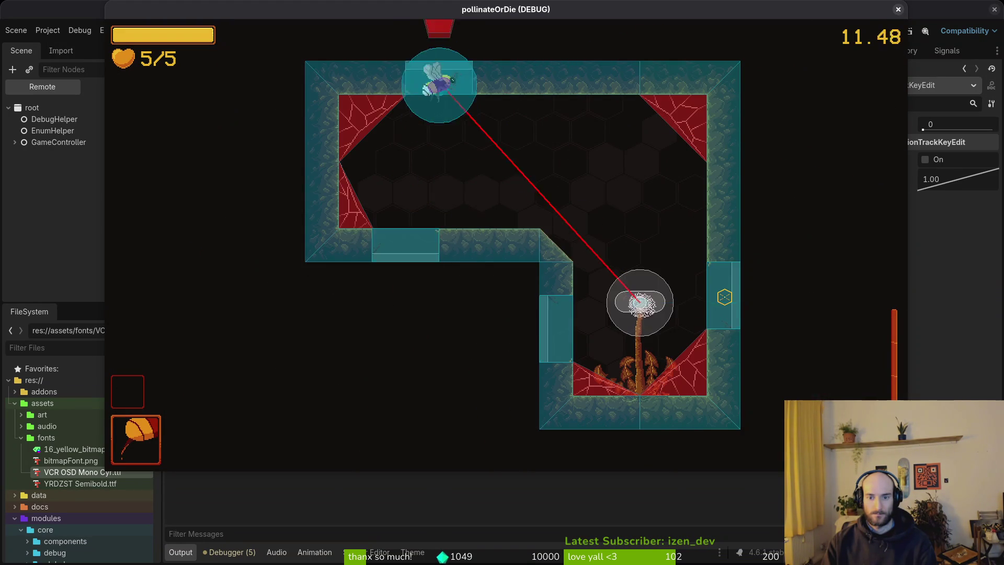
key("F8")
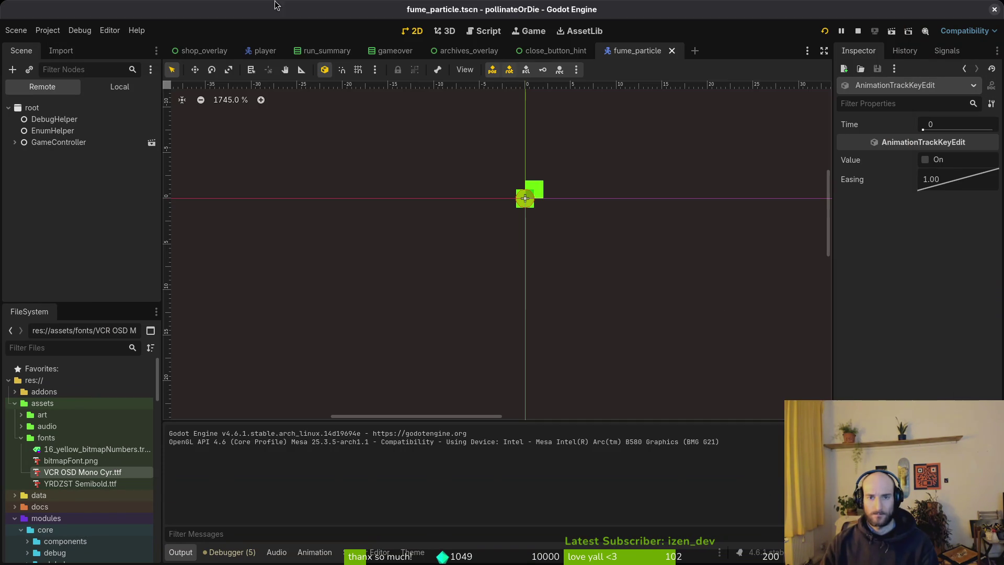
- Stop the game, return to fume_particle, and select the AnimationPlayer's disabled key at time 5
left_click(860, 35)
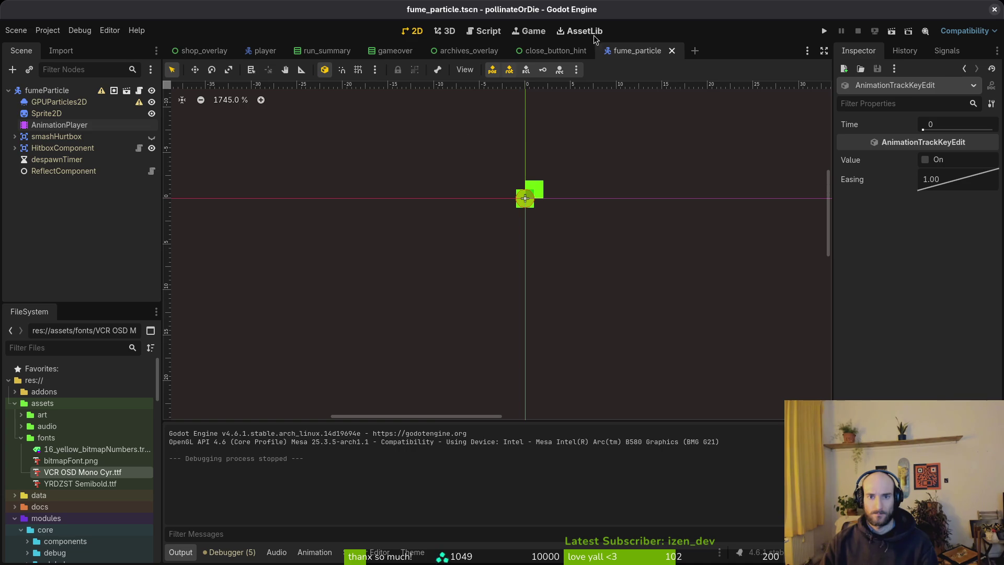
left_click(557, 51)
left_click(636, 50)
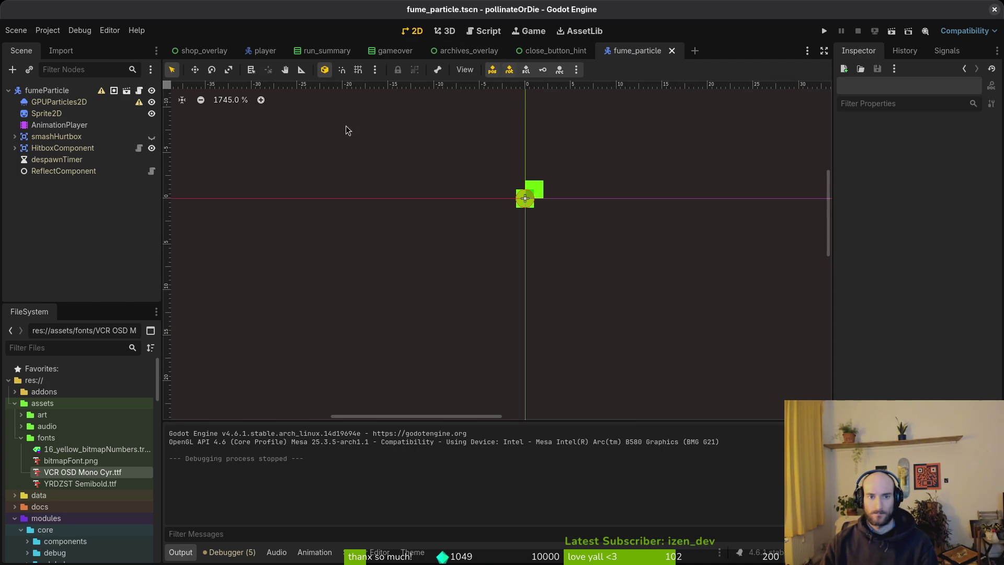
left_click(59, 125)
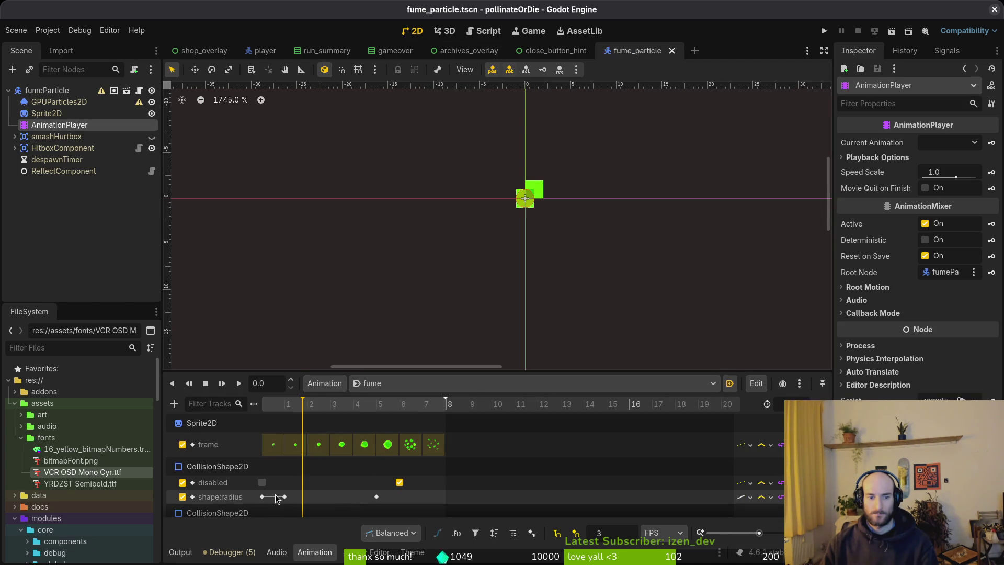
scroll(277, 498, "down", 2)
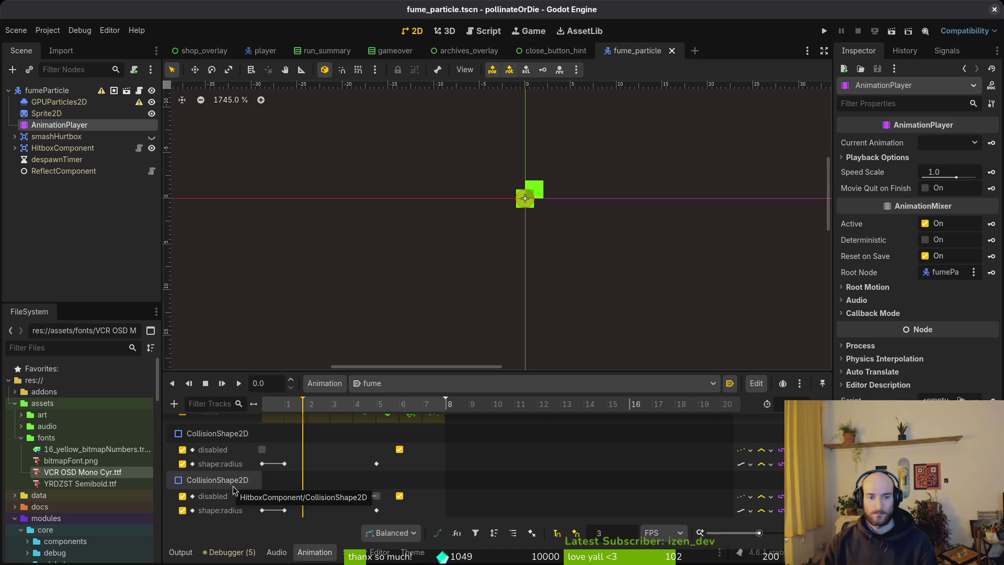
double_click(376, 449)
key("ctrl+s")
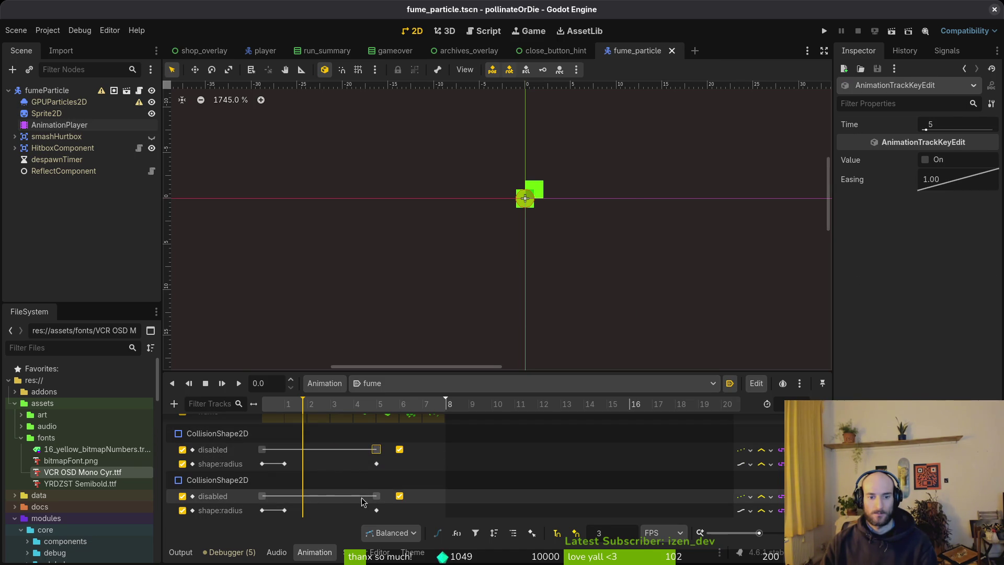
- Move HitboxComponent's disabled key to time 0, save, and relaunch the game
left_click_drag(377, 500, 264, 501)
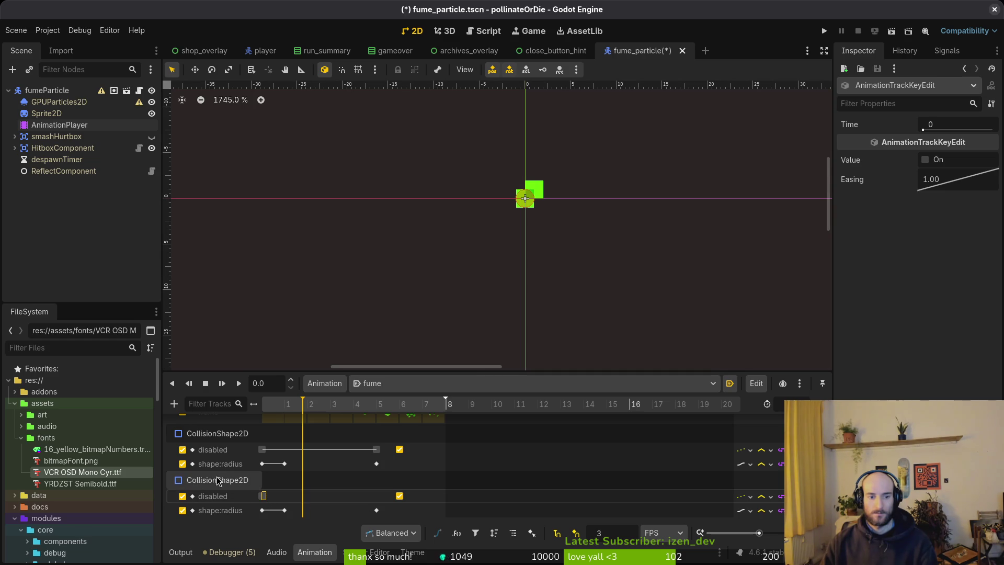
key("ctrl+s")
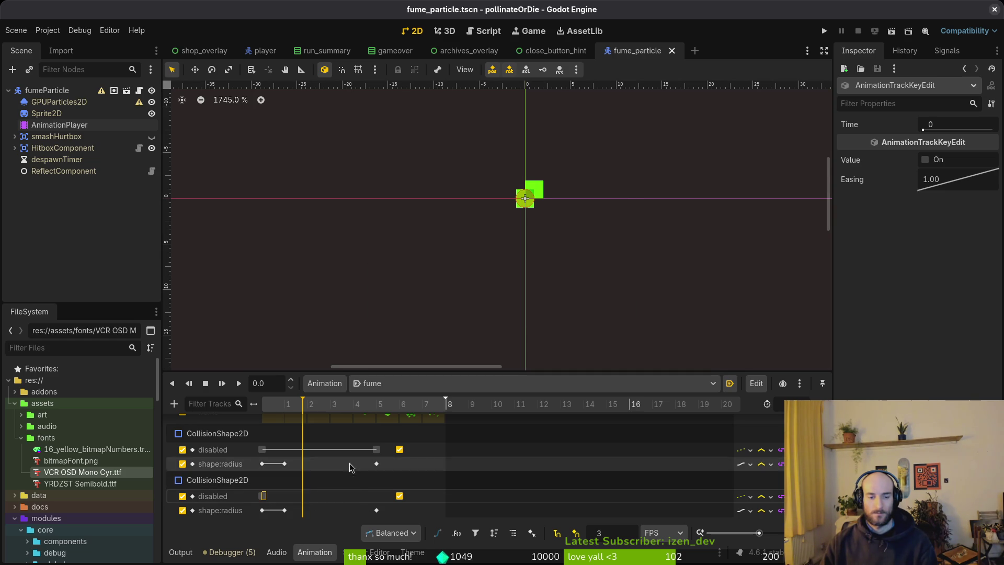
left_click(824, 31)
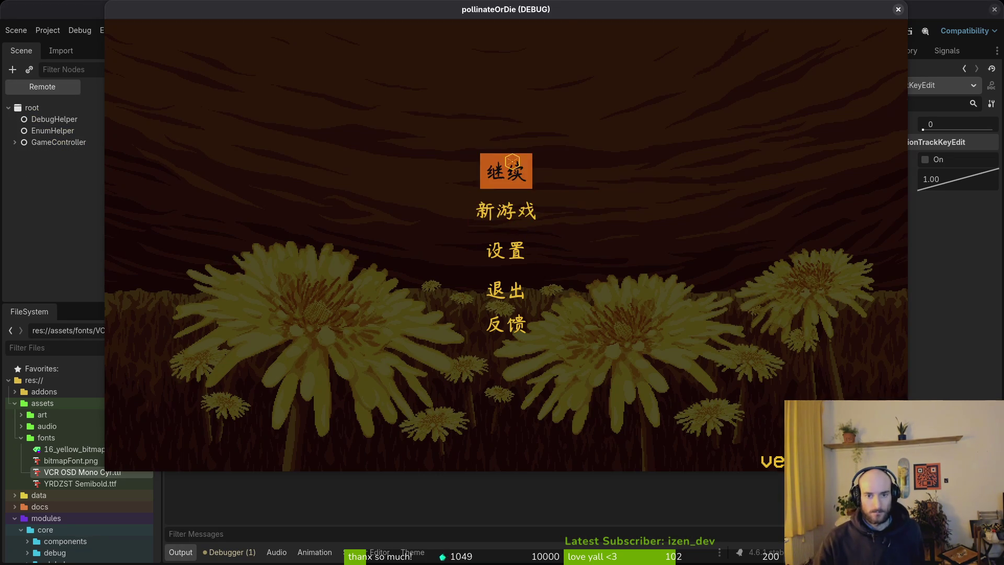
- Start the game, look at its settings and debug panels, load a level via F1 level select, play, then stop
left_click(524, 180)
key("Escape")
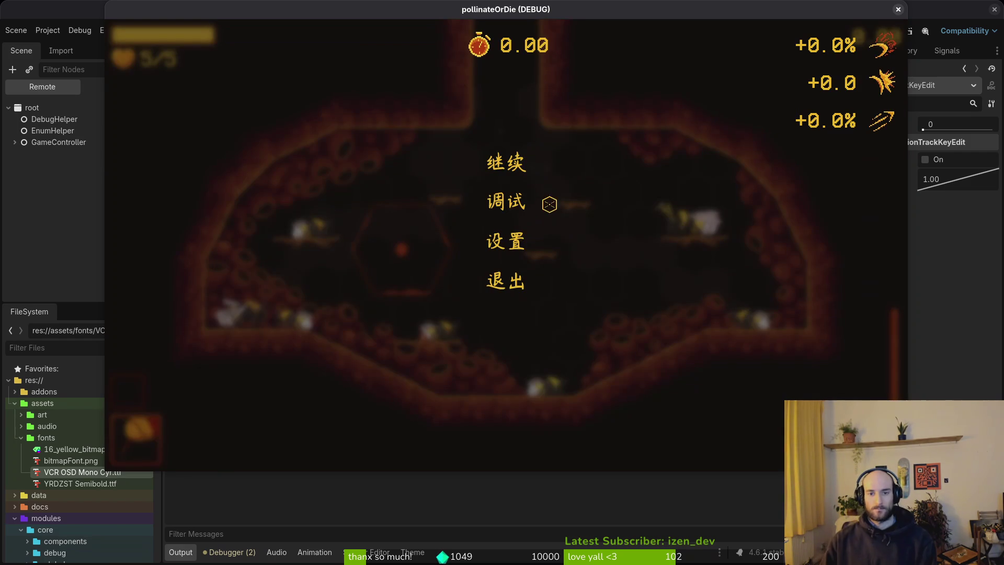
left_click(505, 233)
key("Escape")
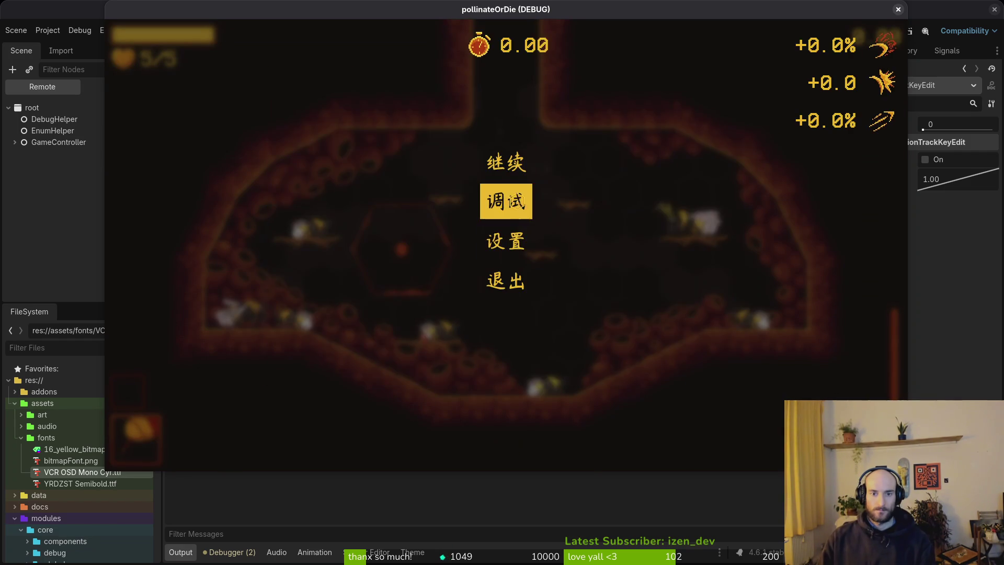
left_click(510, 204)
key("Escape")
key("Escape")
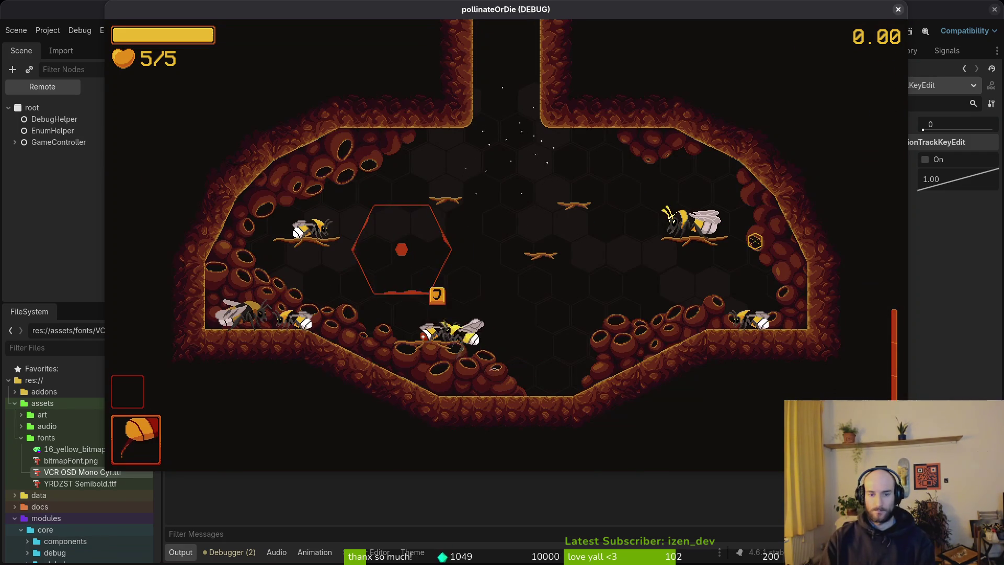
key("F1")
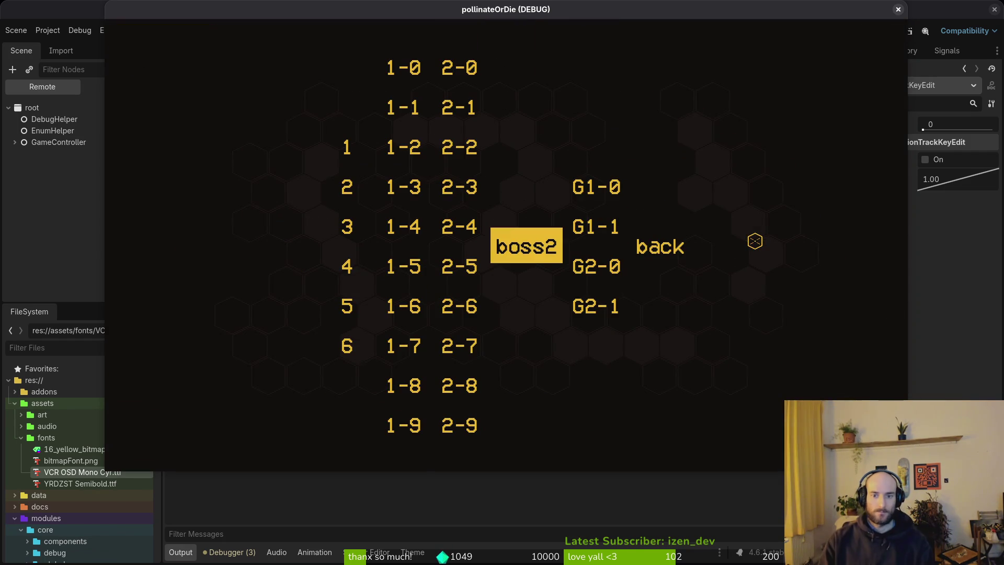
key("Right")
key("Return")
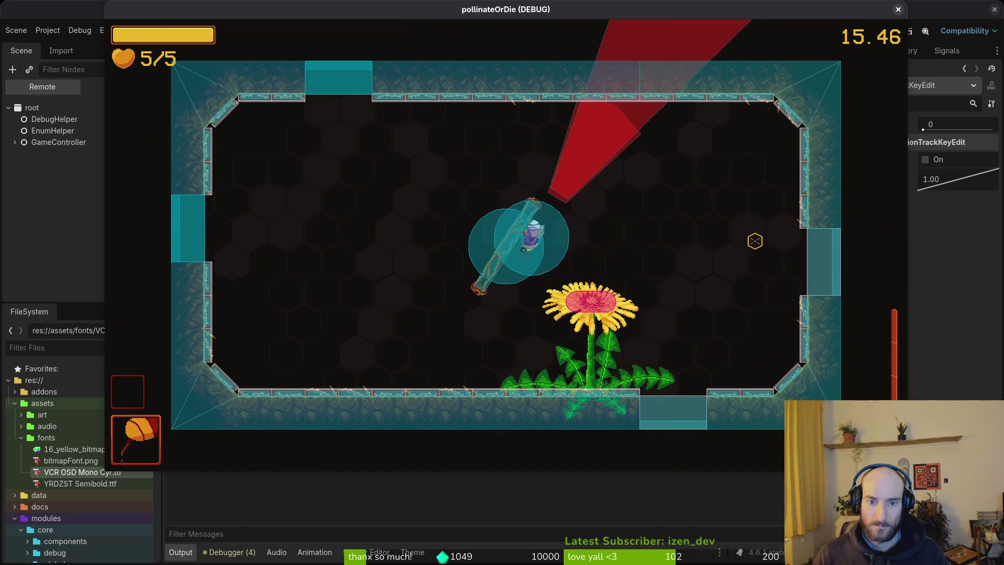
key("F8")
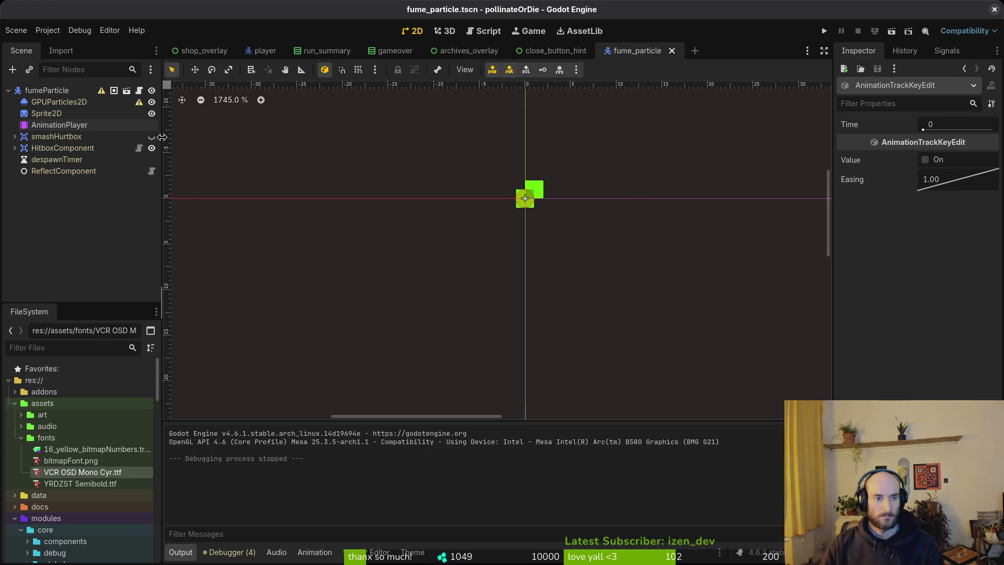
- Make smashHurtbox visible again, save the fume_particle scene, and save and quit both Vim splits
left_click(151, 137)
key("ctrl+s")
key("alt+Tab")
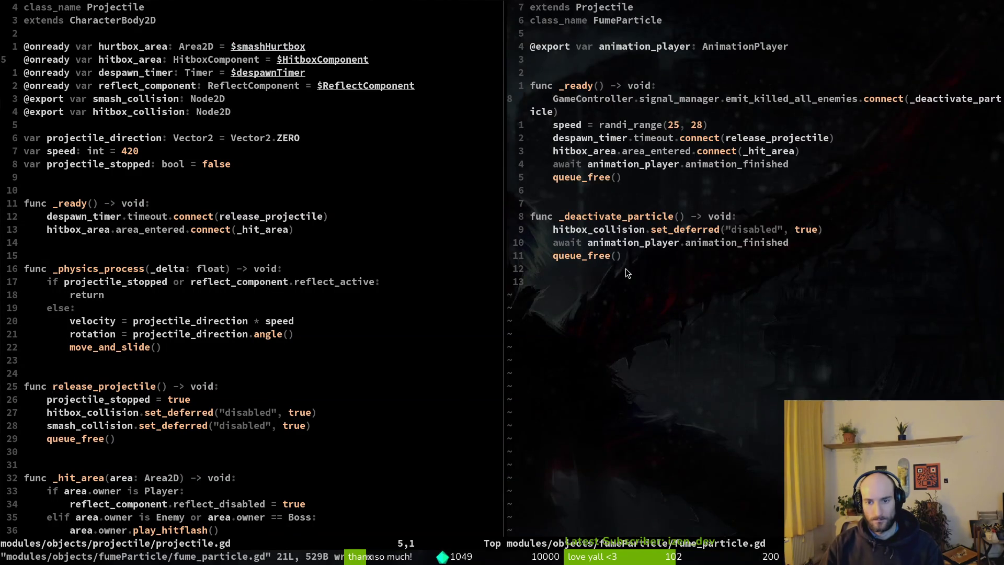
type(":wq")
key("Return")
type(":wq")
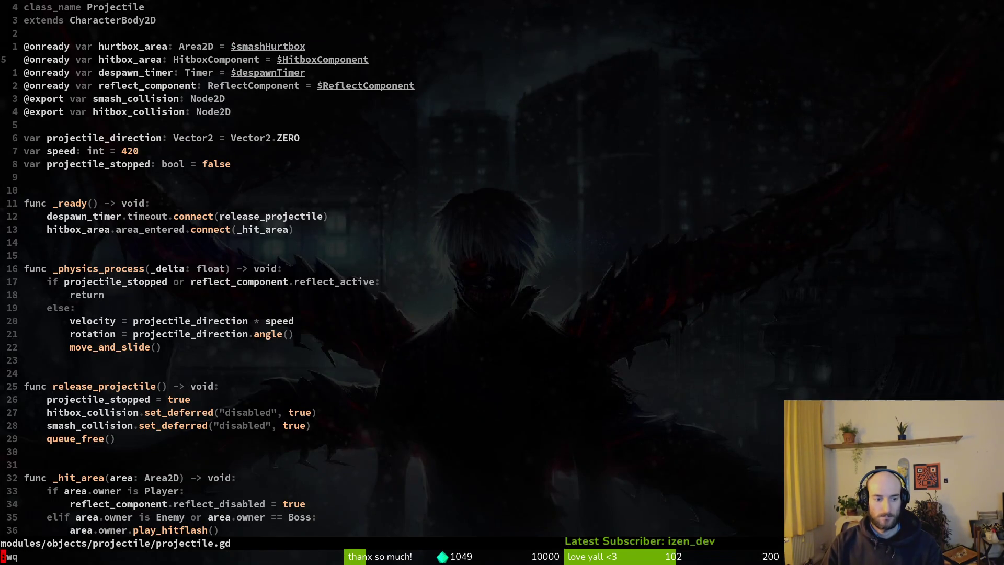
key("Return")
- Stage the fume_particle.gd and fume_particle.tscn changes in tig
type("tig")
key("Return")
key("s")
key("Down")
key("Return")
key("u")
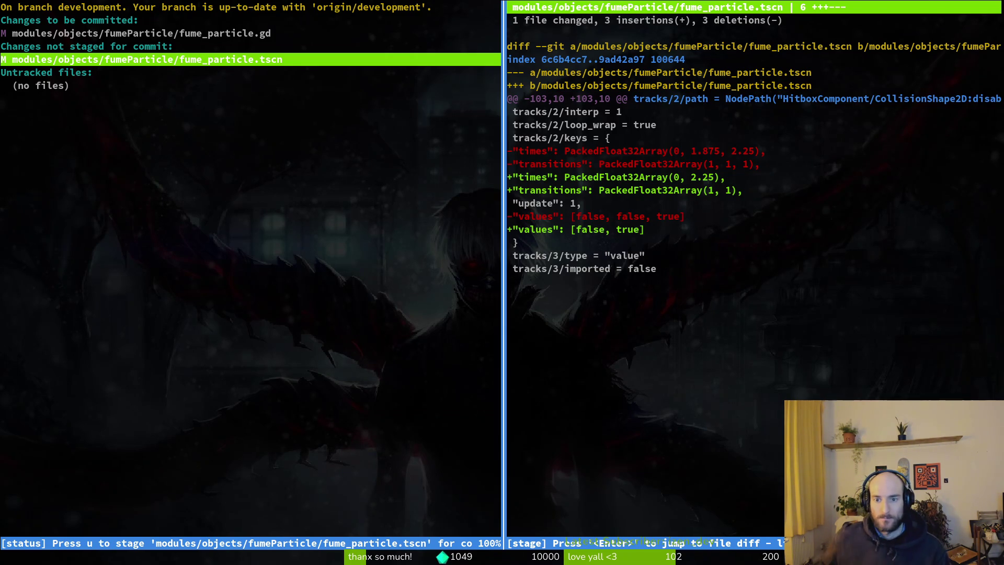
- Commit with message "disable hitbox instead of freeing fumes when killing all enemies"
type("uqgi")
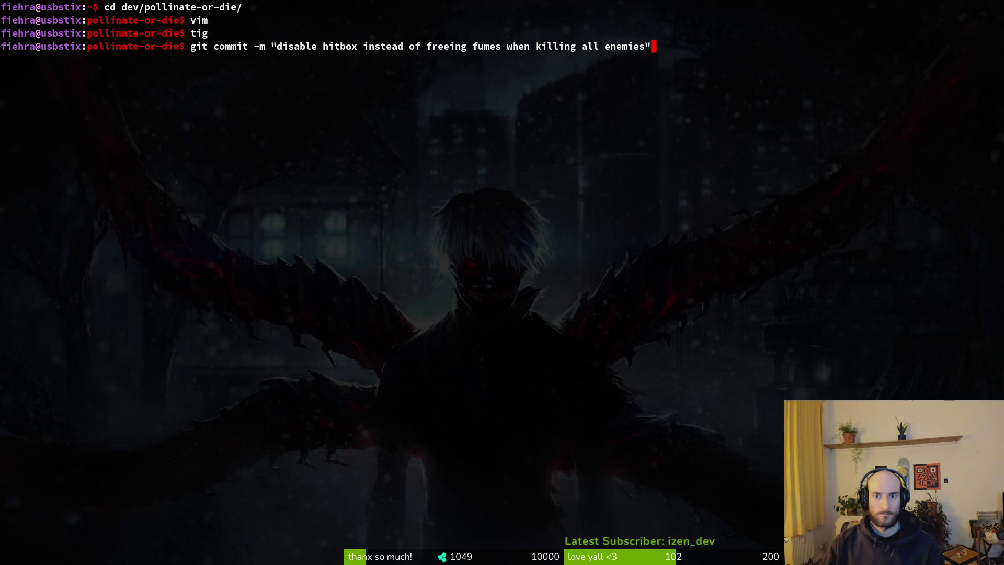
type("\"")
key("Return")
- Push the new commit to the remote
type("\"g")
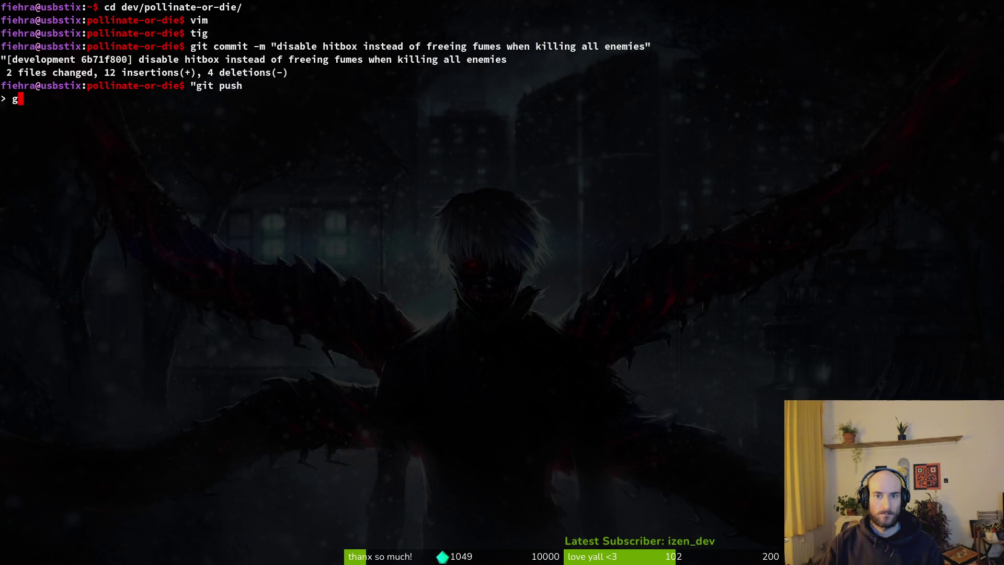
key("ctrl+c")
key("ctrl+c")
type("b")
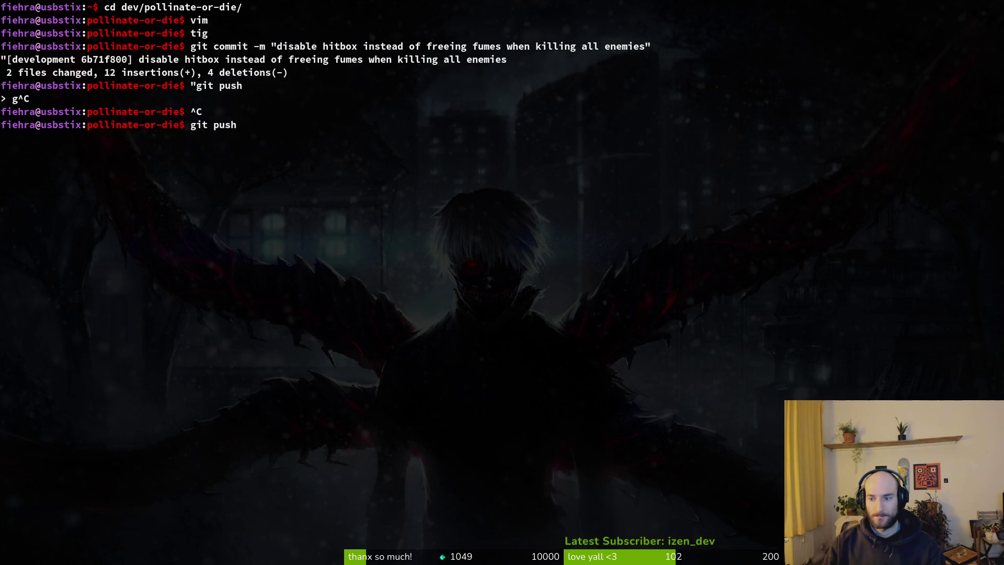
key("super+1")
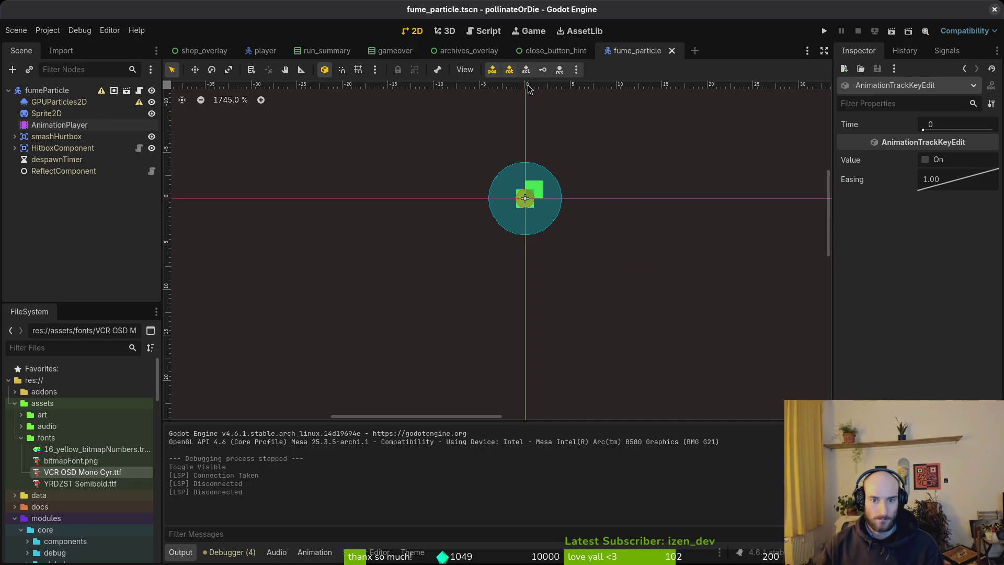
- Collapse fumeParticle's children, close the close_button_hint, archives_overlay and gameover tabs, and return to GitLab
key("super")
key("super")
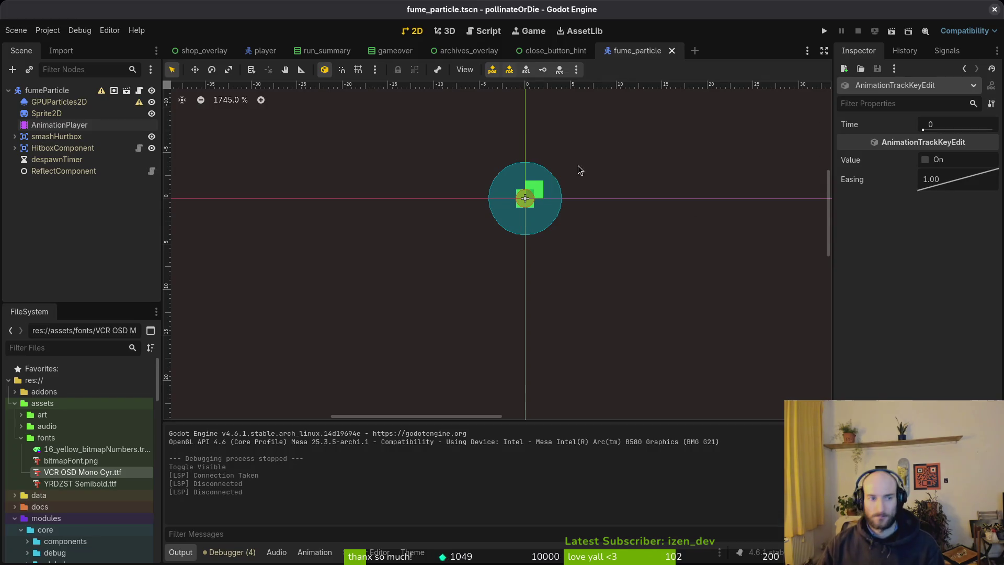
left_click(8, 90)
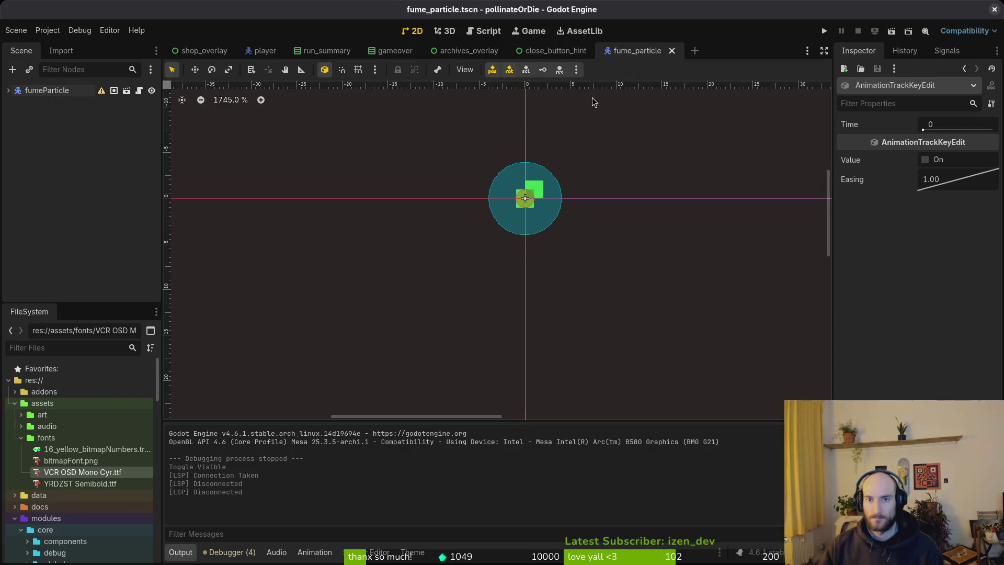
left_click(571, 51)
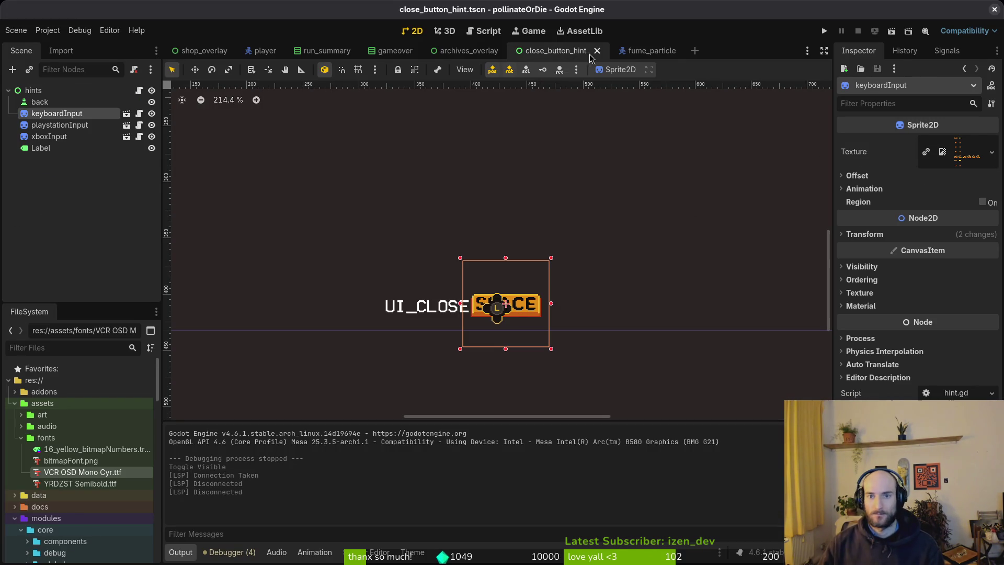
left_click(506, 50)
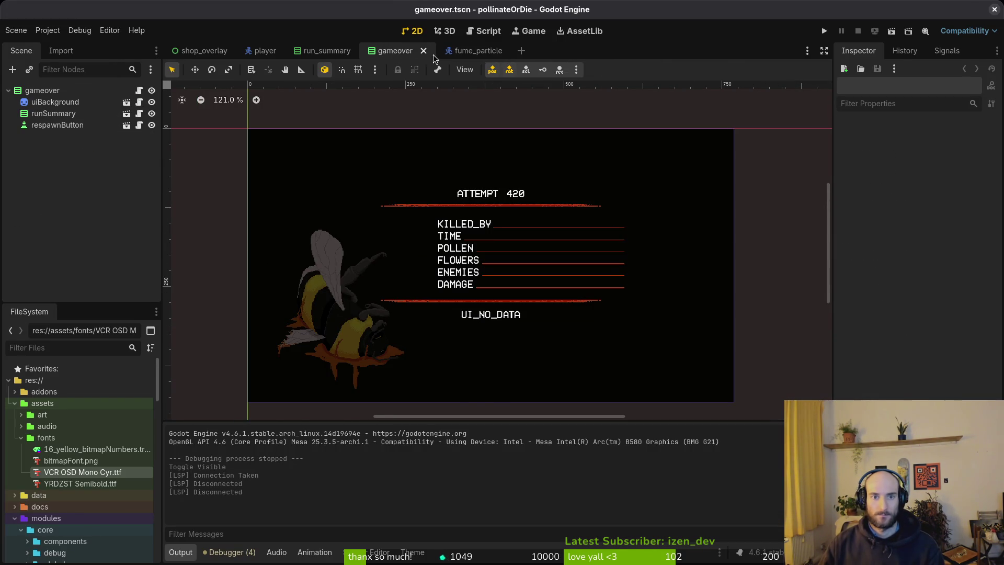
left_click(423, 50)
left_click(405, 50)
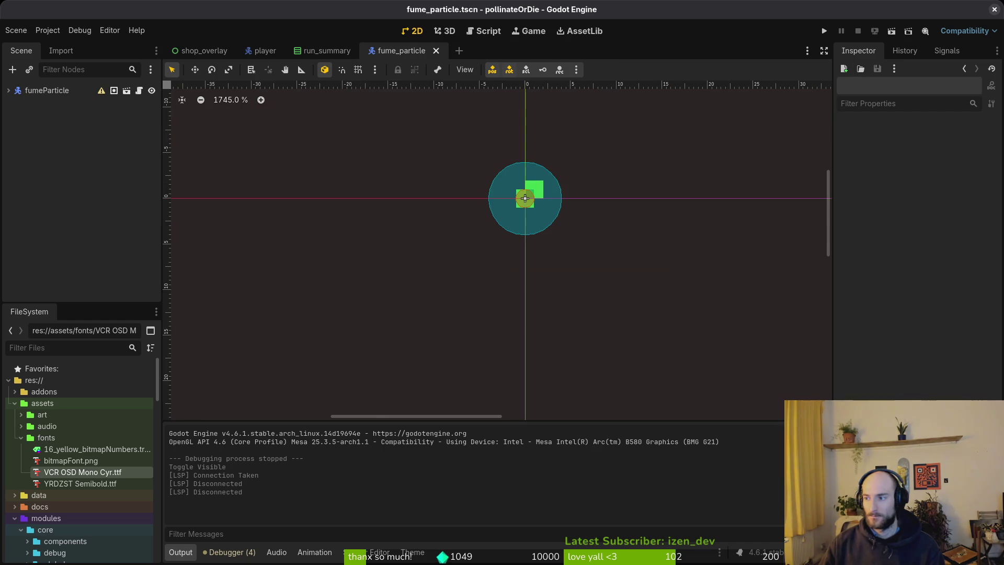
key("alt+Tab")
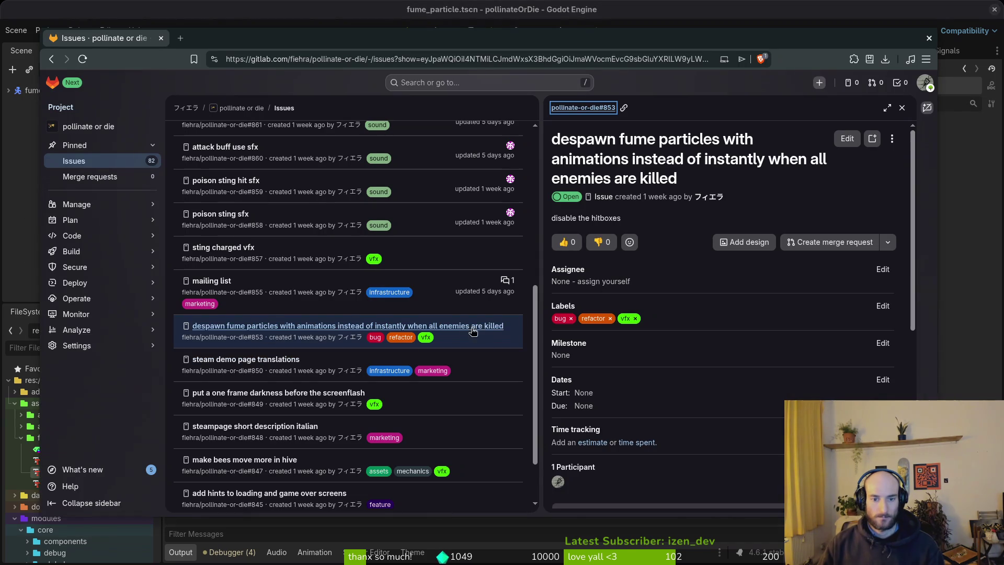
- Close GitLab issue #853 on despawning fume particles and open issue #843 about the Russian short description
scroll(778, 387, "down", 6)
left_click(633, 503)
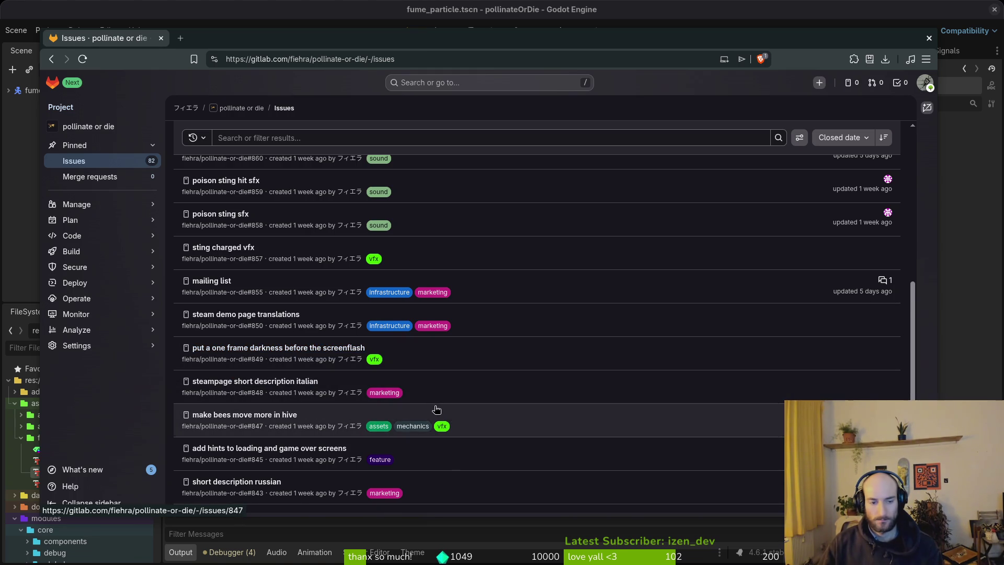
scroll(439, 413, "down", 2)
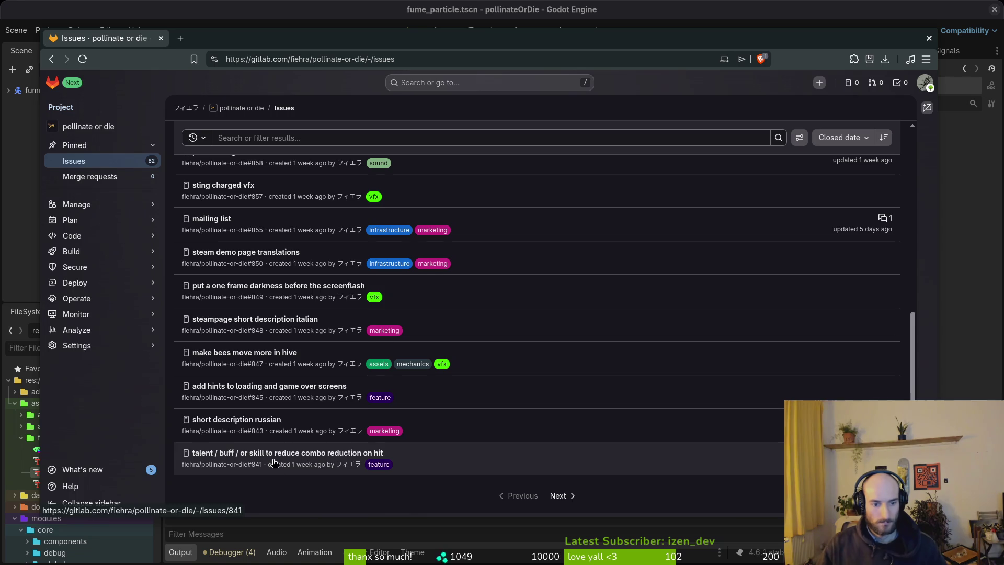
left_click(267, 419)
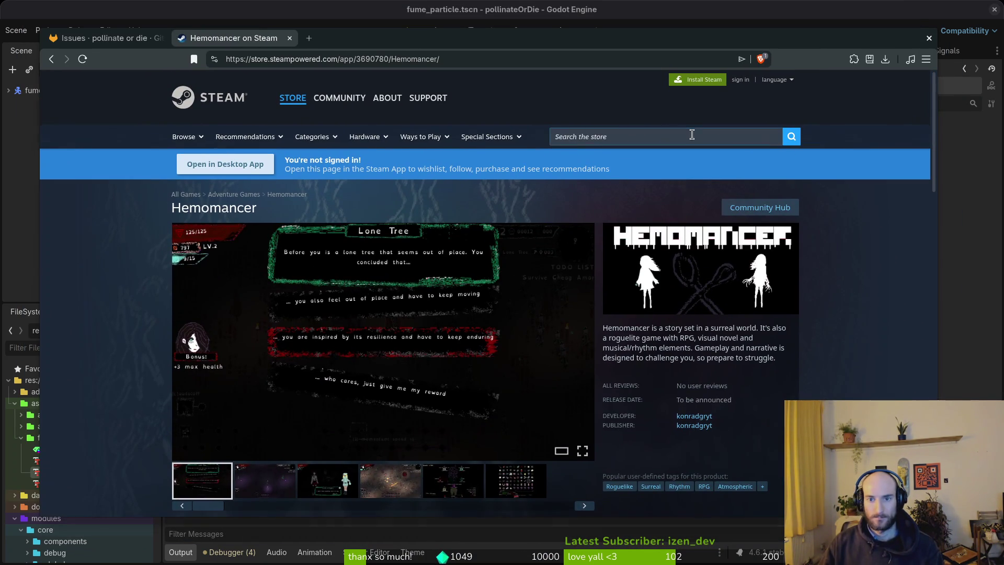
- Find Pollinate or Die on the Steam store, view its page in Russian, then close the tab
left_click(690, 136)
key("Down")
key("Return")
left_click(775, 79)
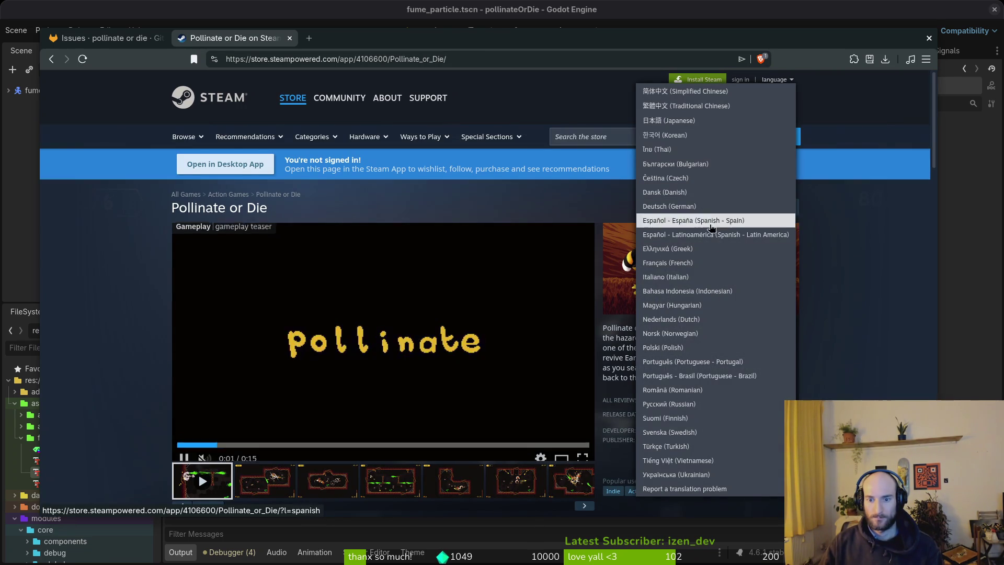
left_click(706, 407)
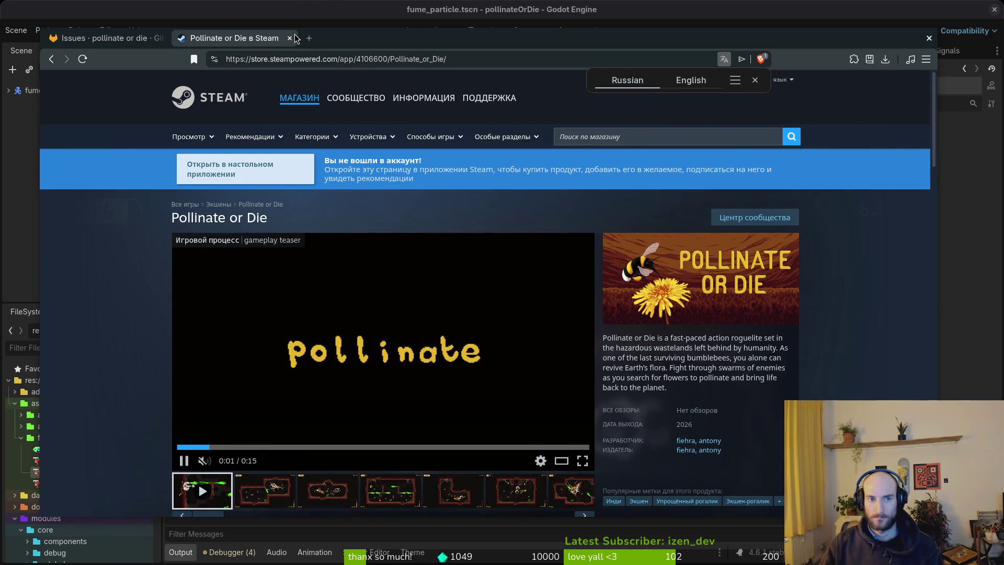
left_click(289, 39)
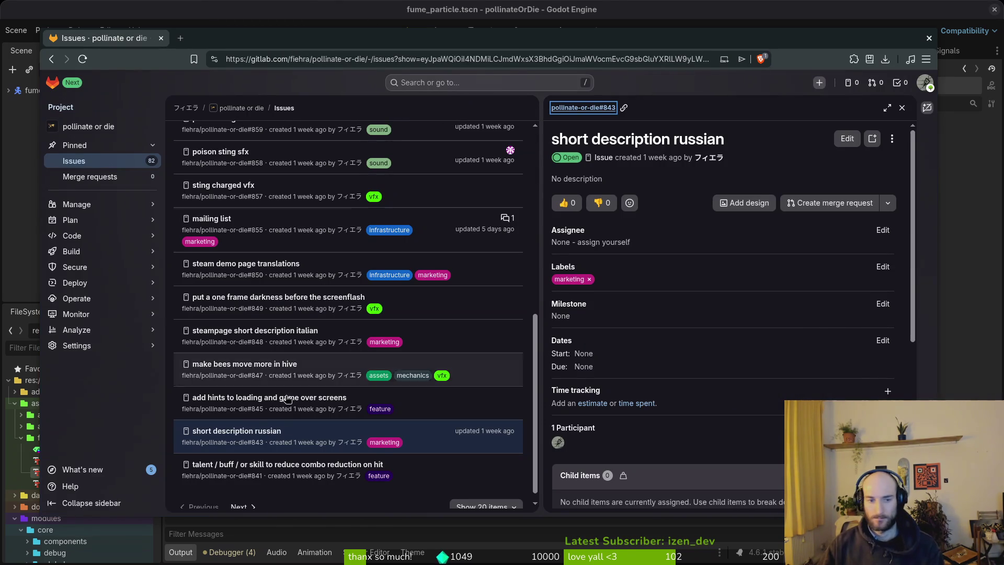
- Go to the next page of open GitLab issues, starting with dash chain combo bonus, then switch to the terminal
scroll(328, 426, "down", 1)
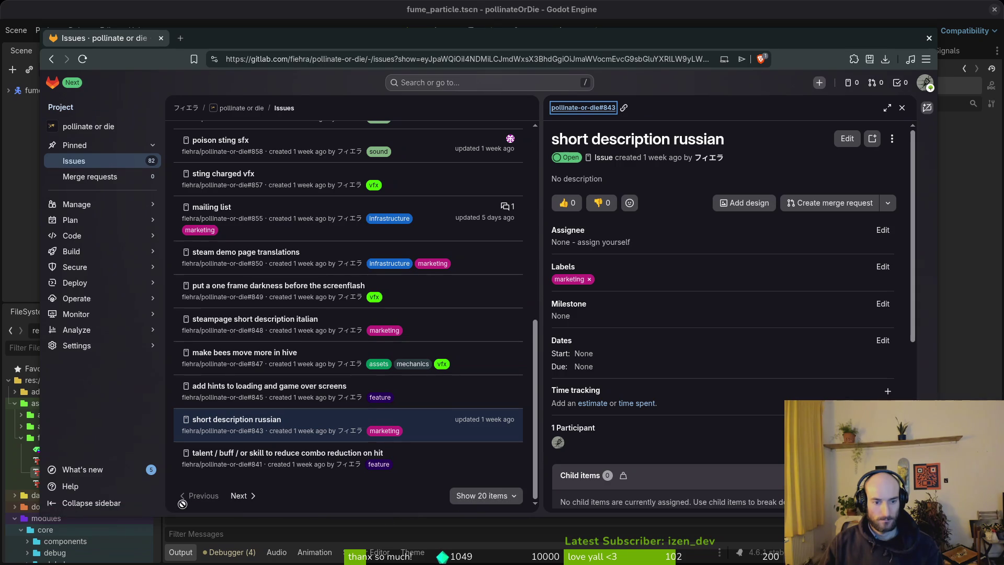
left_click(238, 495)
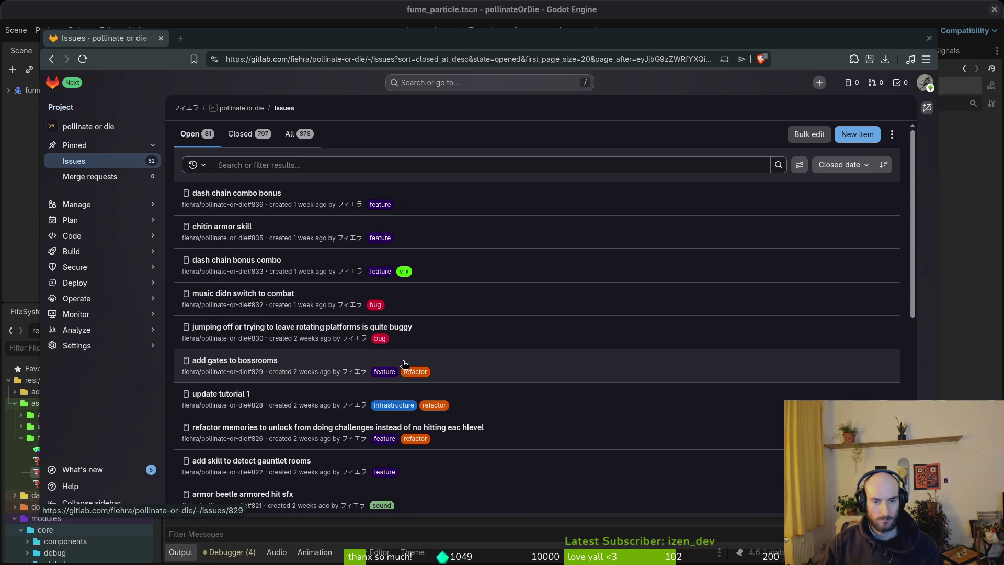
key("alt+Tab")
- Launch vim in the project and open combo_bar.gd through a 'combo' file search
type("vim")
key("Return")
type("combo")
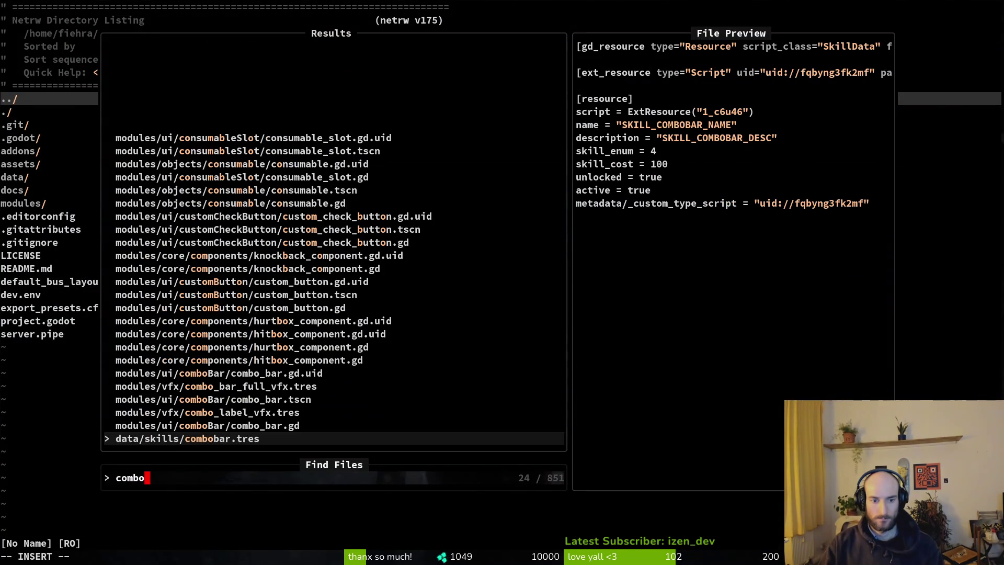
key("Up")
key("Return")
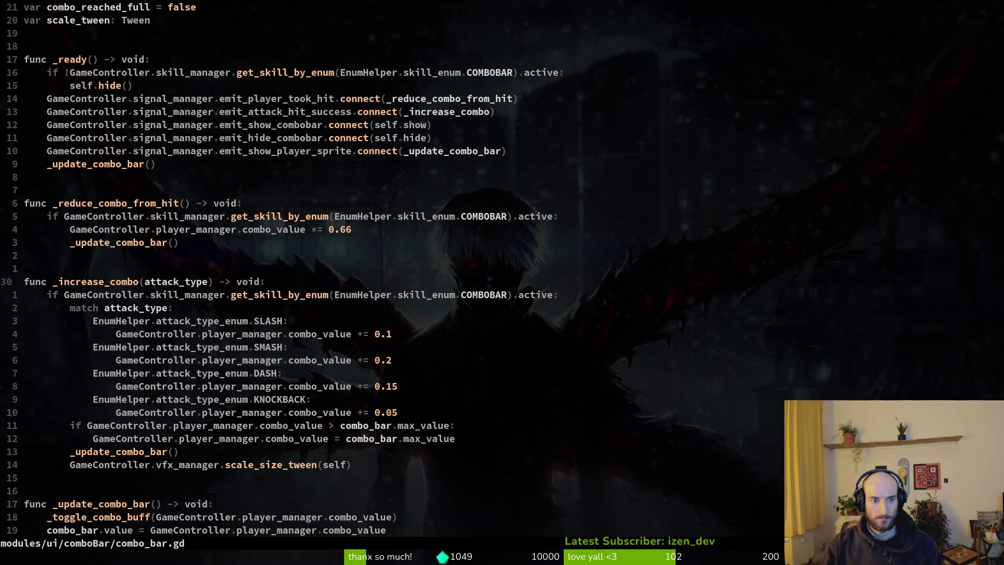
- Select the _increase_combo name, undoing an accidental edit, and search the project for it
key("w")
key("w")
key("v")
key("Escape")
key("Escape")
key("u")
key("v")
key("i")
key("w")
key("space")
key("f")
key("w")
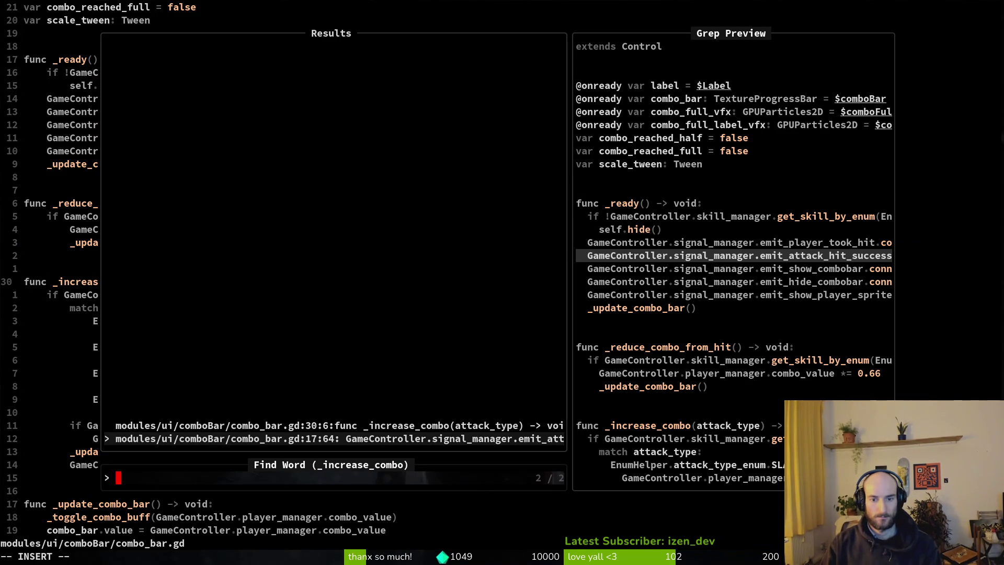
- Compare both _increase_combo results and jump to its signal connection on line 17
key("Up")
key("Down")
key("Up")
key("Down")
key("Return")
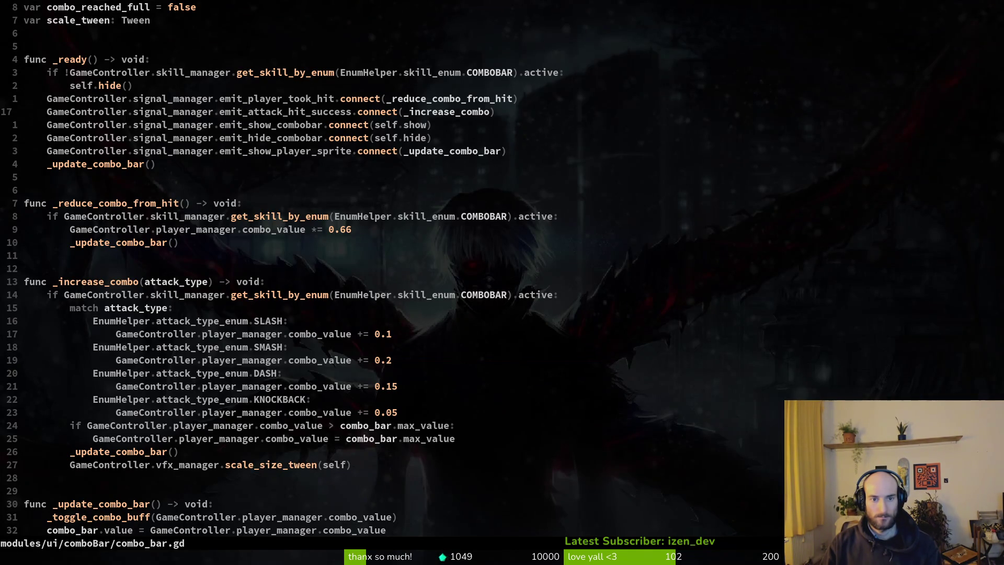
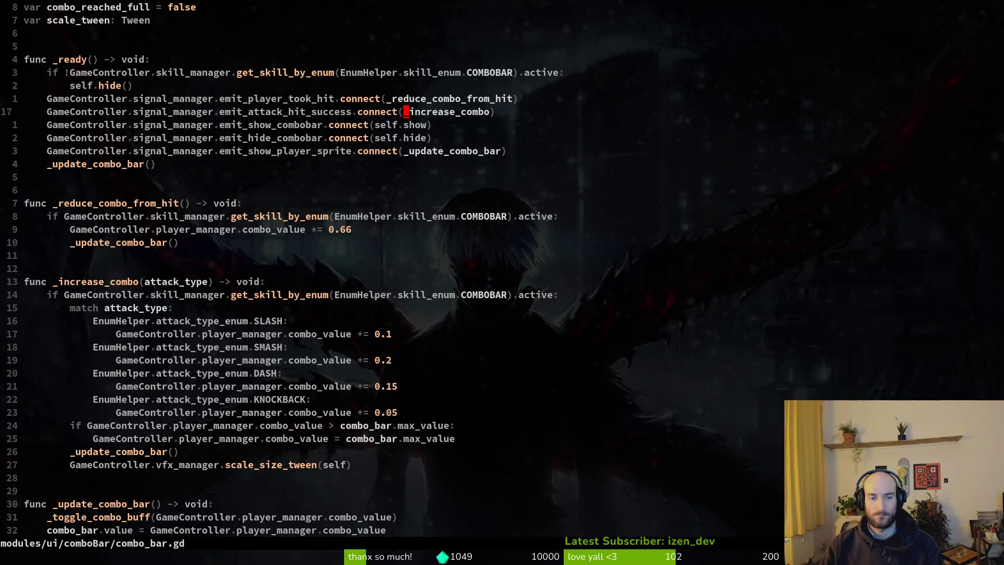
- Find and open modules/player/dashing.gd with Telescope Find Files
key("space")
key("f")
key("f")
type("dashing")
key("Return")
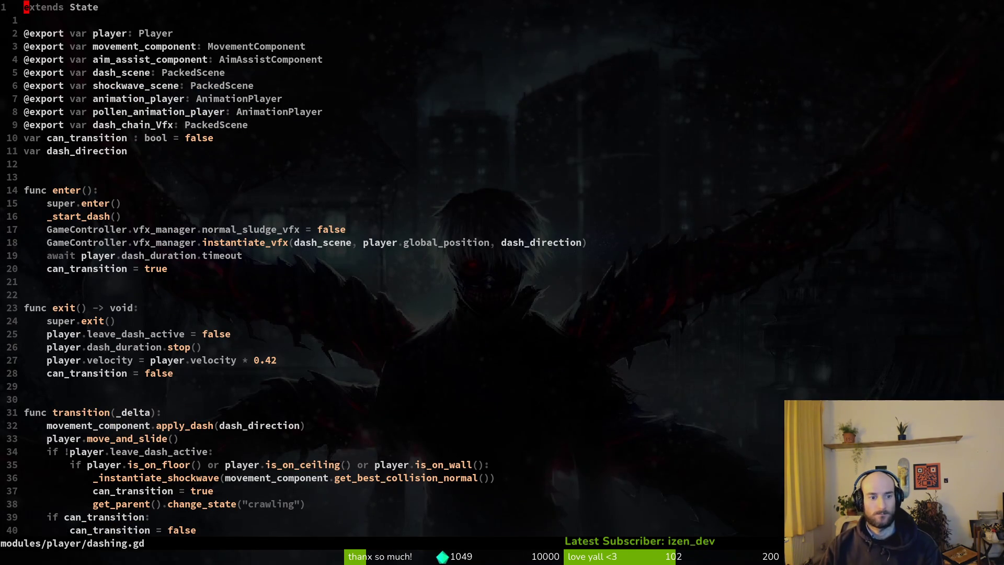
- Scroll dashing.gd down to bring the _start_dash function into view
key("2")
key("9")
key("G")
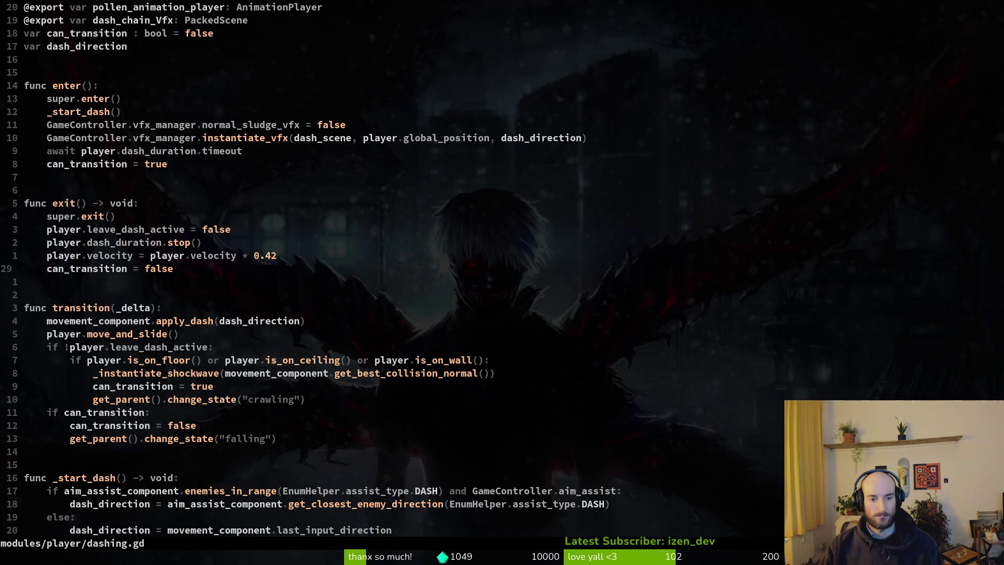
key("G")
key("z")
key("z")
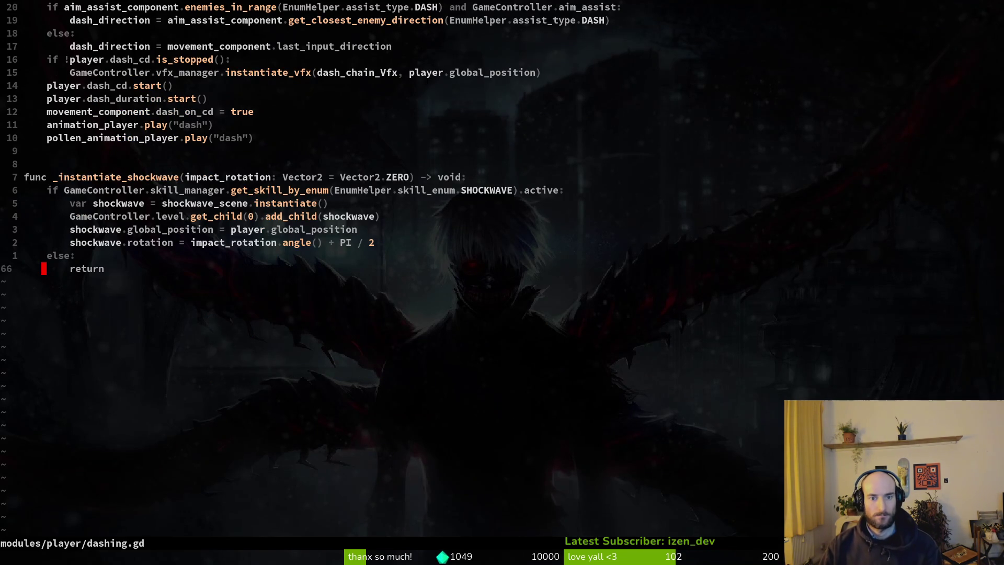
key("ctrl+u")
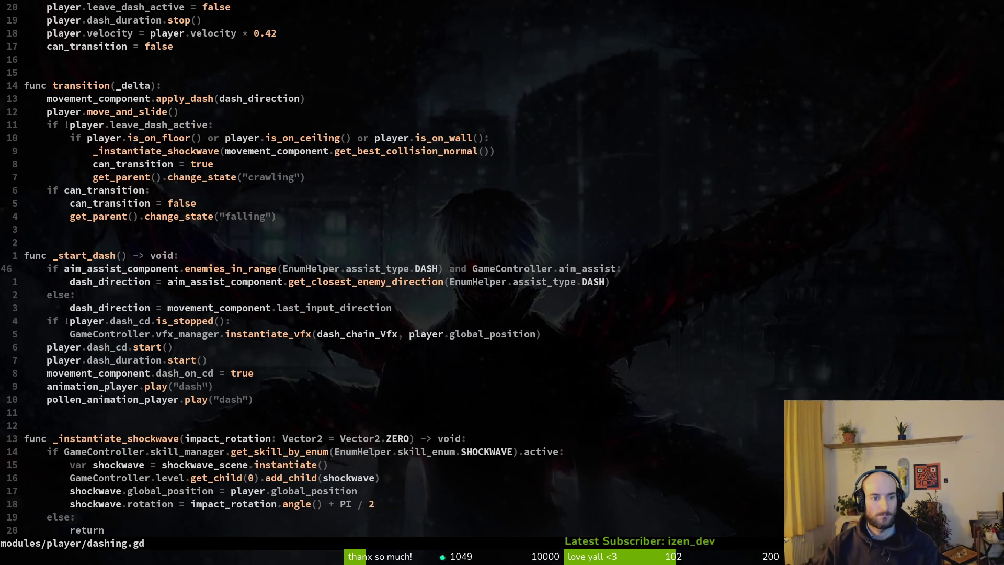
- Select and copy the dash_chain_Vfx line inside the dash cooldown check
key("j")
key("j")
key("j")
key("j")
key("k")
key("k")
key("k")
key("j")
key("shift+v")
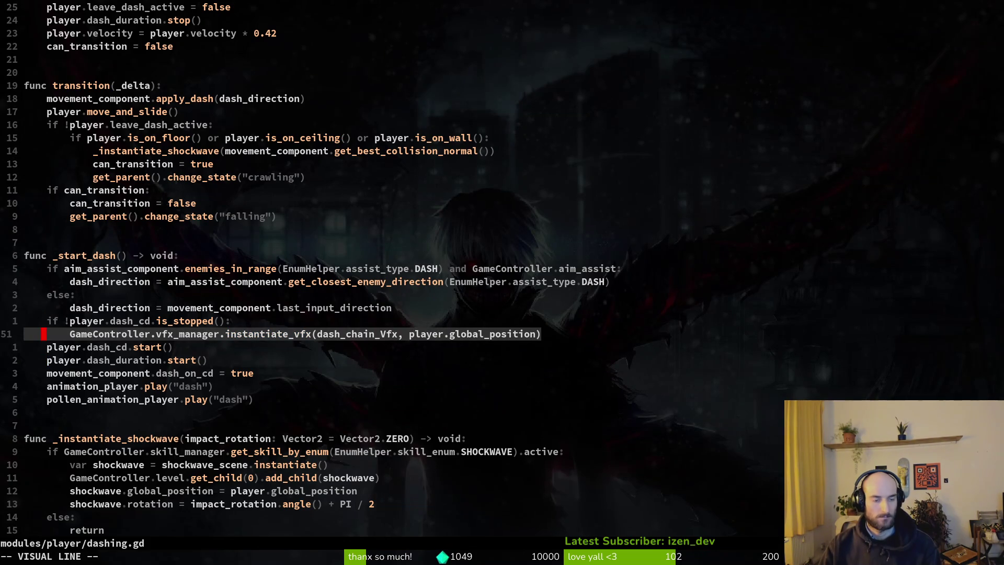
key("y")
key("super+v")
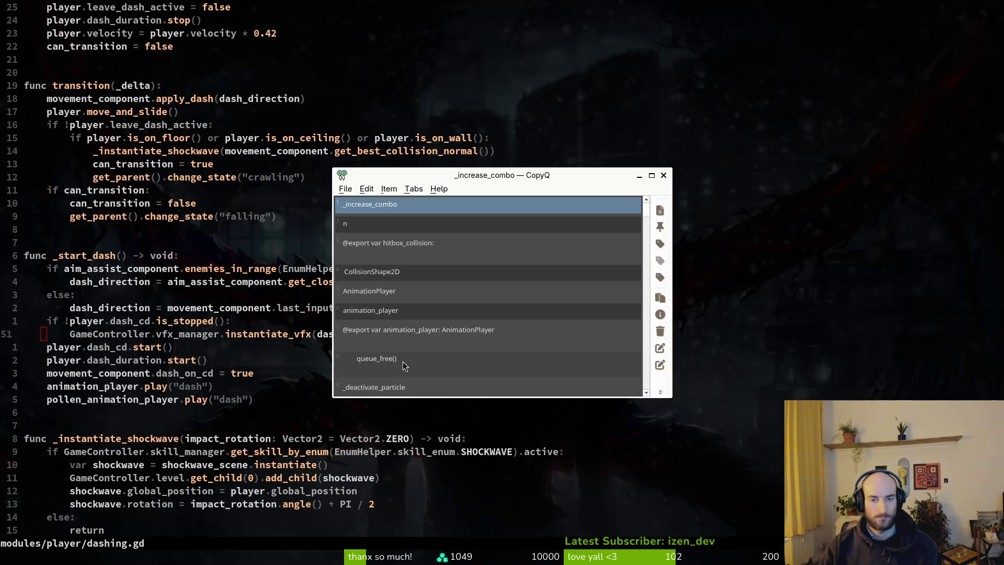
key("Escape")
- Add 'GameController.player_manager.combo_value += 0.1' below the dash chain vfx call
key("k")
key("o")
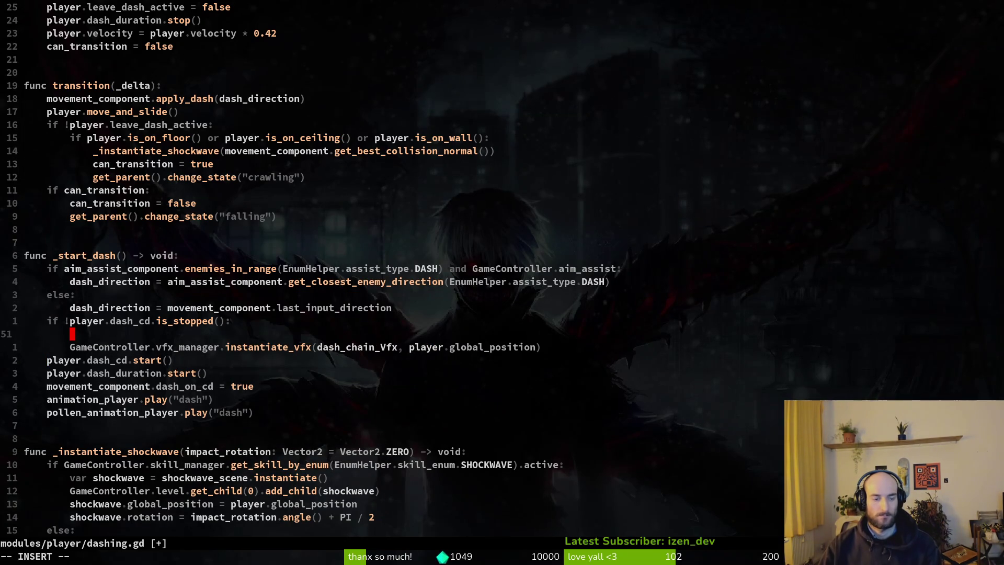
key("Escape")
key("d")
key("d")
type("oGameController.player_manager.")
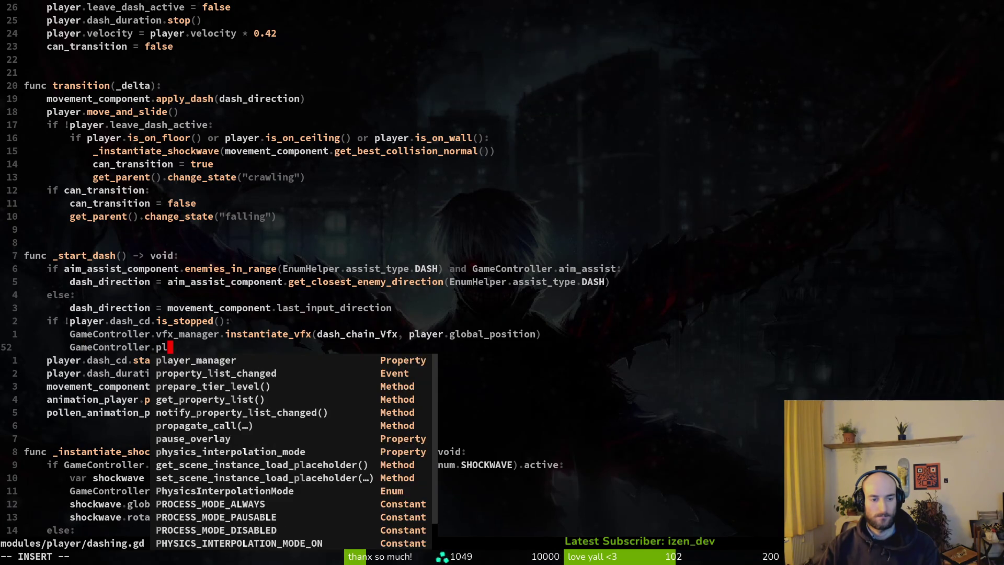
type("combo_value =")
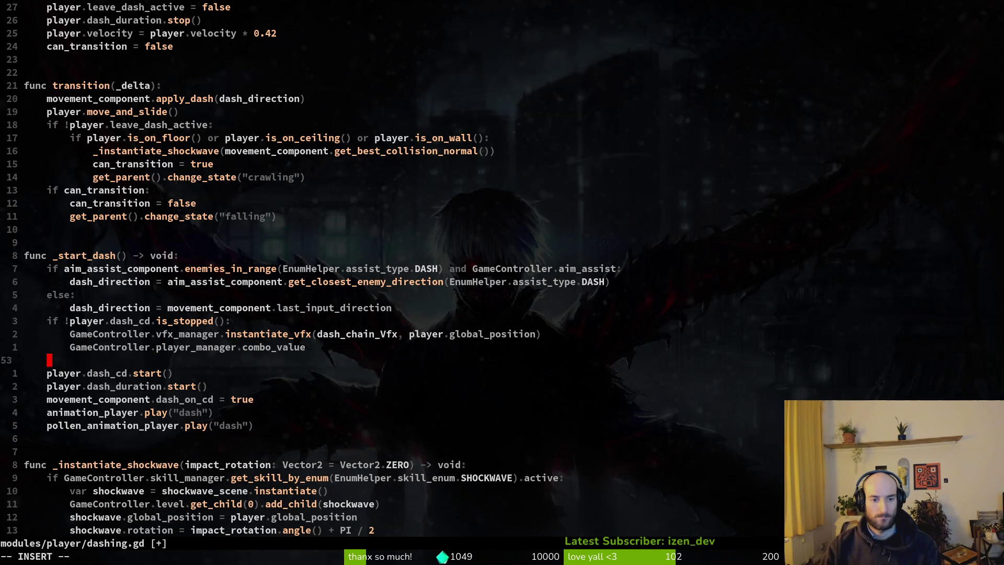
key("BackSpace")
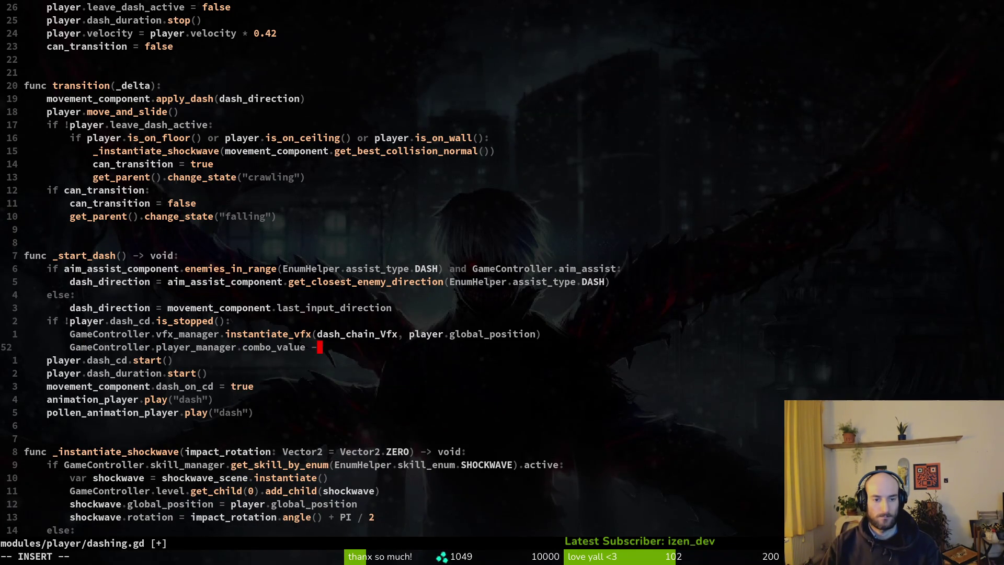
key("BackSpace")
type("+= 0.1")
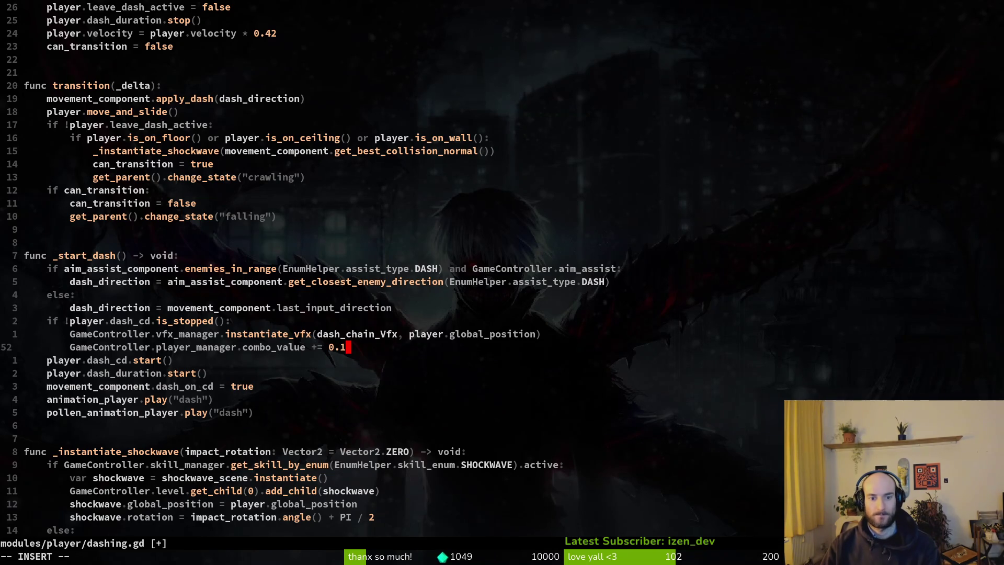
- Save dashing.gd with :w and quit Vim with :q
key("Escape")
type(":w")
key("Return")
type(":q")
key("Return")
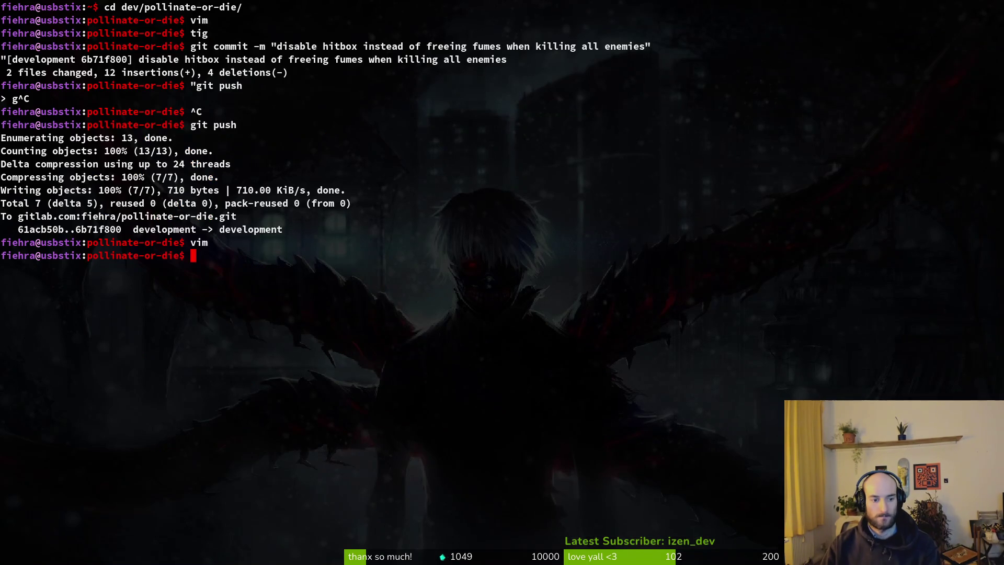
- Open issues #836 'dash chain combo bonus' and #833 'dash chain bonus combo' in new tabs and review both
key("super+b")
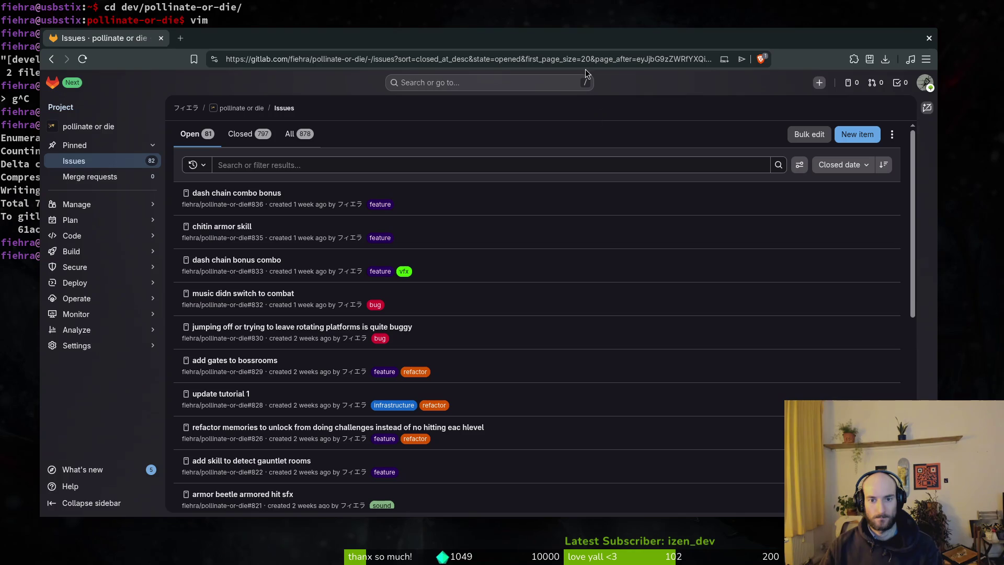
middle_click(237, 191)
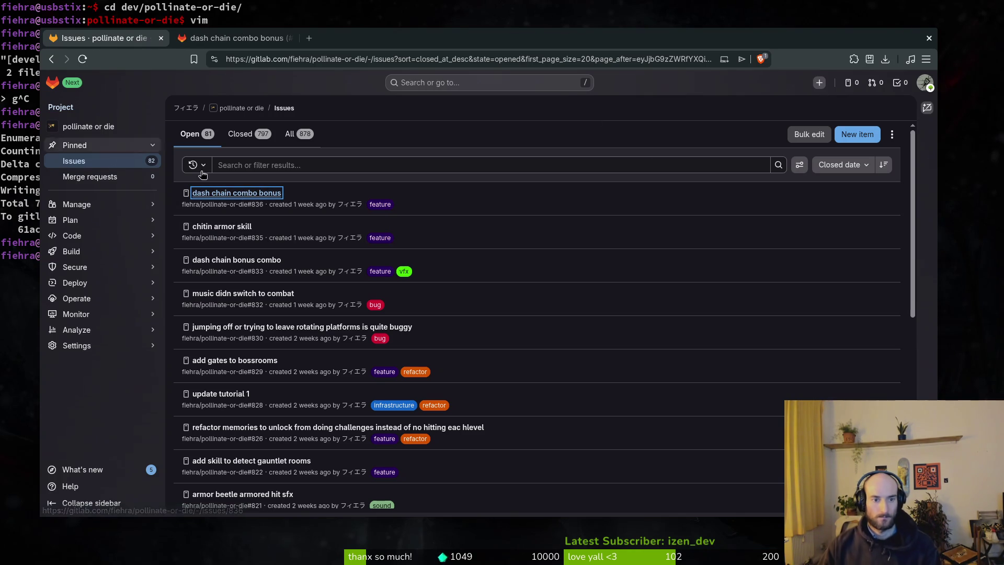
middle_click(238, 260)
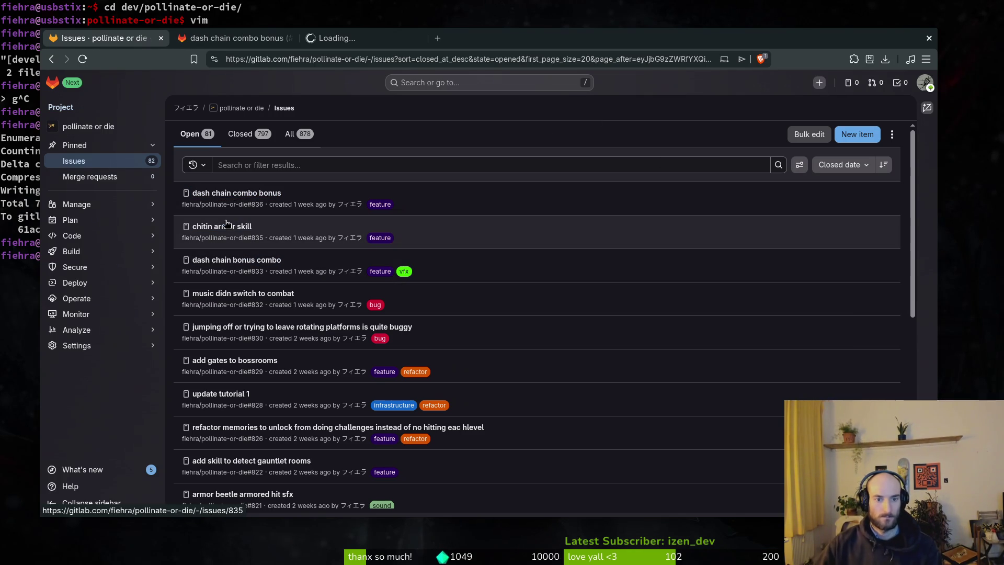
left_click(275, 42)
scroll(282, 418, "down", 1)
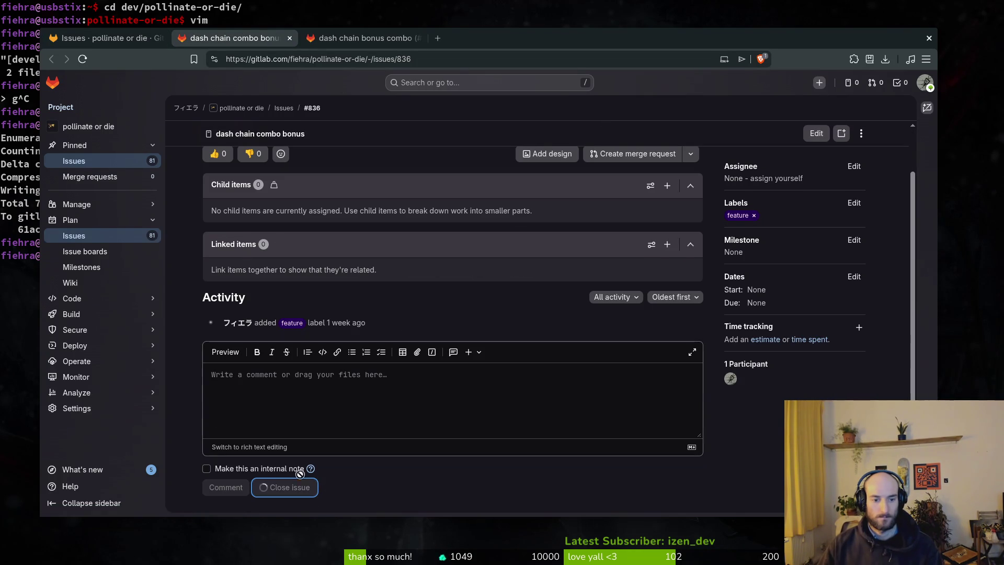
key("ctrl+Tab")
scroll(312, 479, "down", 1)
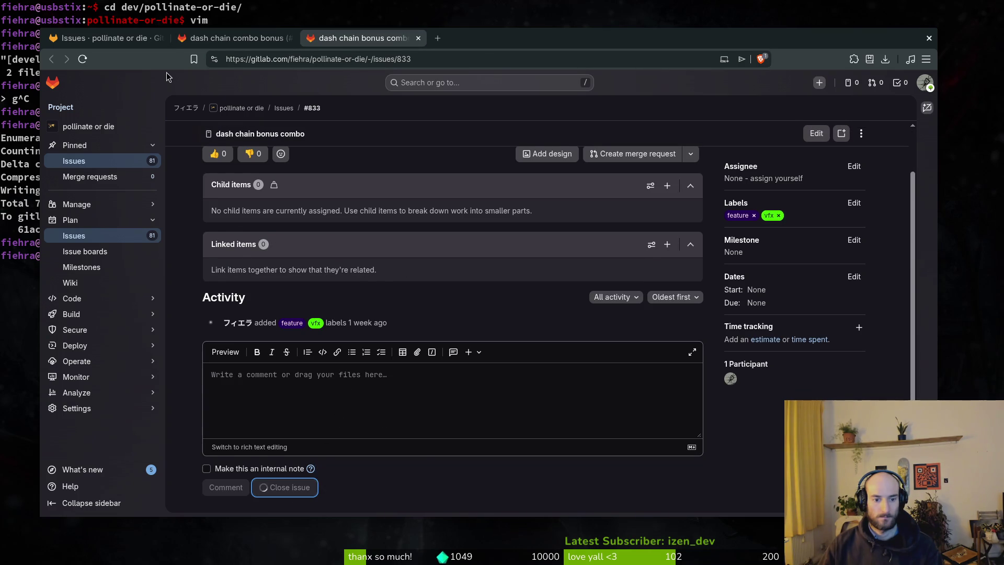
key("ctrl+Tab")
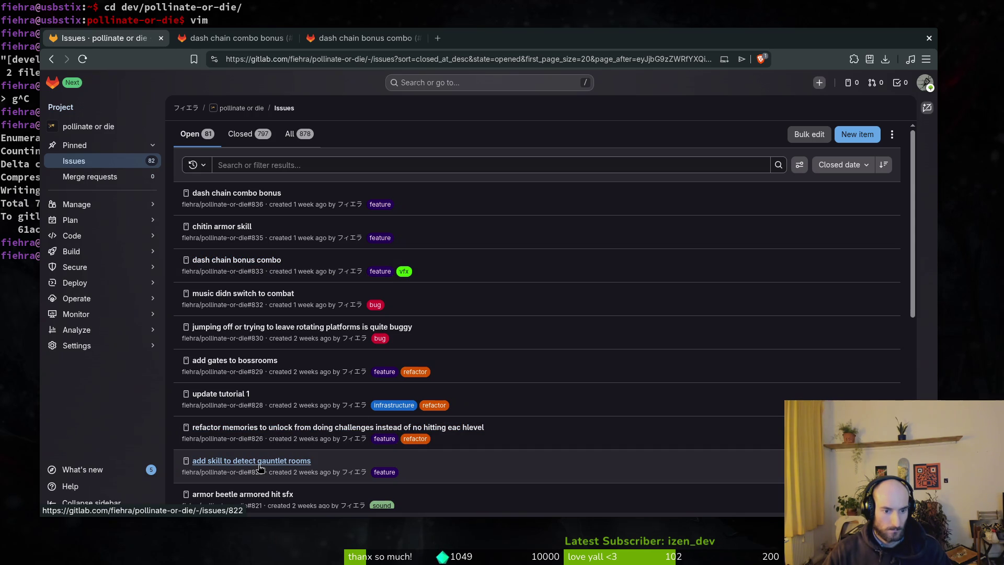
- Open the 'missing translations' issue in a tab, look it over, then close that tab
scroll(260, 467, "down", 3)
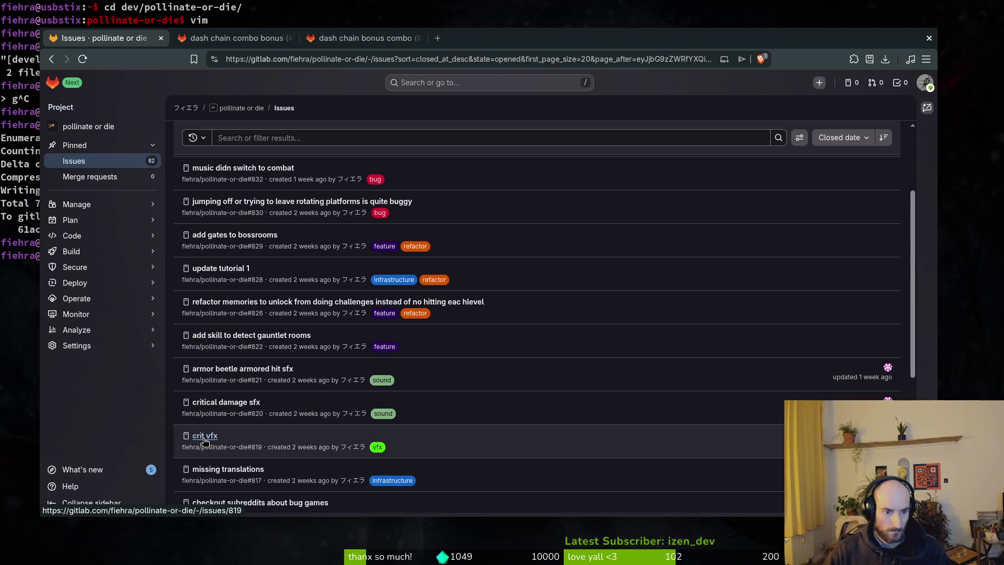
scroll(204, 442, "down", 1)
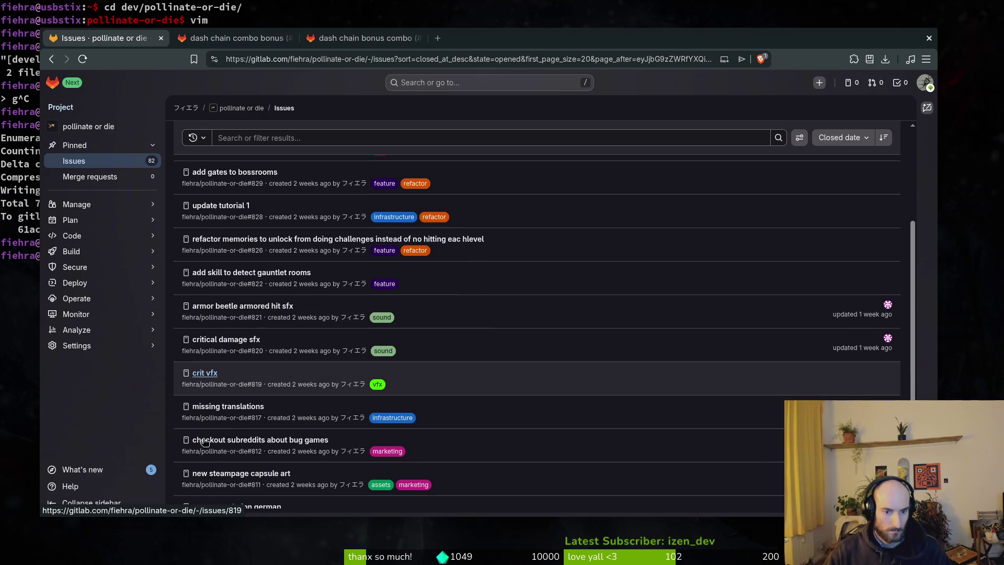
middle_click(220, 412)
left_click(473, 38)
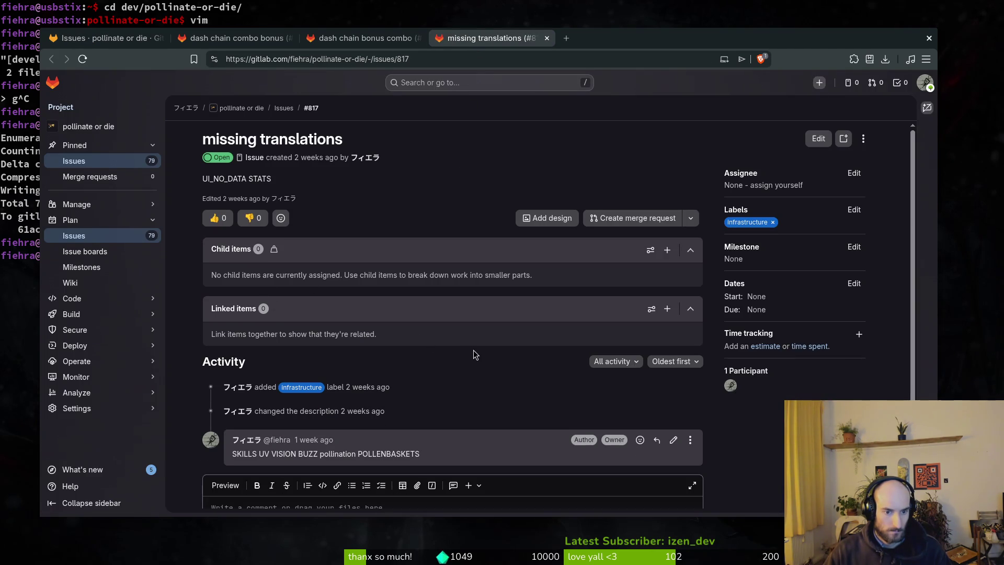
left_click(547, 38)
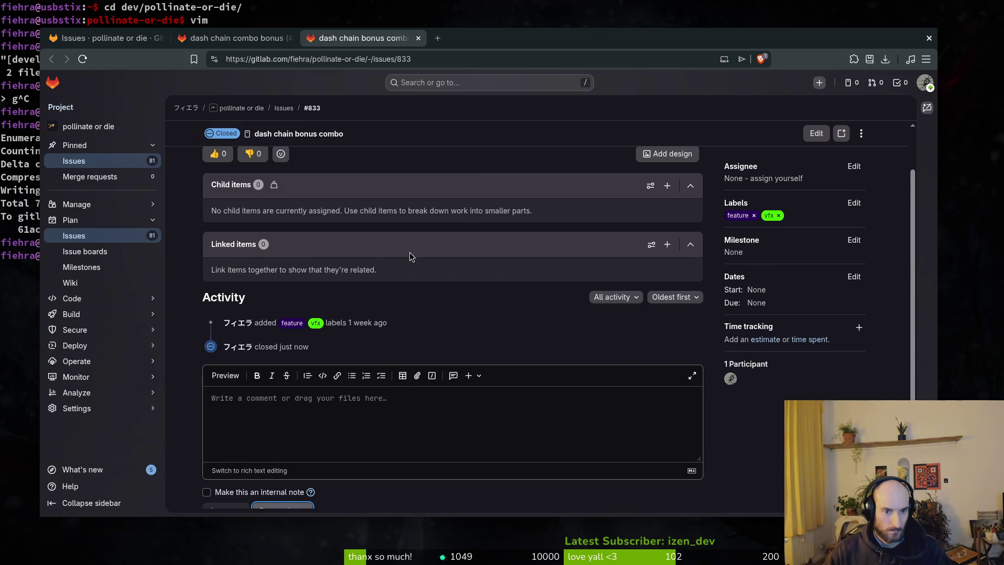
left_click(104, 38)
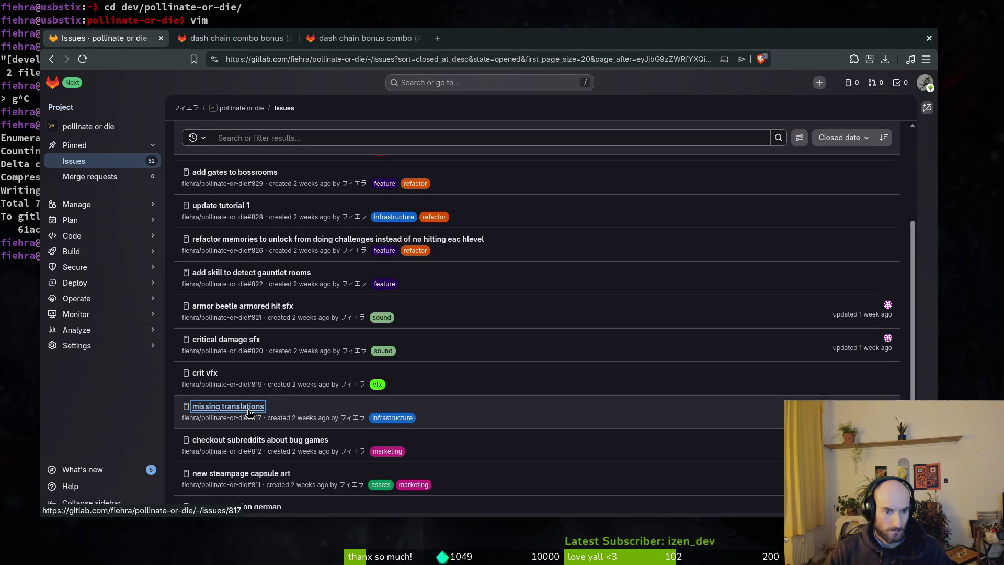
- Open and review the 'game translations chinese' issue in its own tab
scroll(422, 412, "down", 3)
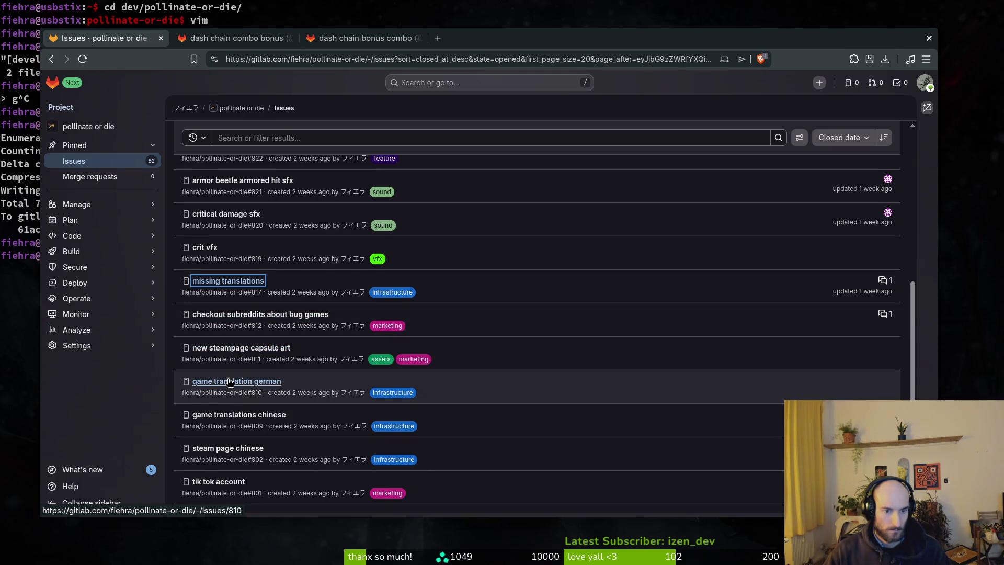
middle_click(231, 414)
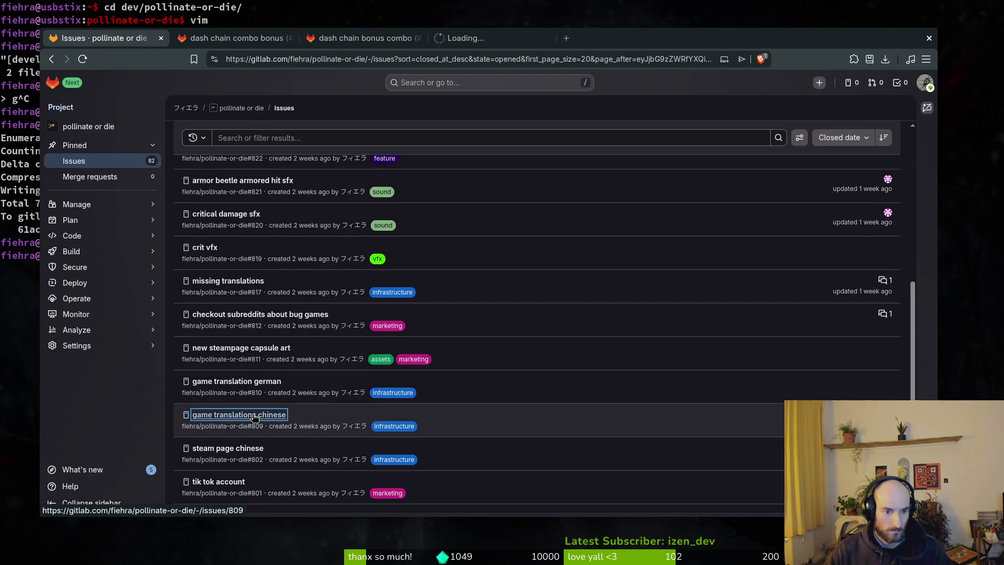
scroll(235, 450, "down", 2)
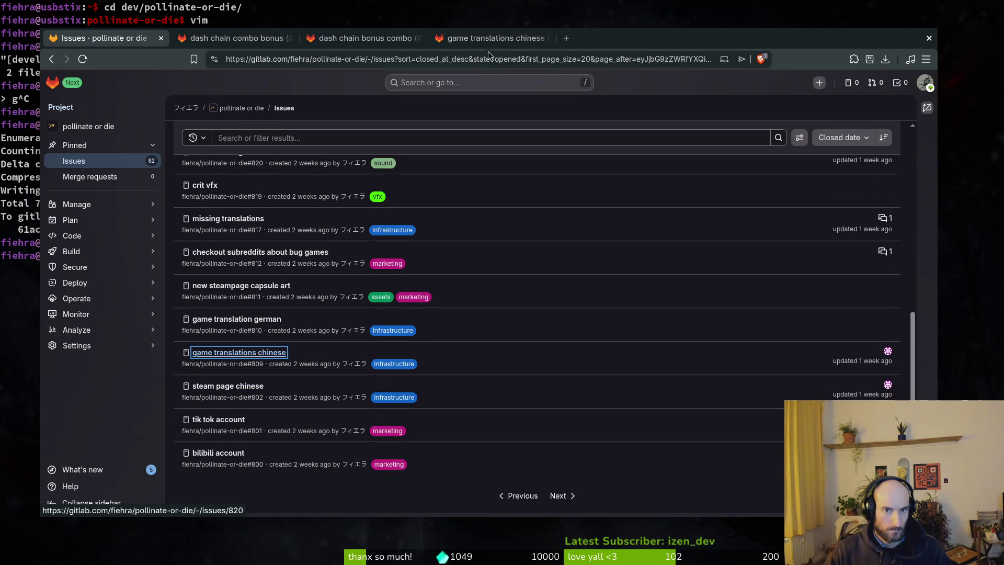
left_click(491, 38)
scroll(468, 396, "down", 3)
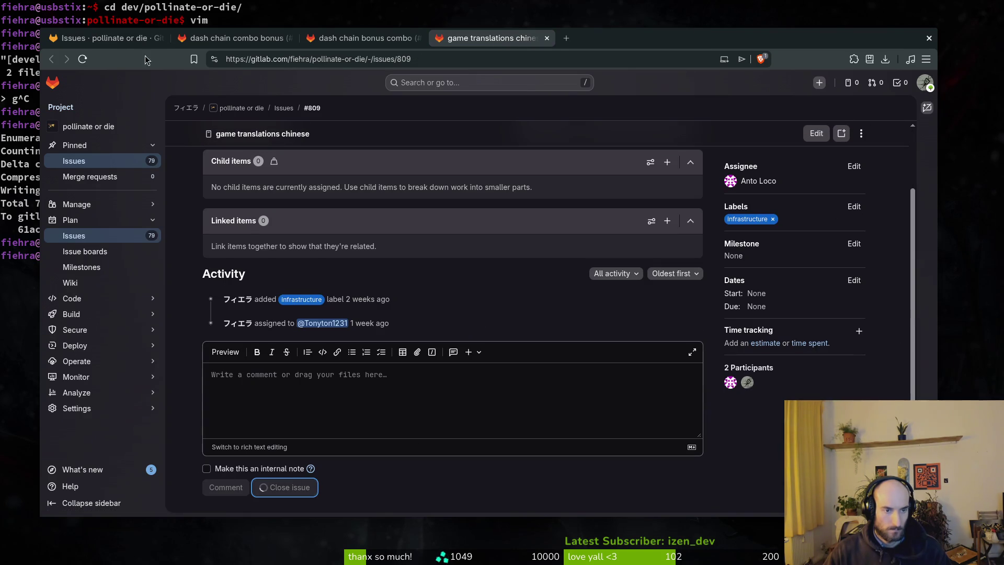
key("ctrl+1")
- On the next page of issues, open the 'add remaping of keybings' issue, then close its tab
left_click(573, 495)
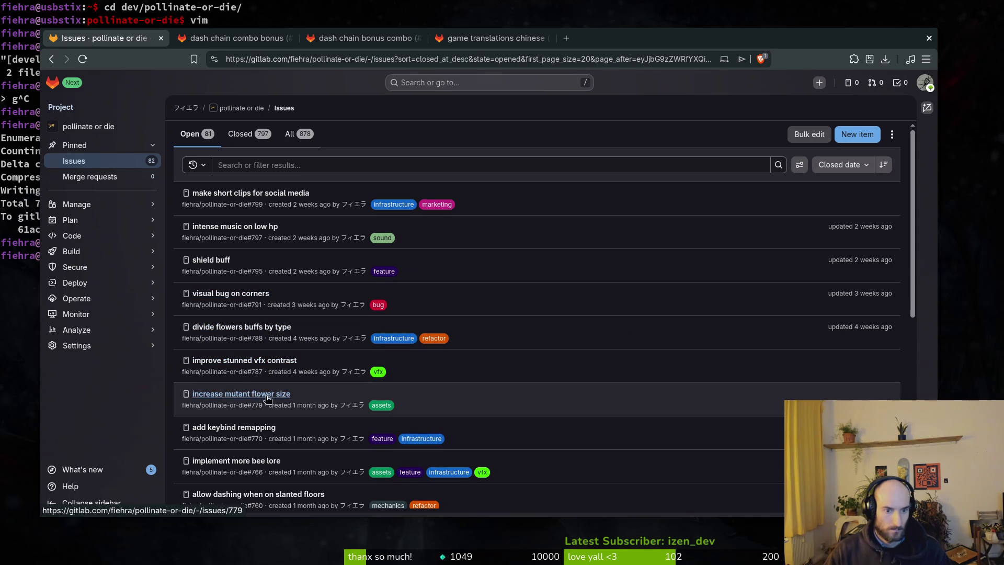
scroll(351, 399, "down", 2)
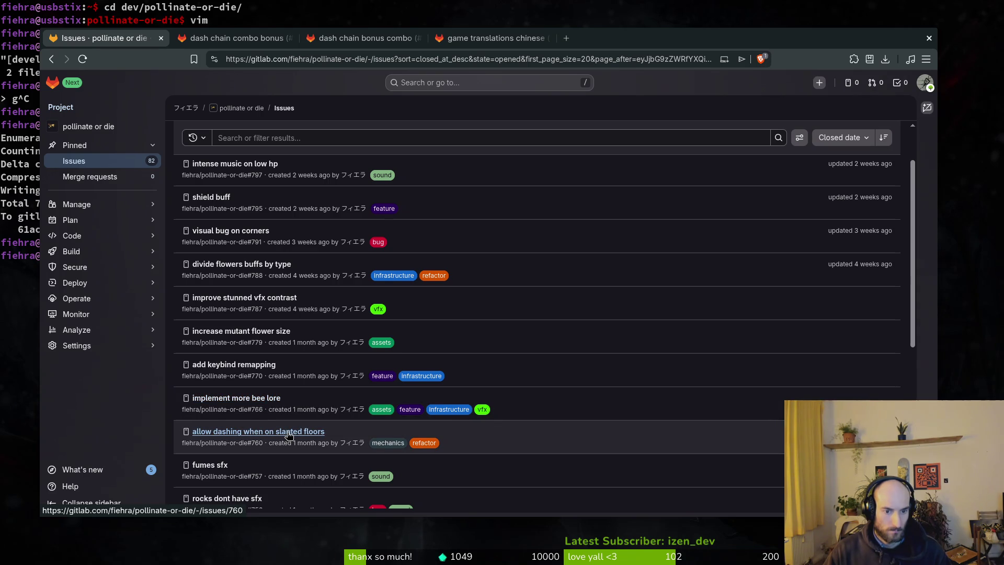
scroll(330, 423, "down", 2)
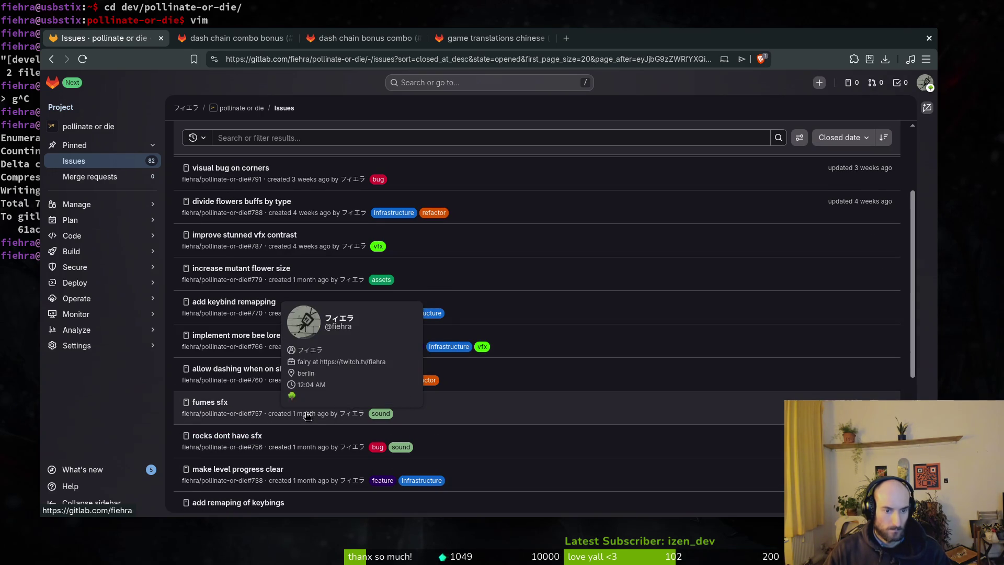
scroll(377, 415, "down", 2)
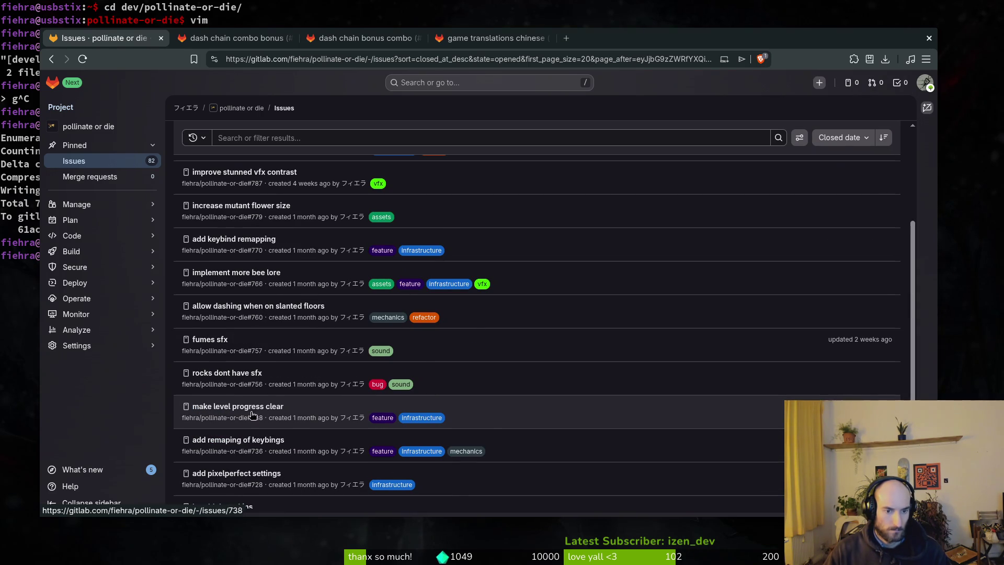
scroll(355, 426, "down", 6)
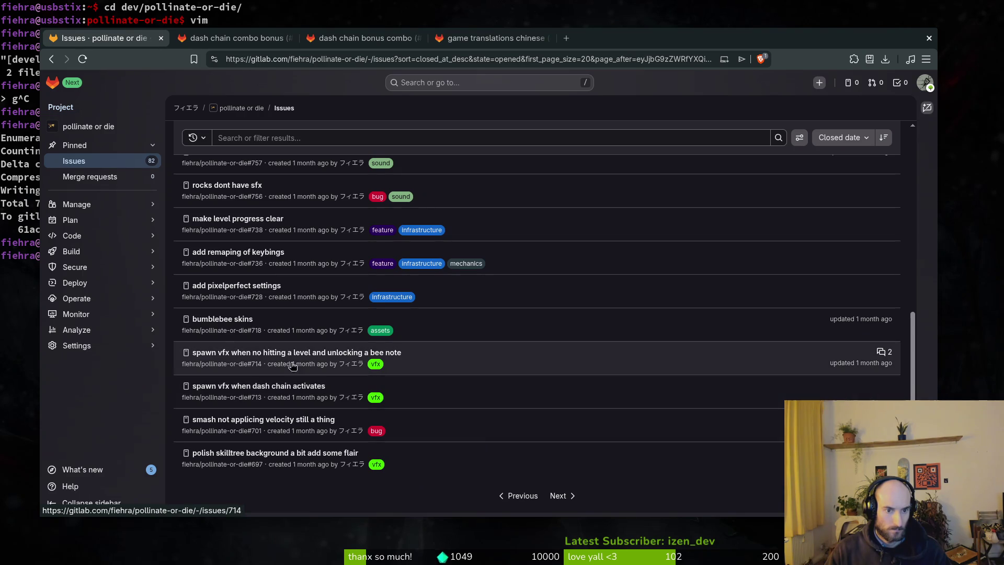
middle_click(248, 253)
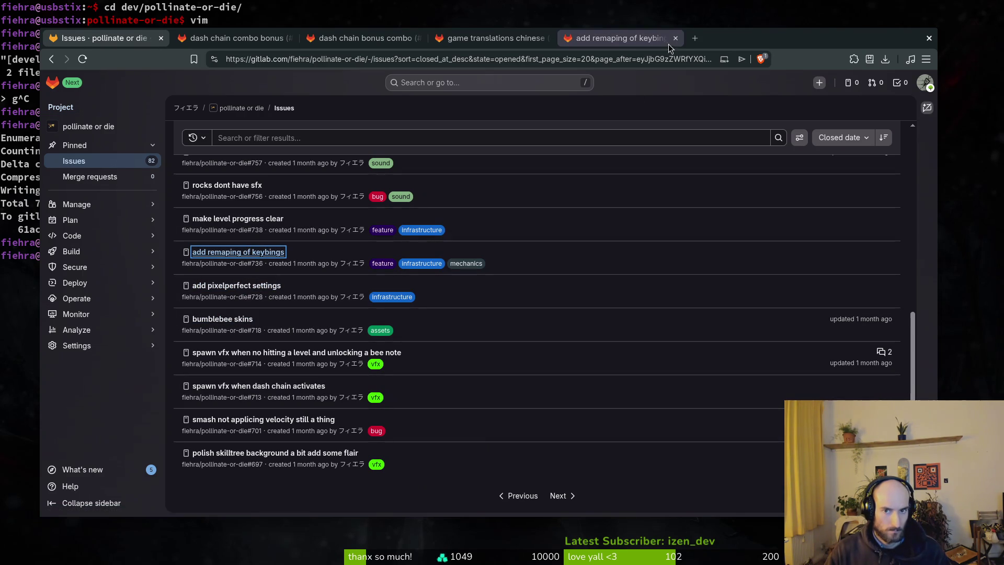
left_click(673, 40)
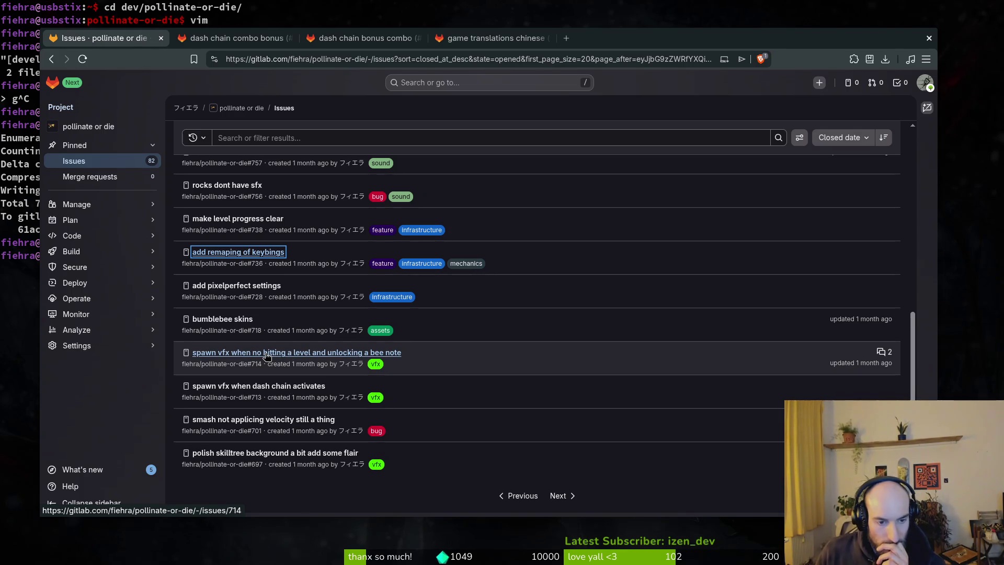
- Open the 'spawn vfx when dash chain activates' issue and compare it with the dash chain issue tabs
middle_click(301, 391)
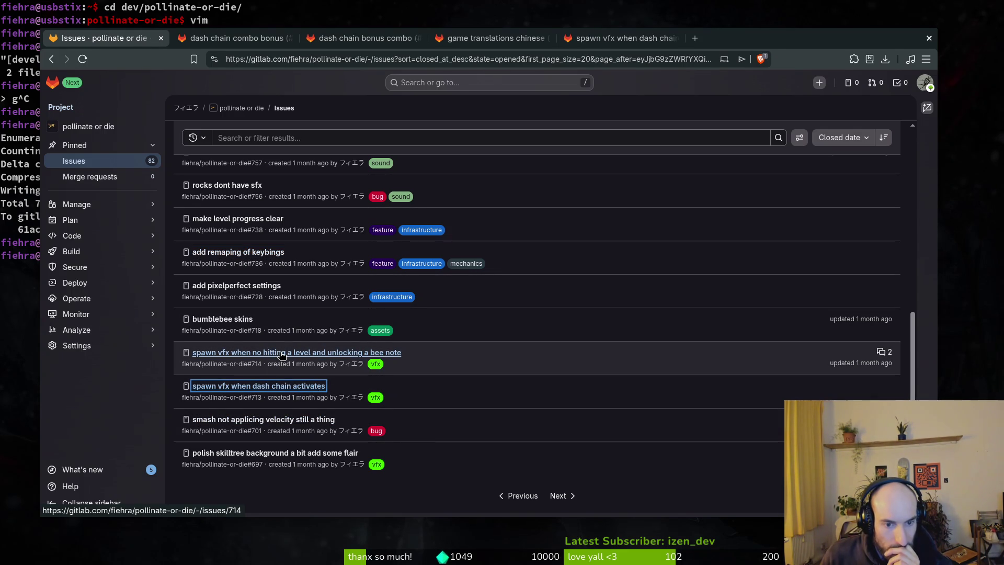
key("ctrl+9")
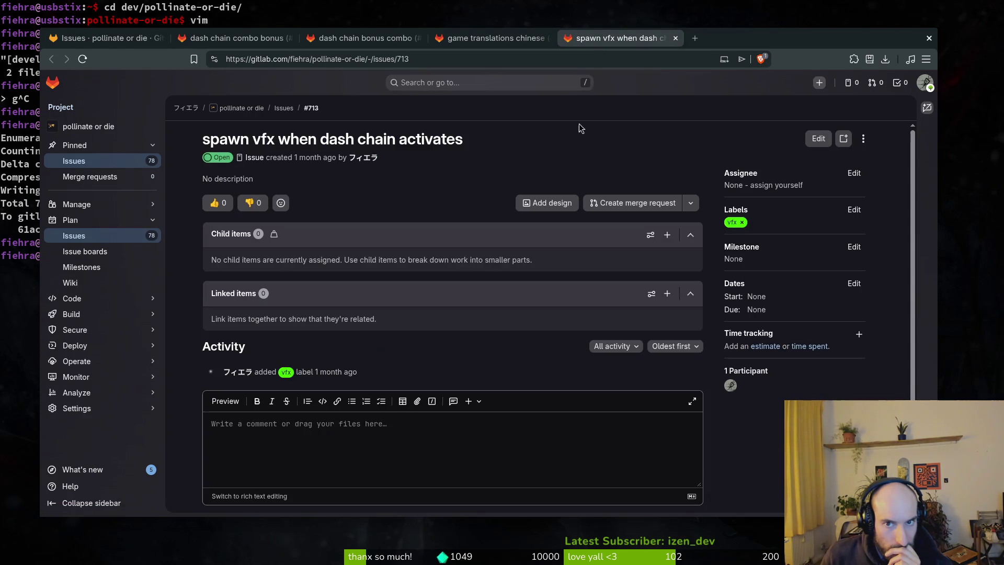
left_click(272, 38)
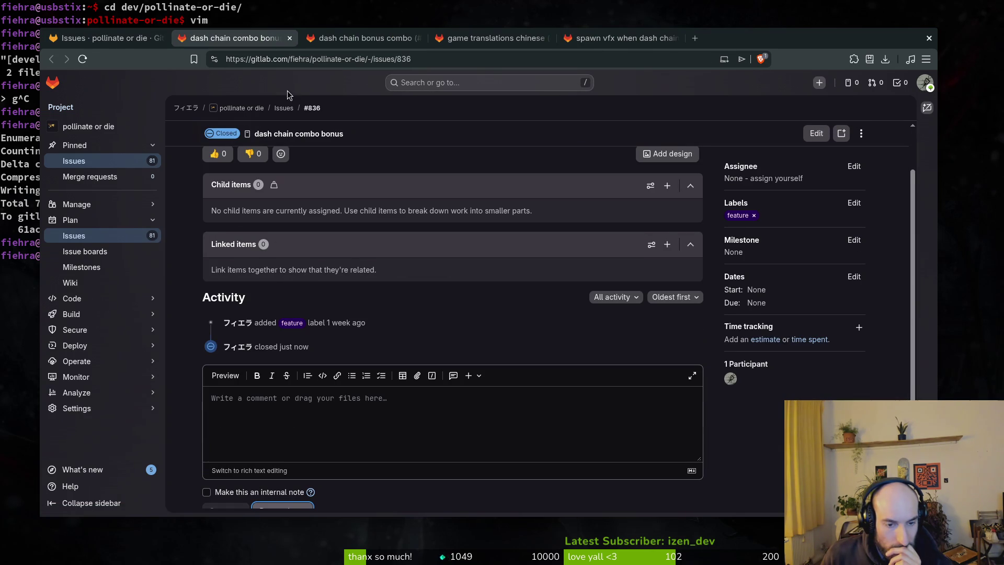
left_click(349, 38)
left_click(105, 38)
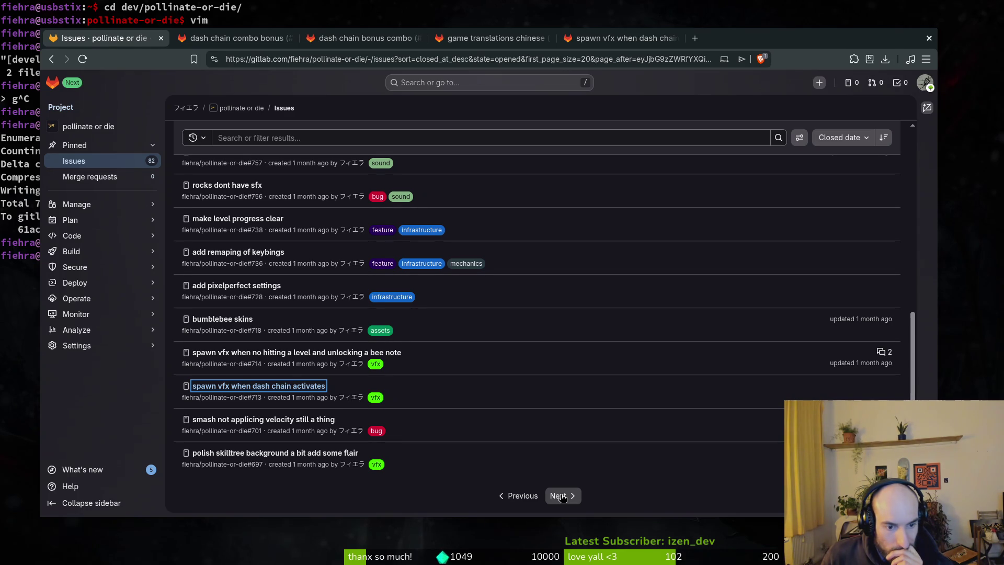
left_click(559, 496)
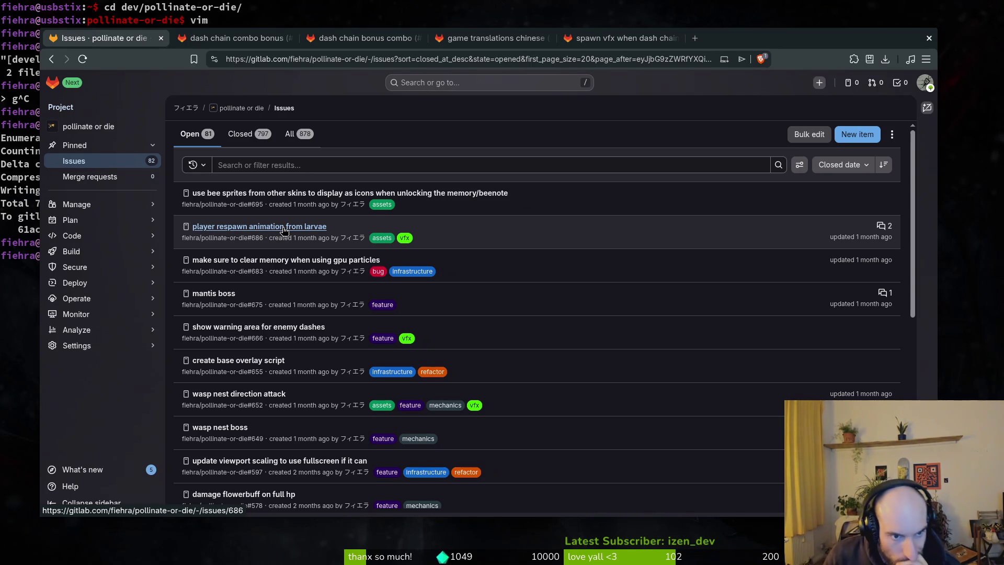
- Open the 'gpu particles memory' and 'show warning area for enemy dashes' issues in new tabs
mouse_move(358, 241)
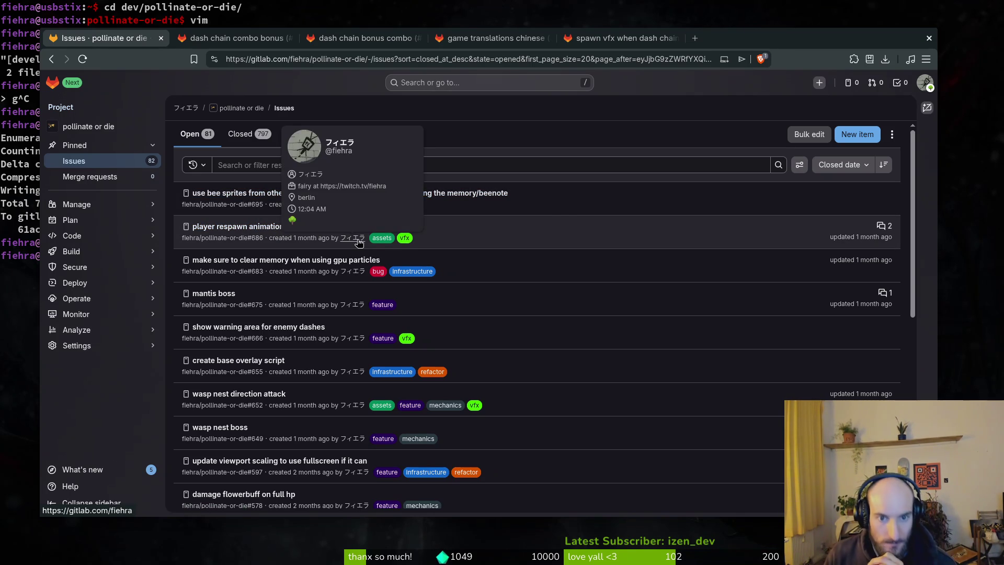
middle_click(285, 264)
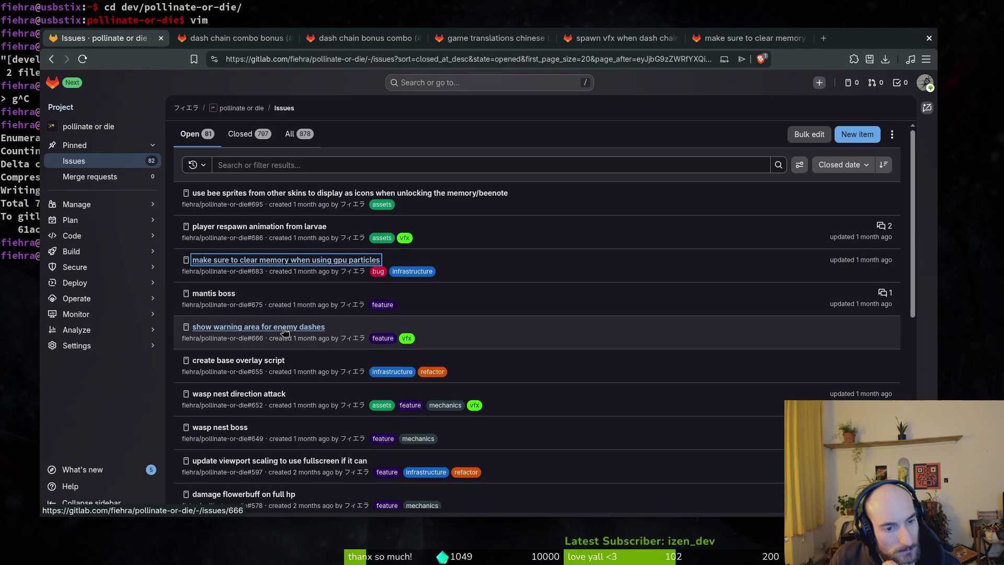
middle_click(285, 329)
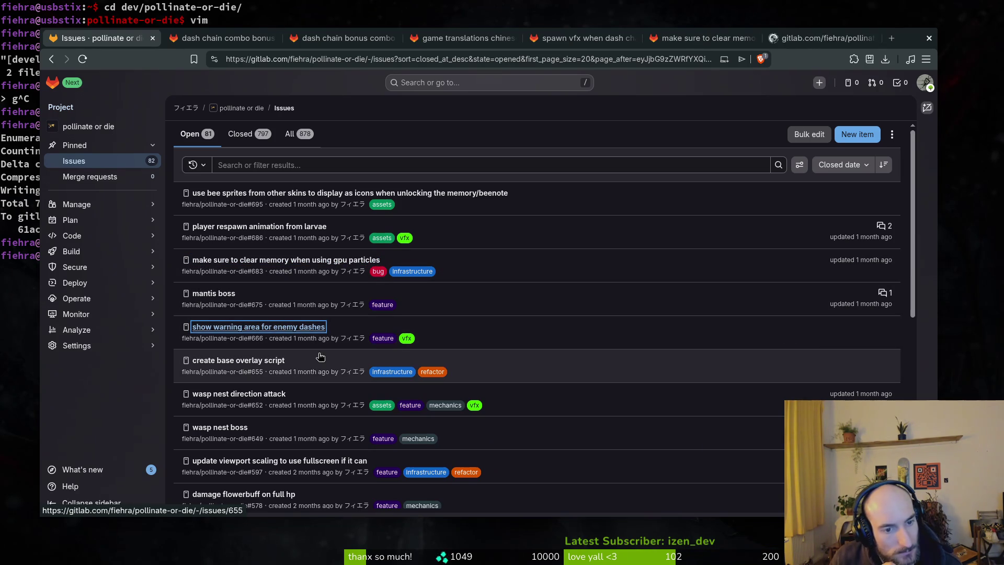
left_click(809, 39)
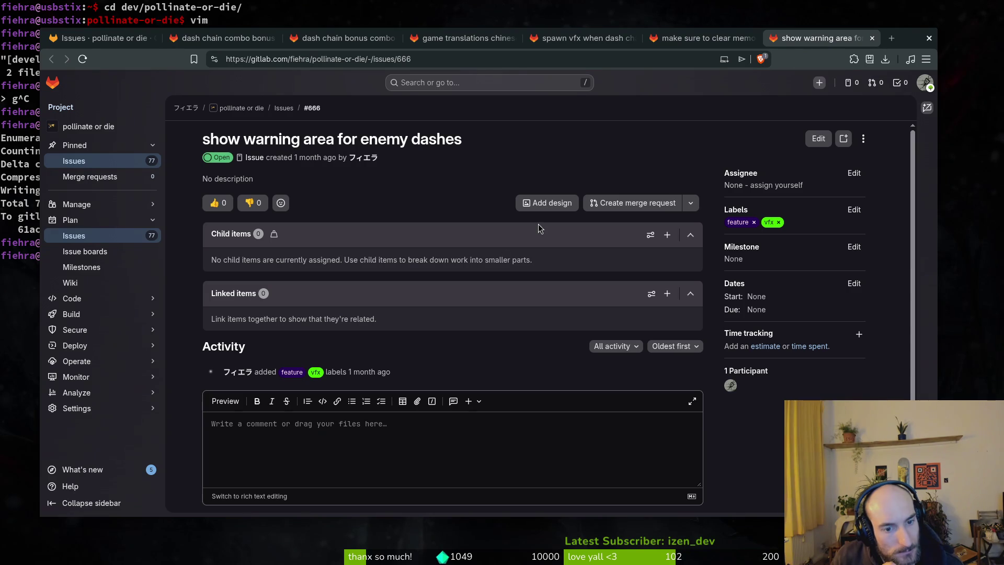
scroll(382, 356, "down", 2)
- Close the 'make sure to clear memory when using gpu particles' issue and browse the issue list
key("ctrl+shift+Tab")
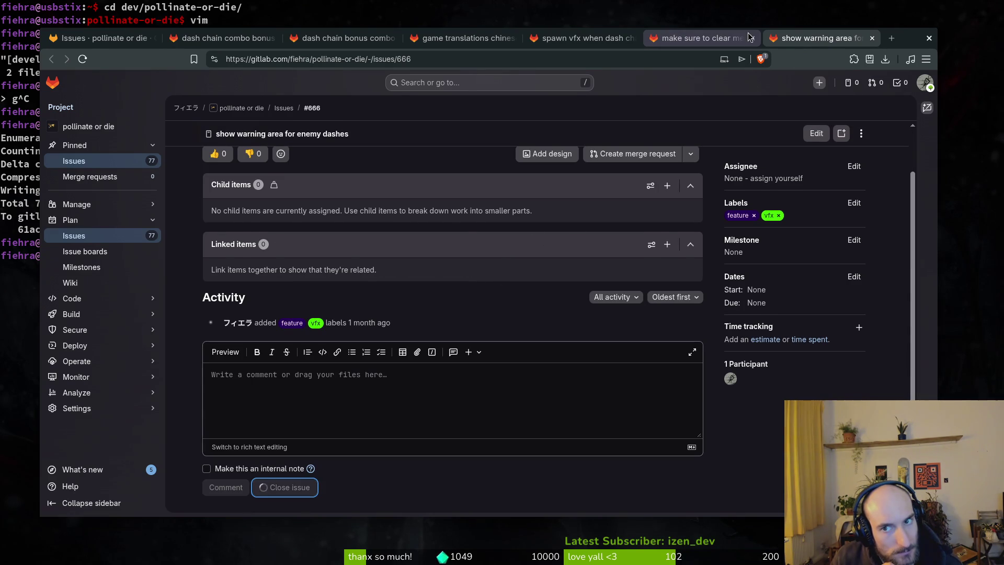
scroll(313, 470, "down", 2)
left_click(279, 487)
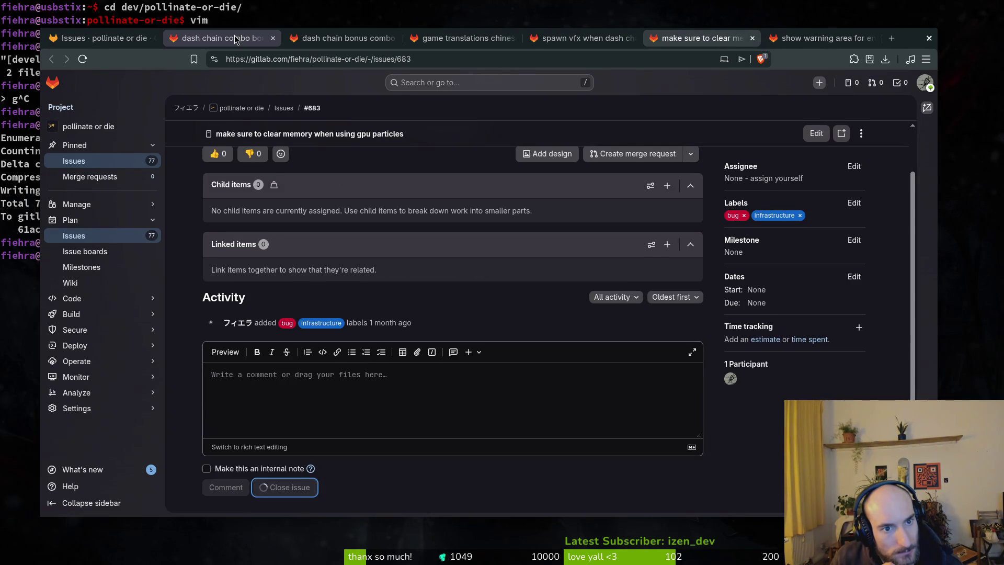
key("ctrl+1")
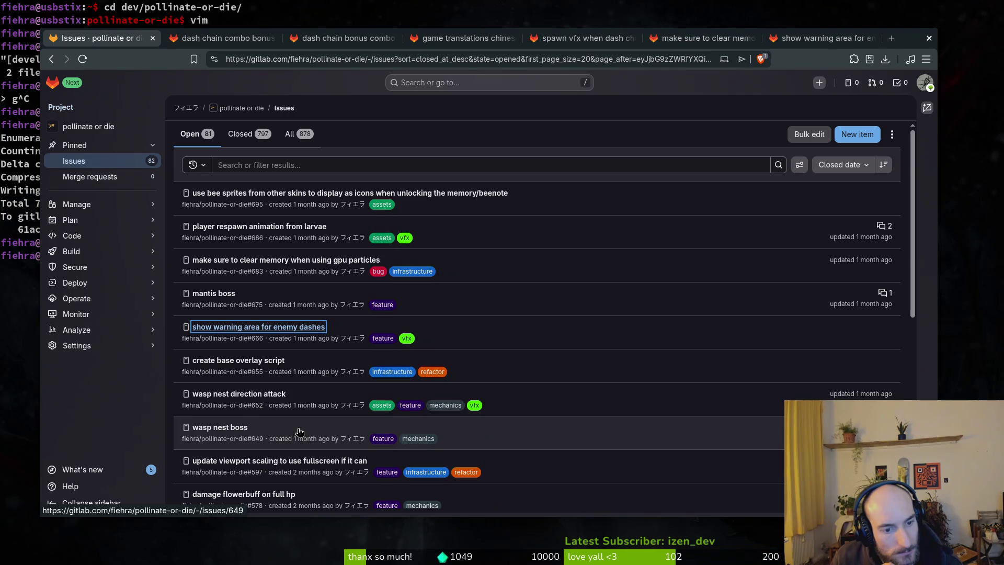
mouse_move(298, 411)
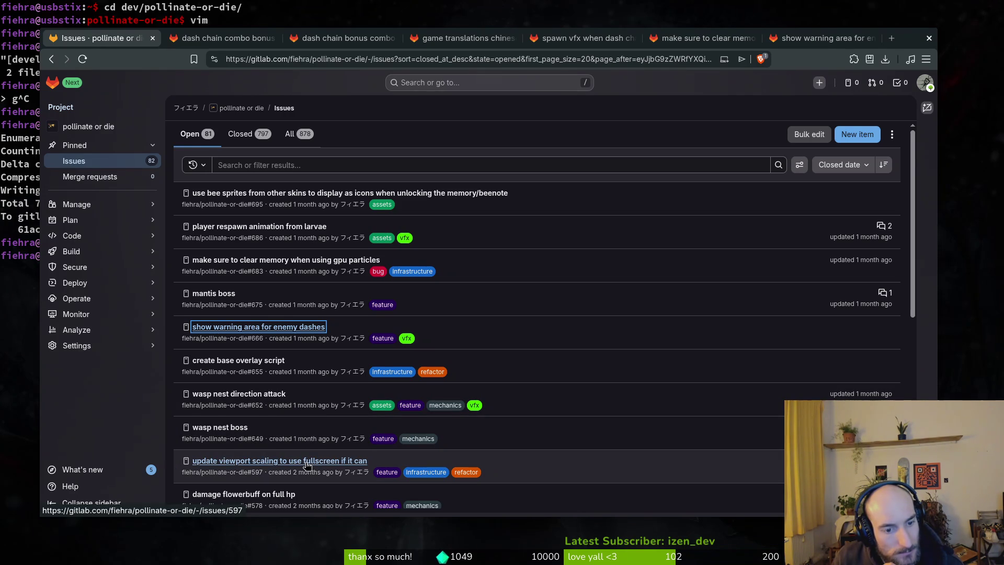
scroll(308, 465, "down", 2)
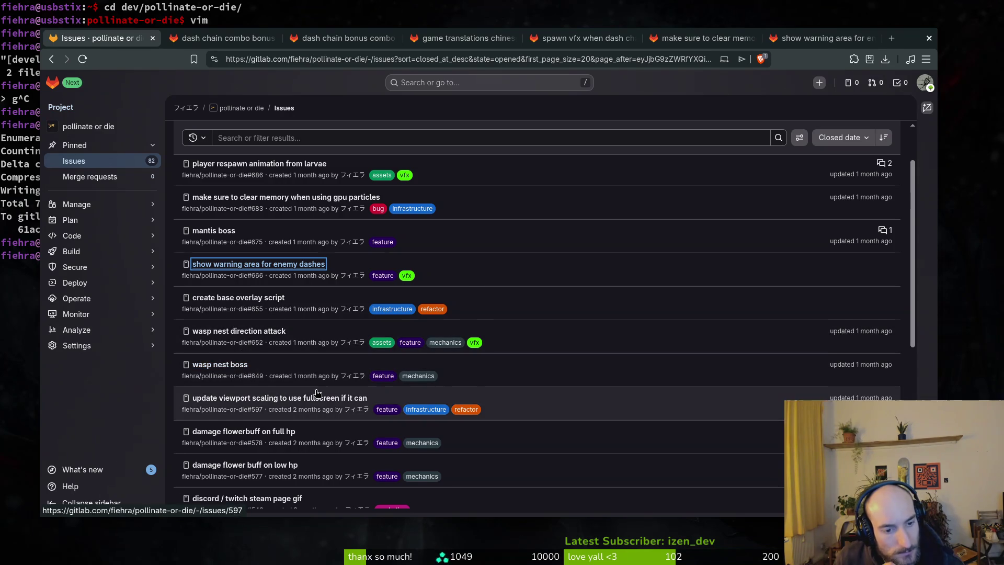
scroll(271, 382, "down", 3)
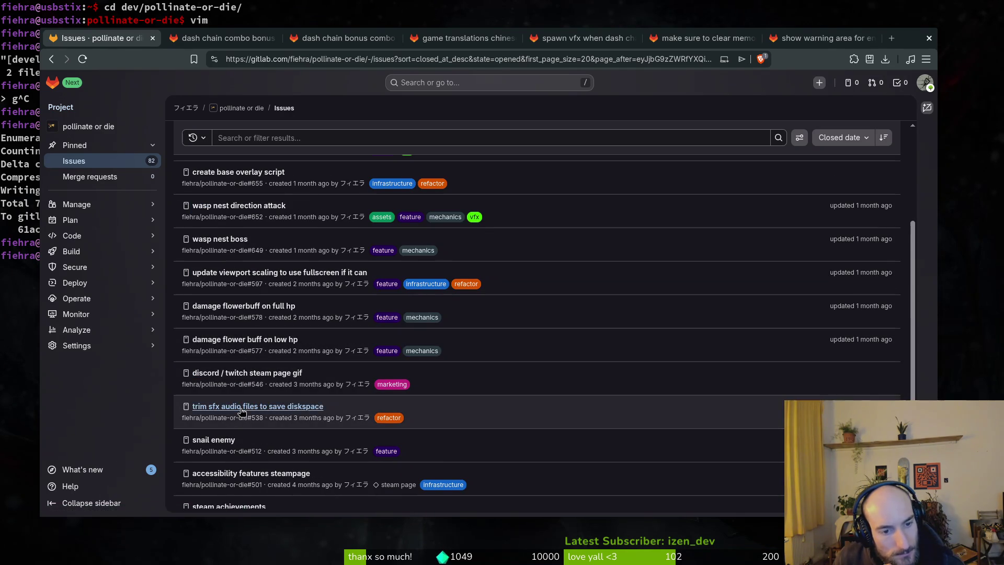
scroll(249, 417, "down", 3)
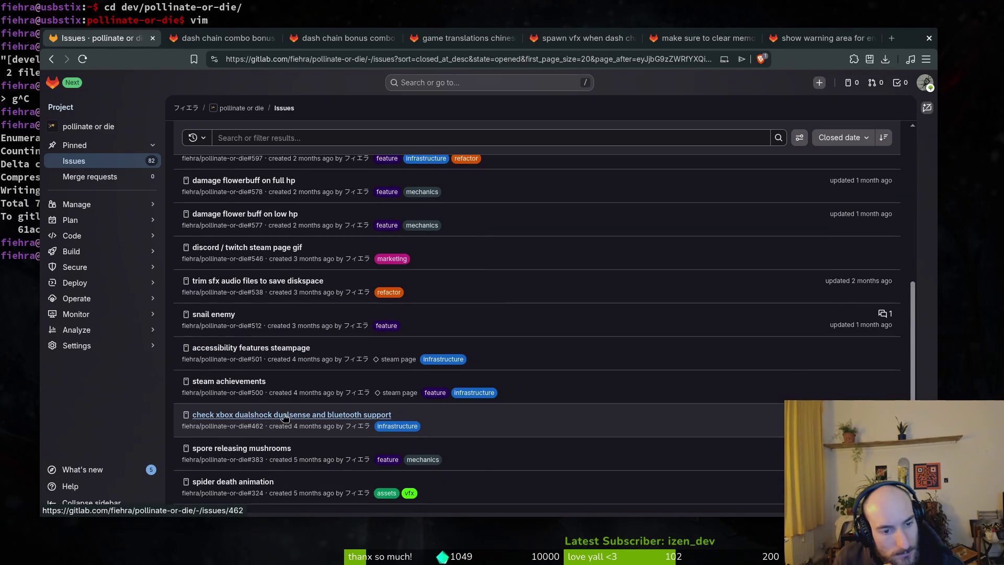